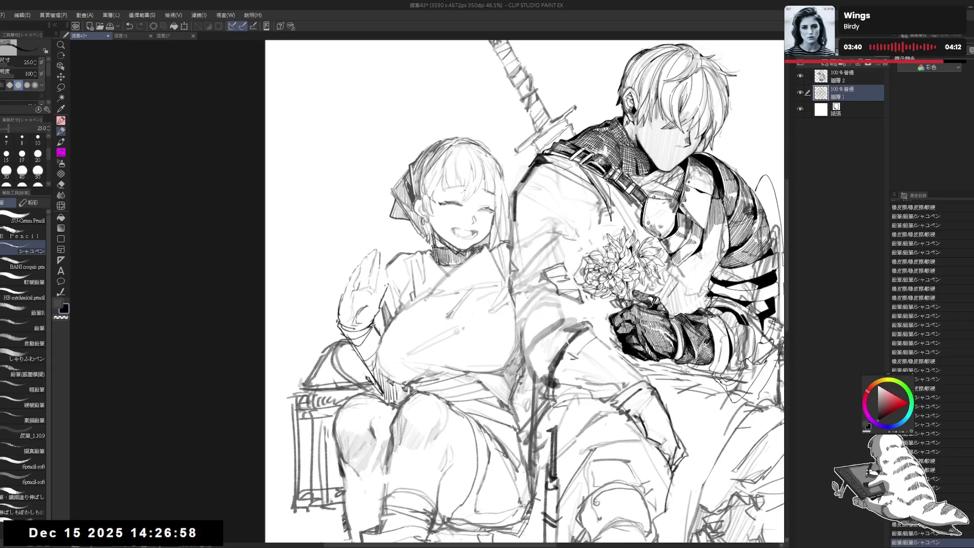
Sketch and erase small pencil marks around the girl's raised hand
{"action": "key", "text": "e"}
{"action": "key", "text": "p"}
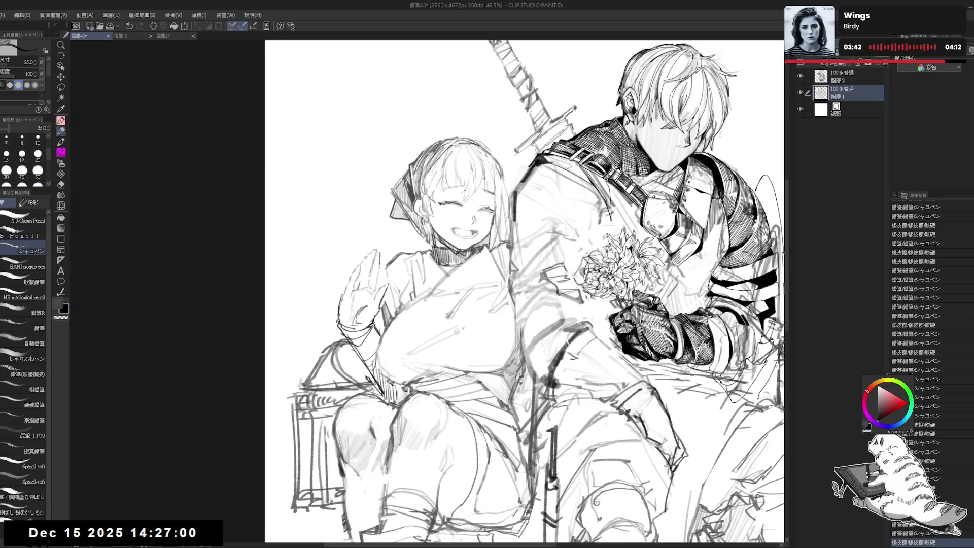
{"action": "mouse_move", "coordinate": [351, 303]}
{"action": "left_mouse_down"}
{"action": "mouse_move", "coordinate": [369, 296]}
{"action": "mouse_move", "coordinate": [376, 277]}
{"action": "mouse_move", "coordinate": [384, 290]}
{"action": "left_mouse_up"}
{"action": "key", "text": "e"}
{"action": "key", "text": "p"}
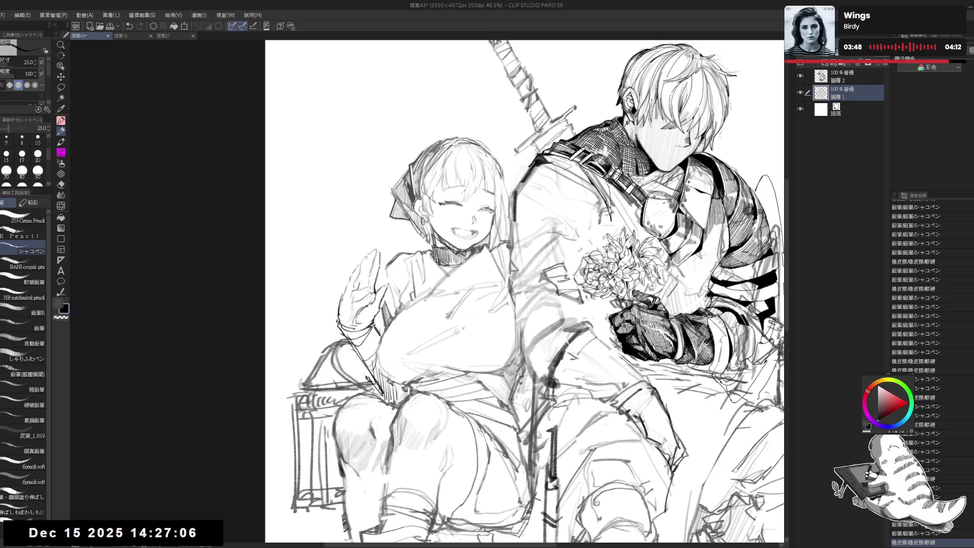
{"action": "left_click", "coordinate": [397, 356]}
Flip and tilt the view, shrink the pencil to 20, and redraw a stroke on the girl's hair
{"action": "key", "text": "h"}
{"action": "key", "text": "h"}
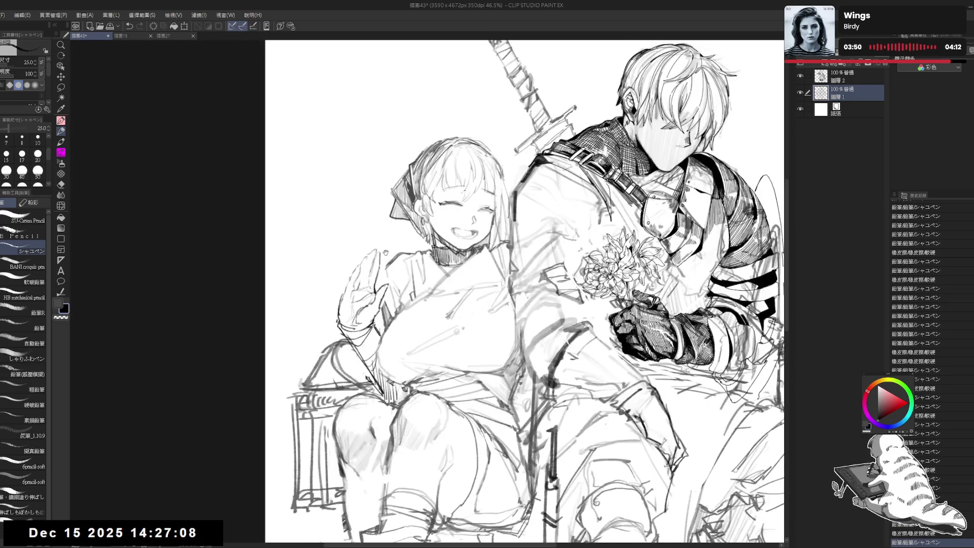
{"action": "left_click_drag", "start_coordinate": [450, 269], "coordinate": [388, 255]}
{"action": "scroll", "coordinate": [374, 228], "scroll_direction": "down", "scroll_amount": 1}
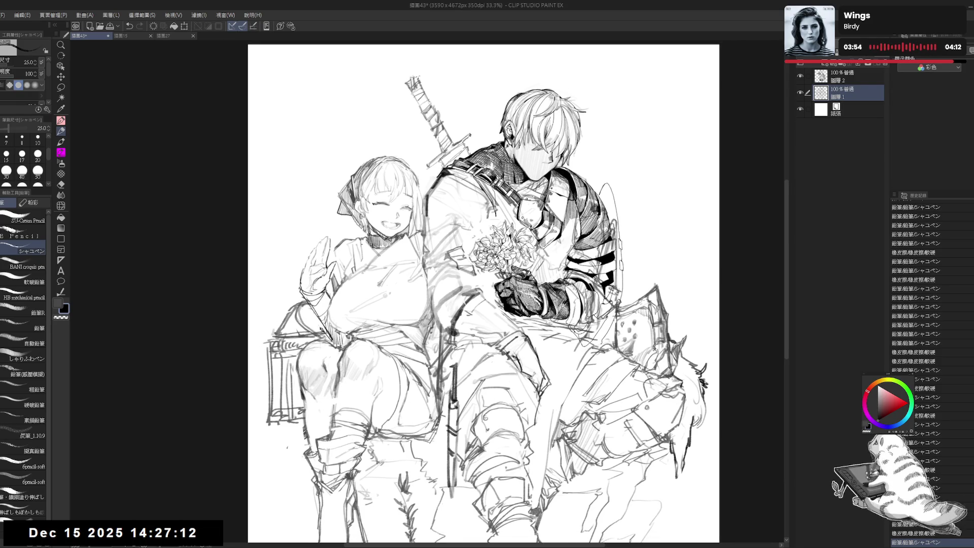
{"action": "scroll", "coordinate": [322, 279], "scroll_direction": "up", "scroll_amount": 1}
{"action": "mouse_move", "coordinate": [430, 190]}
{"action": "left_mouse_down"}
{"action": "mouse_move", "coordinate": [354, 227]}
{"action": "mouse_move", "coordinate": [355, 205]}
{"action": "left_mouse_up"}
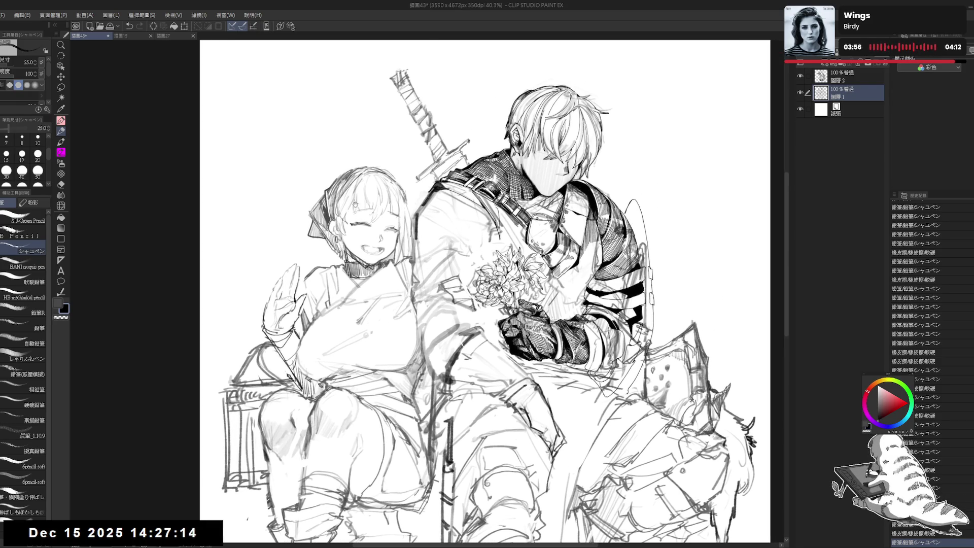
{"action": "left_click_drag", "start_coordinate": [558, 238], "coordinate": [568, 248]}
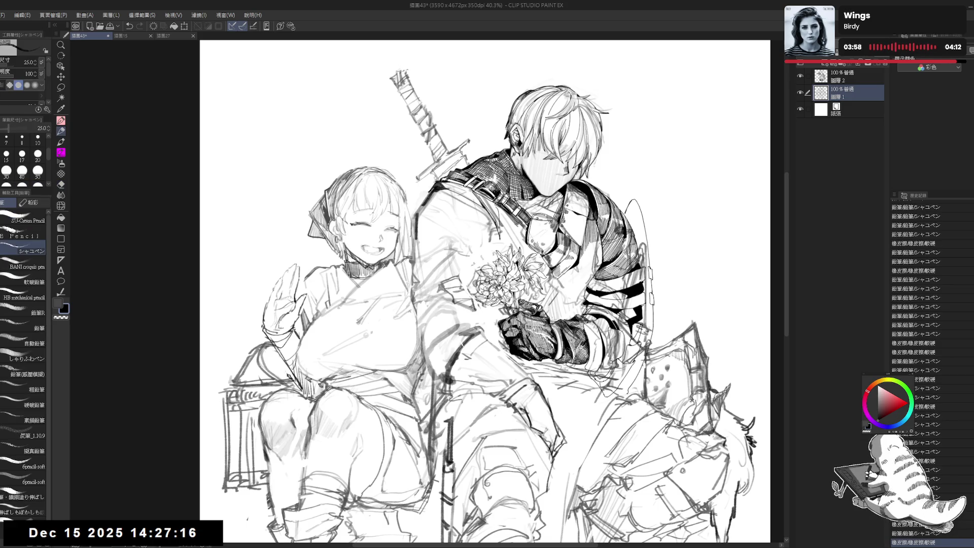
{"action": "key", "text": "bracketleft"}
{"action": "key", "text": "minus"}
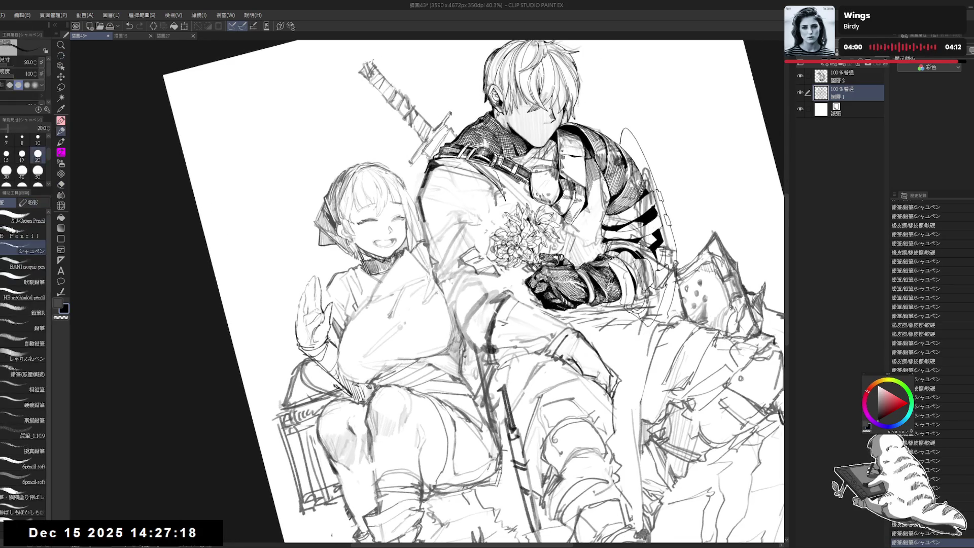
{"action": "left_click_drag", "start_coordinate": [355, 191], "coordinate": [354, 200]}
{"action": "key", "text": "ctrl+z"}
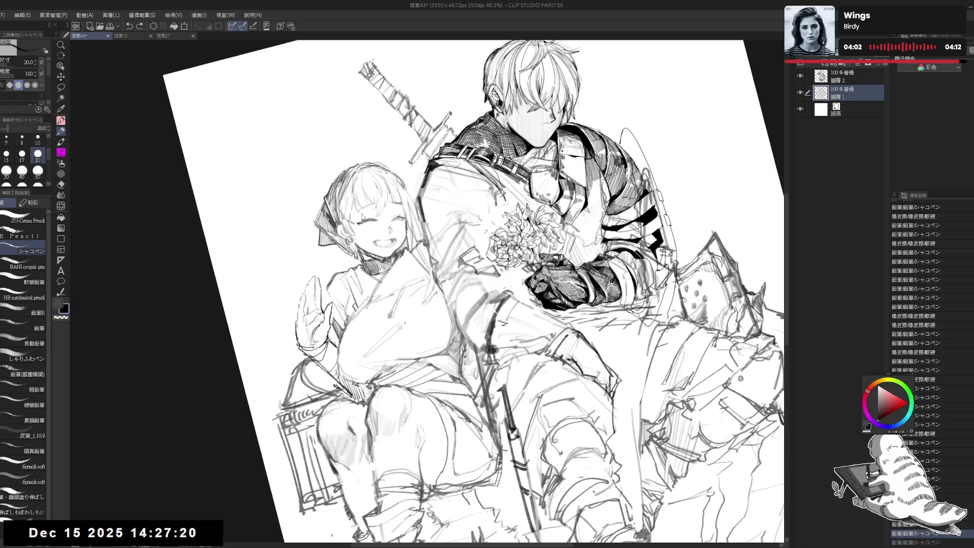
{"action": "key", "text": "ctrl+y"}
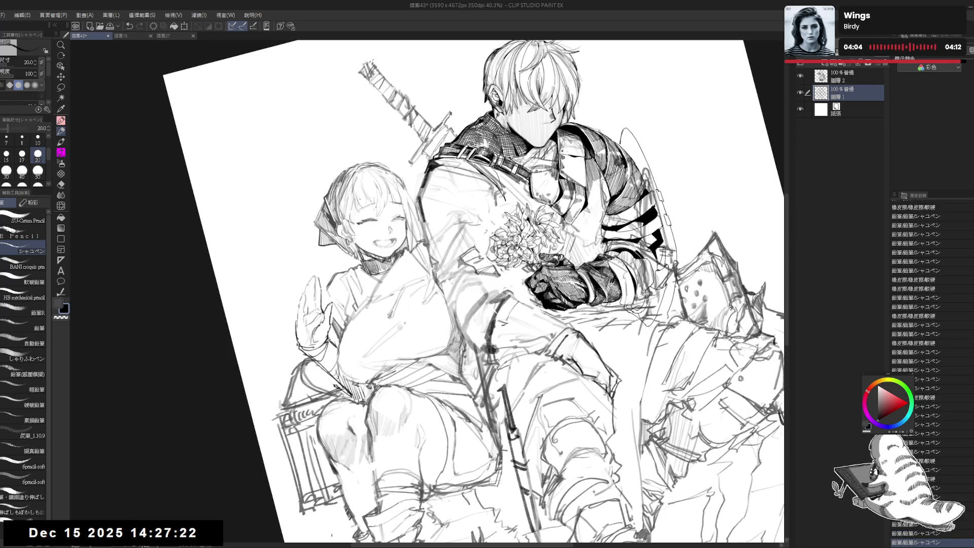
Refine the girl's face and eye with faint pencil strokes and the soft eraser
{"action": "left_click_drag", "start_coordinate": [376, 223], "coordinate": [380, 227]}
{"action": "key", "text": "ctrl+z"}
{"action": "key", "text": "ctrl+z"}
{"action": "key", "text": "ctrl+z"}
{"action": "key", "text": "ctrl+y"}
{"action": "key", "text": "ctrl+y"}
{"action": "key", "text": "ctrl+y"}
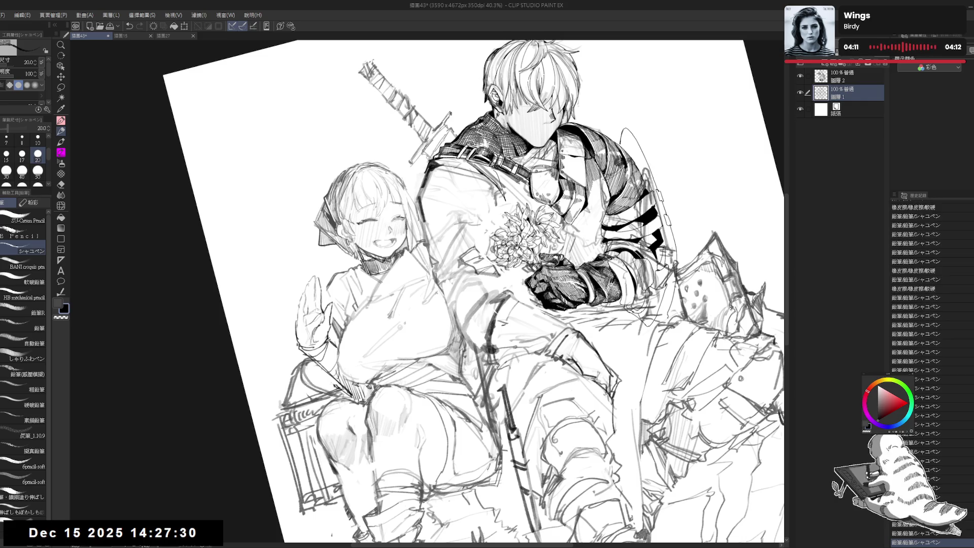
{"action": "mouse_move", "coordinate": [369, 224]}
{"action": "left_mouse_down"}
{"action": "mouse_move", "coordinate": [368, 245]}
{"action": "mouse_move", "coordinate": [381, 237]}
{"action": "mouse_move", "coordinate": [370, 246]}
{"action": "left_mouse_up"}
{"action": "key", "text": "e"}
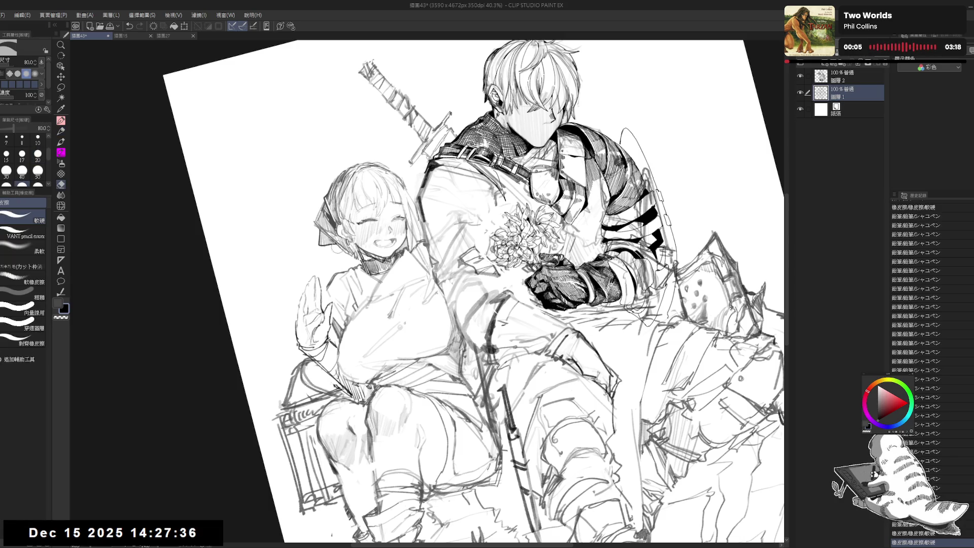
{"action": "left_click", "coordinate": [23, 247]}
{"action": "mouse_move", "coordinate": [370, 235]}
{"action": "left_mouse_down"}
{"action": "mouse_move", "coordinate": [375, 245]}
{"action": "mouse_move", "coordinate": [376, 235]}
{"action": "left_mouse_up"}
{"action": "key", "text": "p"}
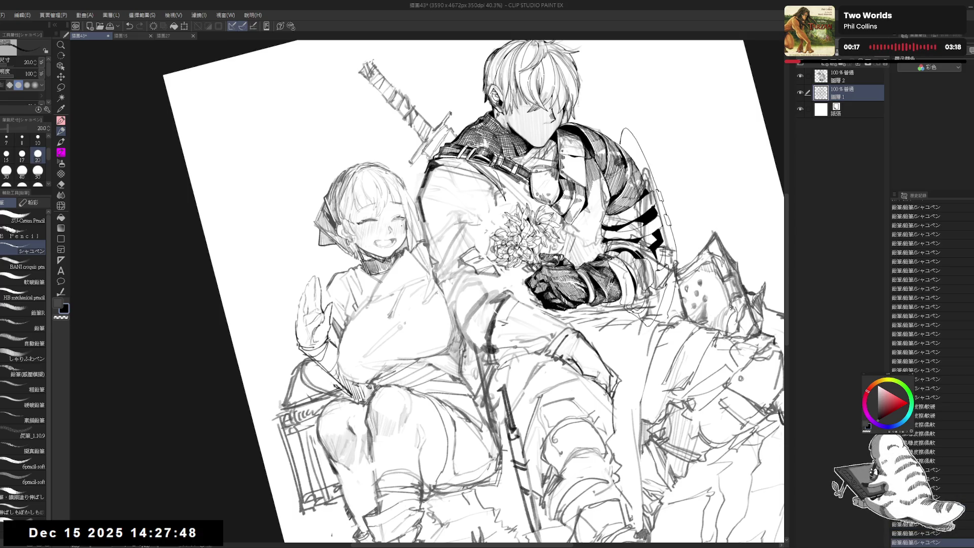
Reset the canvas rotation and fade the sketch layer to 29% opacity
{"action": "key", "text": "ctrl+at"}
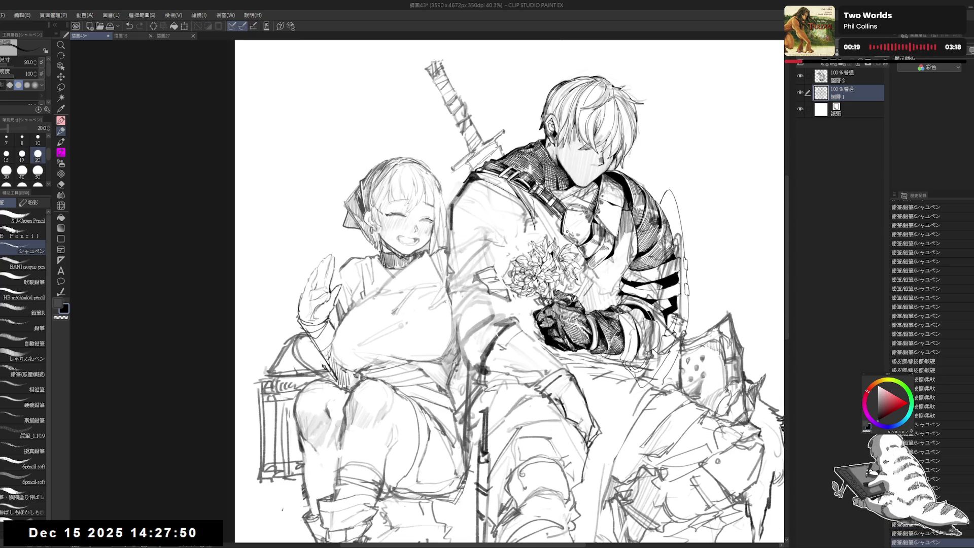
{"action": "mouse_move", "coordinate": [445, 176]}
{"action": "left_mouse_down"}
{"action": "mouse_move", "coordinate": [383, 176]}
{"action": "mouse_move", "coordinate": [376, 193]}
{"action": "left_mouse_up"}
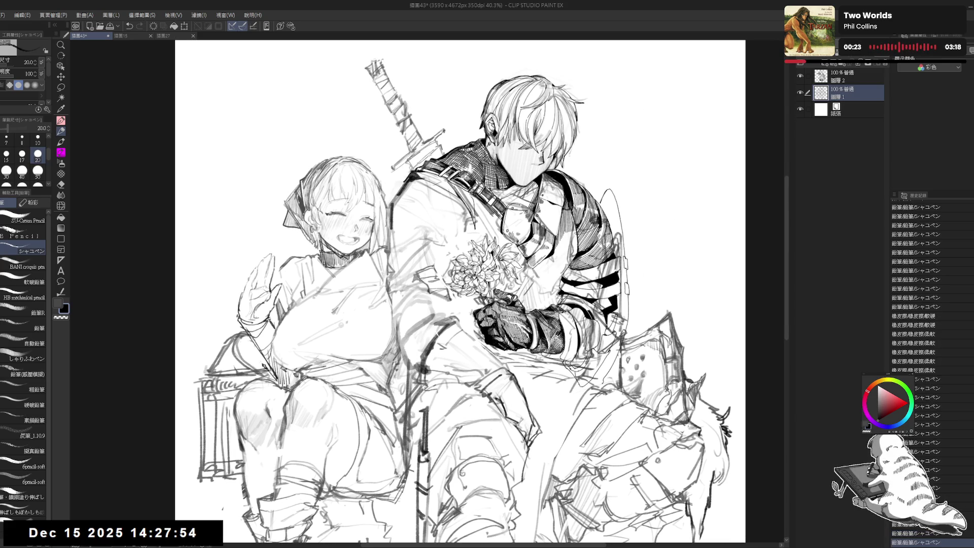
{"action": "left_click_drag", "start_coordinate": [413, 270], "coordinate": [368, 248]}
{"action": "key", "text": "ctrl+minus"}
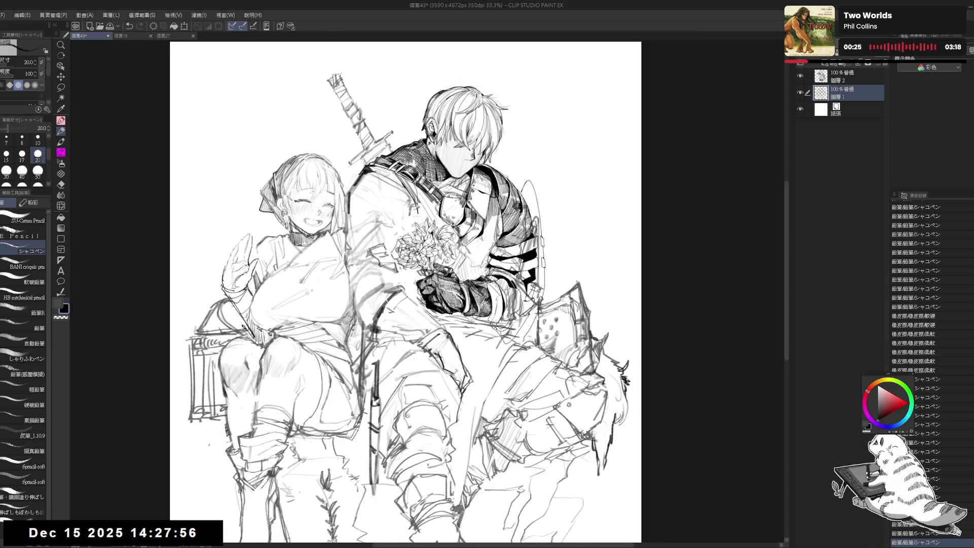
{"action": "left_click_drag", "start_coordinate": [863, 53], "coordinate": [832, 52]}
{"action": "key", "text": "ctrl+plus"}
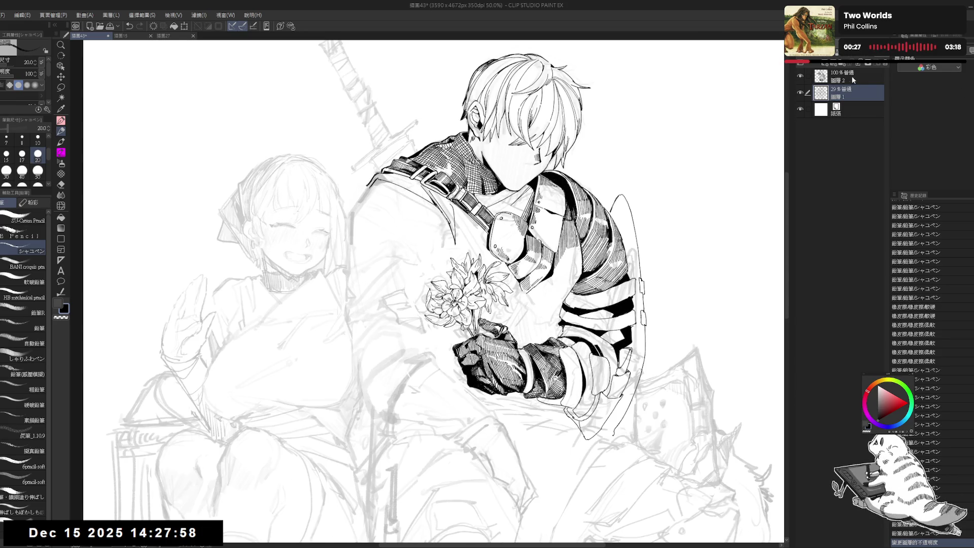
On the ink layer, rotate the view, ink a mark at the knight's shoulder and fill an area
{"action": "left_click", "coordinate": [855, 76]}
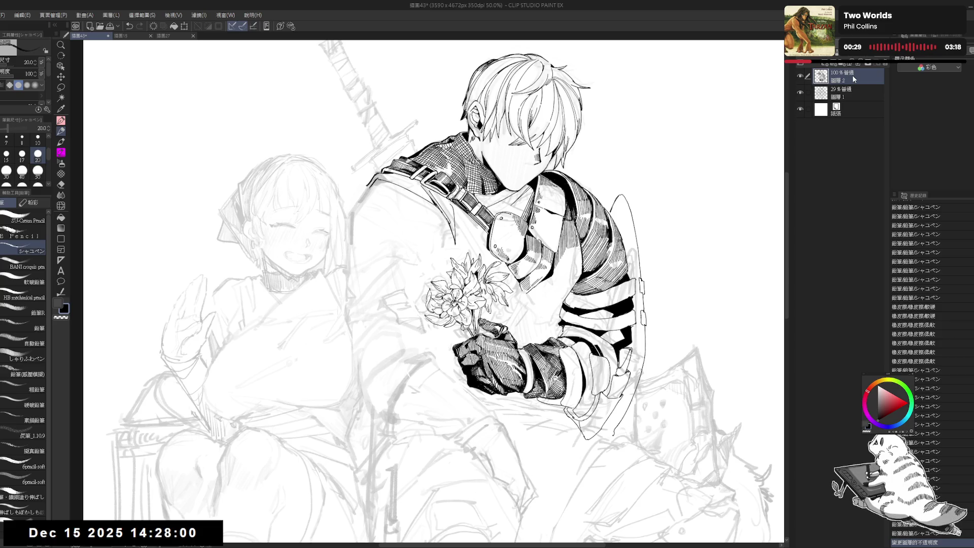
{"action": "left_click_drag", "start_coordinate": [623, 151], "coordinate": [641, 162]}
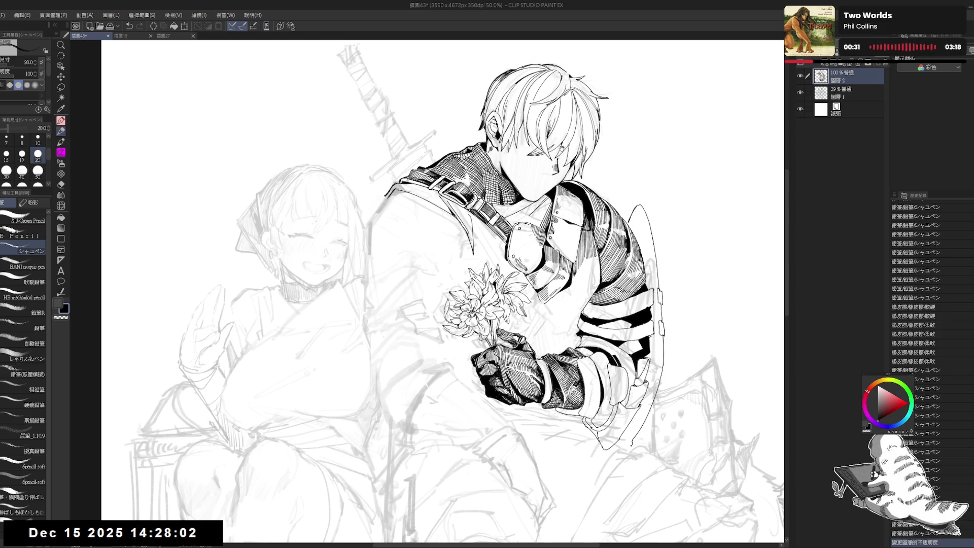
{"action": "key", "text": "p"}
{"action": "key", "text": "r"}
{"action": "left_click_drag", "start_coordinate": [428, 221], "coordinate": [381, 264]}
{"action": "key", "text": "p"}
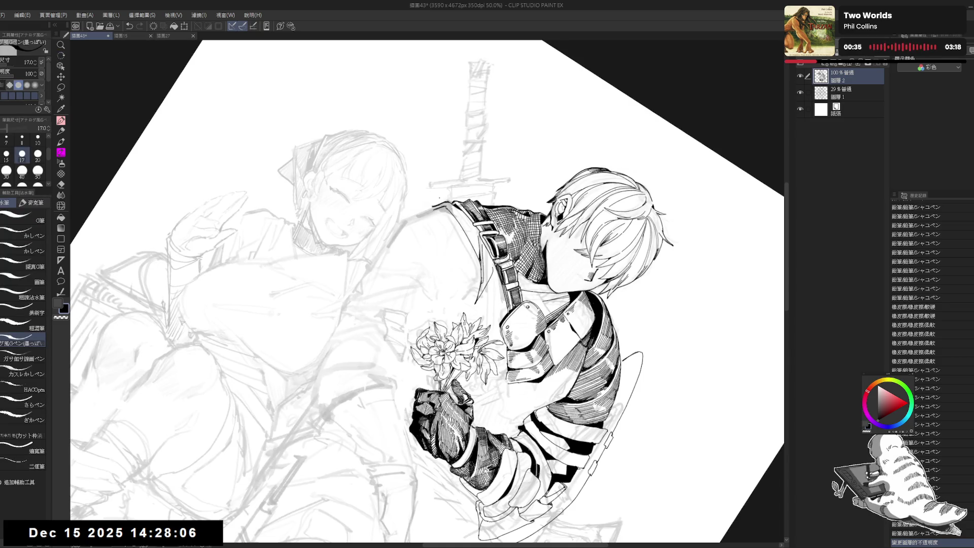
{"action": "left_click", "coordinate": [442, 211]}
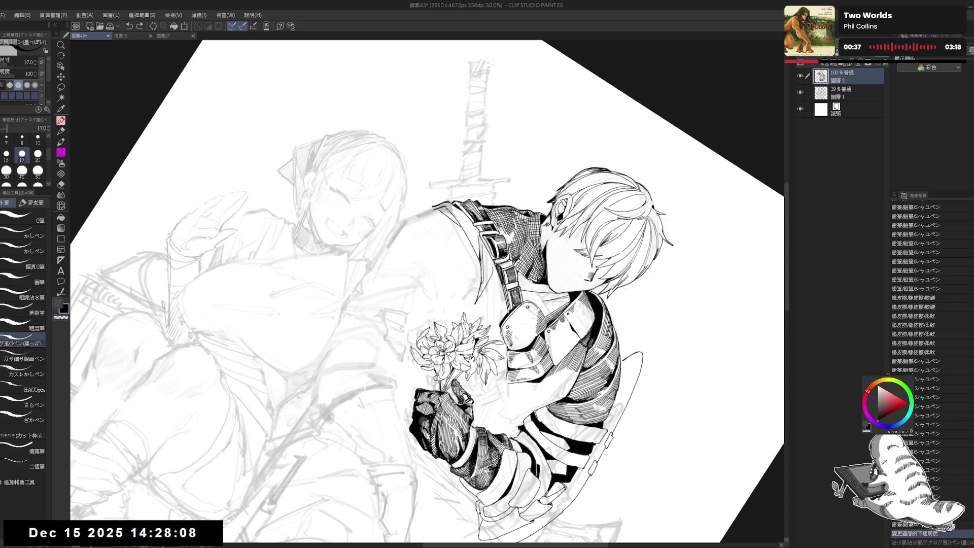
{"action": "key", "text": "g"}
{"action": "left_click", "coordinate": [449, 216]}
Reset the view rotation and erase small bits of stray ink near the shoulder
{"action": "key", "text": "ctrl+shift+r"}
{"action": "left_click_drag", "start_coordinate": [417, 226], "coordinate": [408, 195]}
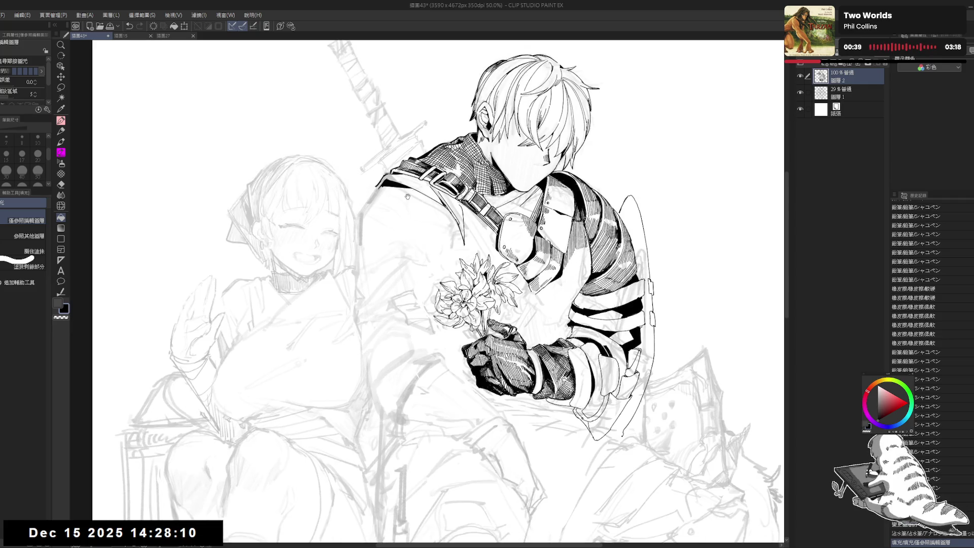
{"action": "scroll", "coordinate": [422, 172], "scroll_direction": "down", "scroll_amount": 1}
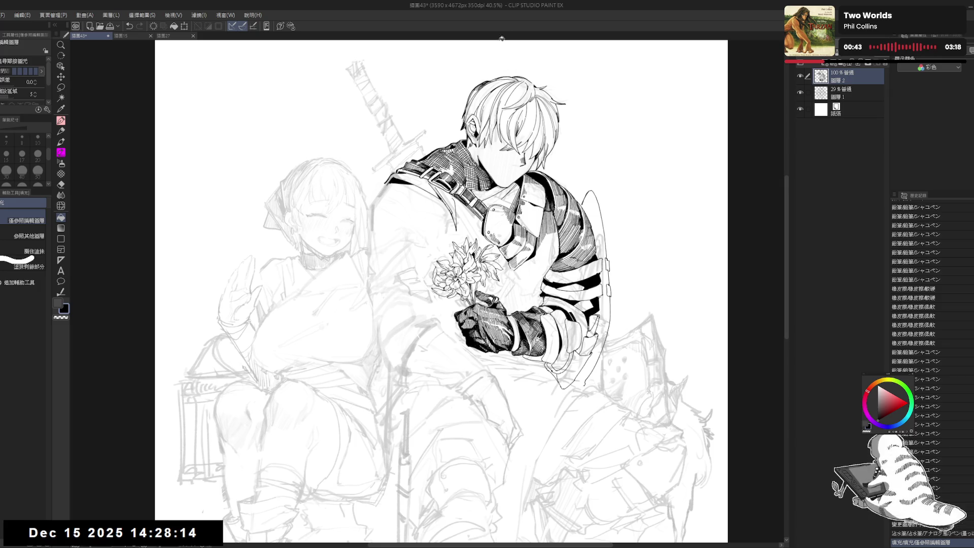
{"action": "left_click_drag", "start_coordinate": [417, 276], "coordinate": [425, 271]}
{"action": "mouse_move", "coordinate": [386, 230]}
{"action": "left_mouse_down"}
{"action": "mouse_move", "coordinate": [408, 232]}
{"action": "mouse_move", "coordinate": [403, 204]}
{"action": "left_mouse_up"}
{"action": "key", "text": "e"}
{"action": "left_click", "coordinate": [399, 186]}
{"action": "left_click", "coordinate": [400, 187]}
{"action": "left_click", "coordinate": [400, 181]}
{"action": "left_click_drag", "start_coordinate": [396, 188], "coordinate": [391, 199]}
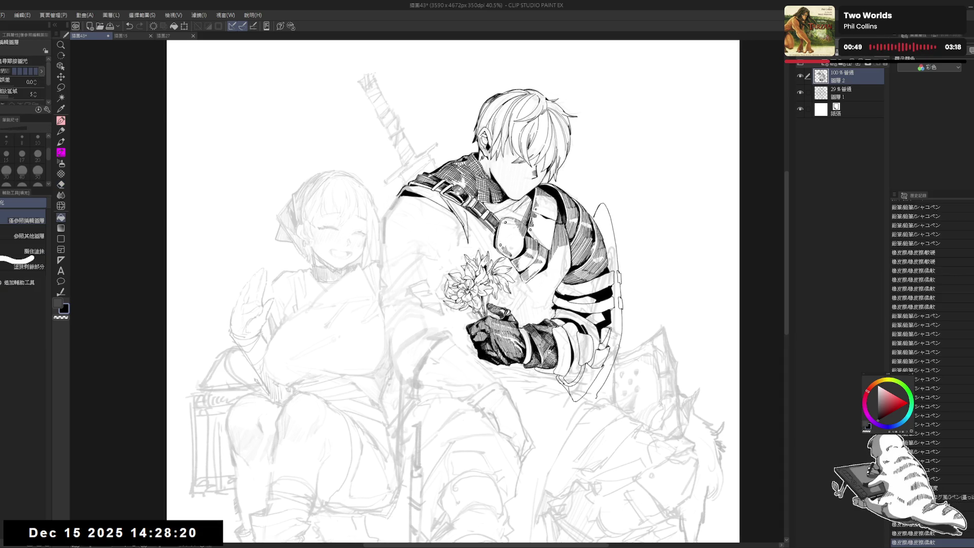
Softly erase ink across the knight's armour with the soft eraser
{"action": "key", "text": "p"}
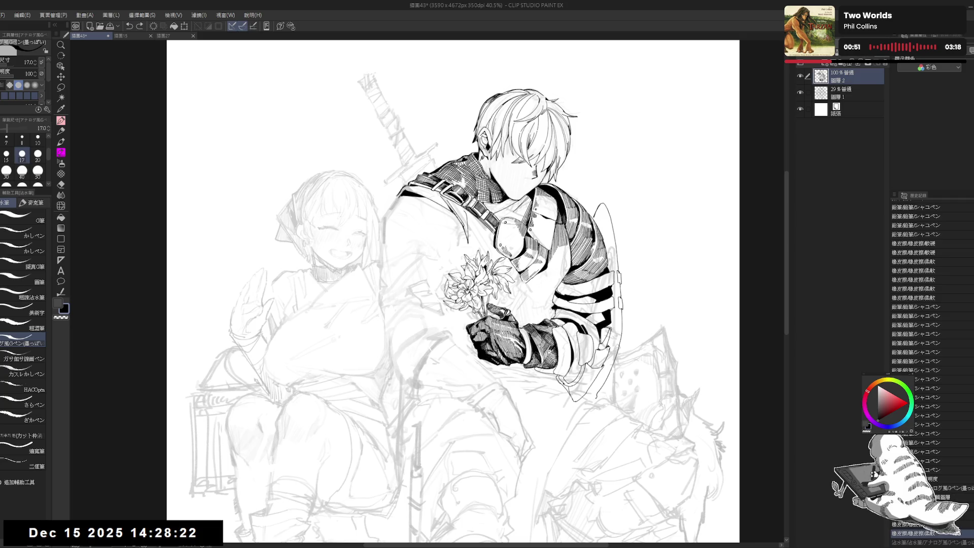
{"action": "left_click_drag", "start_coordinate": [406, 260], "coordinate": [409, 253]}
{"action": "key", "text": "e"}
{"action": "key", "text": "p"}
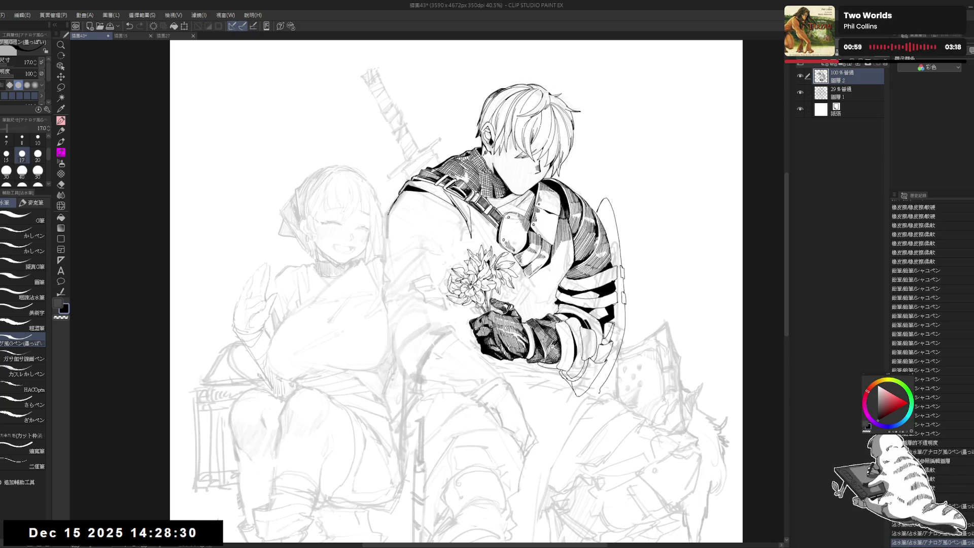
{"action": "left_click_drag", "start_coordinate": [416, 268], "coordinate": [415, 256]}
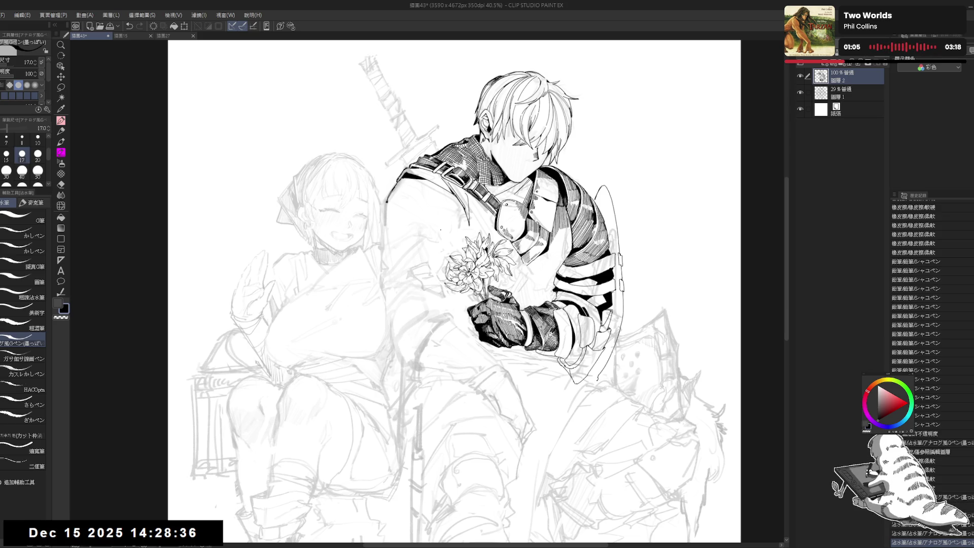
{"action": "left_click_drag", "start_coordinate": [414, 205], "coordinate": [416, 212]}
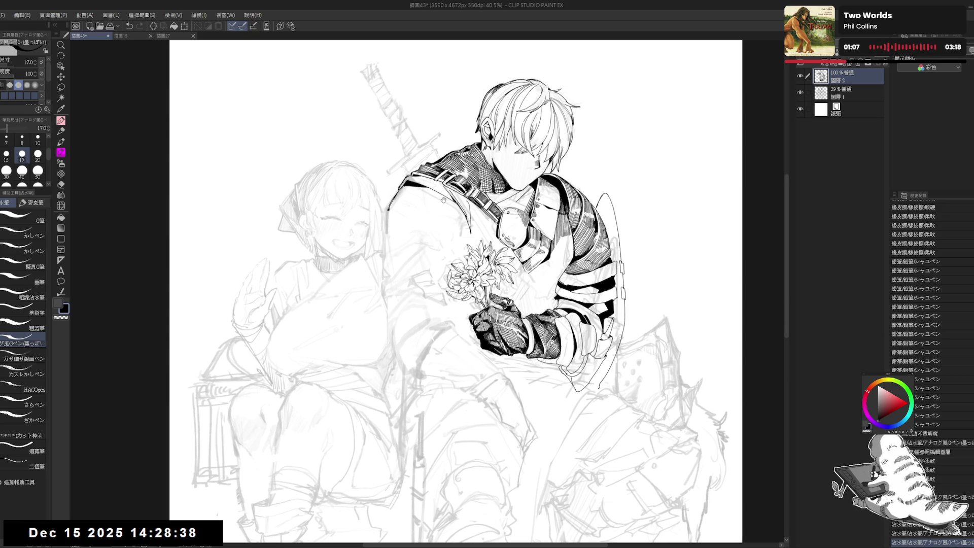
{"action": "left_click_drag", "start_coordinate": [448, 252], "coordinate": [446, 257]}
{"action": "left_click_drag", "start_coordinate": [502, 160], "coordinate": [500, 163]}
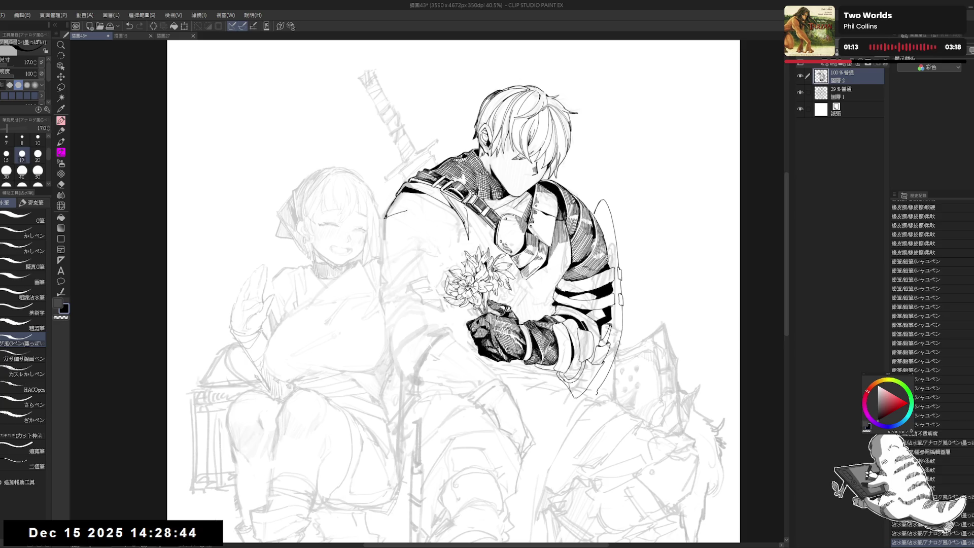
{"action": "key", "text": "e"}
{"action": "mouse_move", "coordinate": [401, 213]}
{"action": "left_mouse_down"}
{"action": "mouse_move", "coordinate": [385, 217]}
{"action": "mouse_move", "coordinate": [451, 219]}
{"action": "mouse_move", "coordinate": [454, 228]}
{"action": "left_mouse_up"}
Clean stray ink with the hard eraser and ink another stroke on the knight
{"action": "key", "text": "e"}
{"action": "key", "text": "p"}
{"action": "key", "text": "e"}
{"action": "key", "text": "p"}
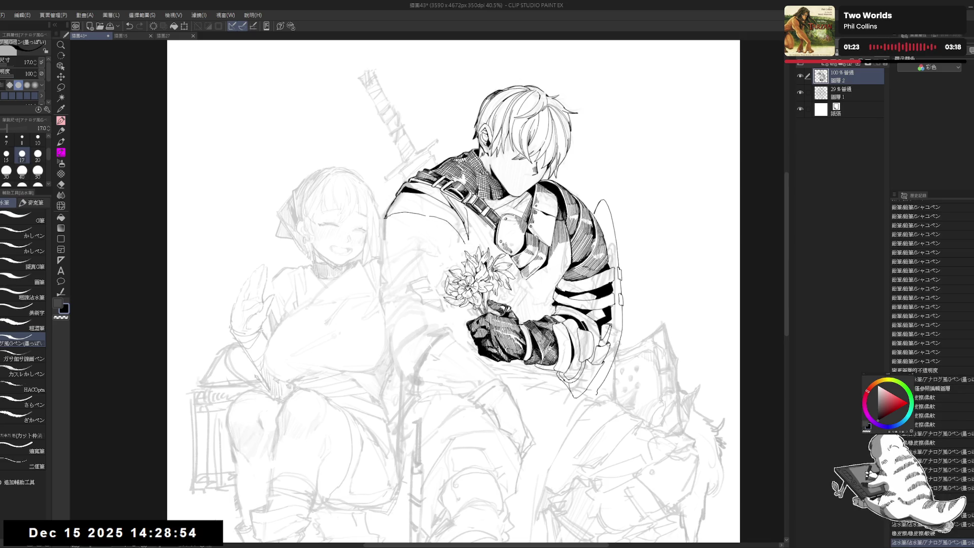
{"action": "left_click_drag", "start_coordinate": [502, 294], "coordinate": [445, 282]}
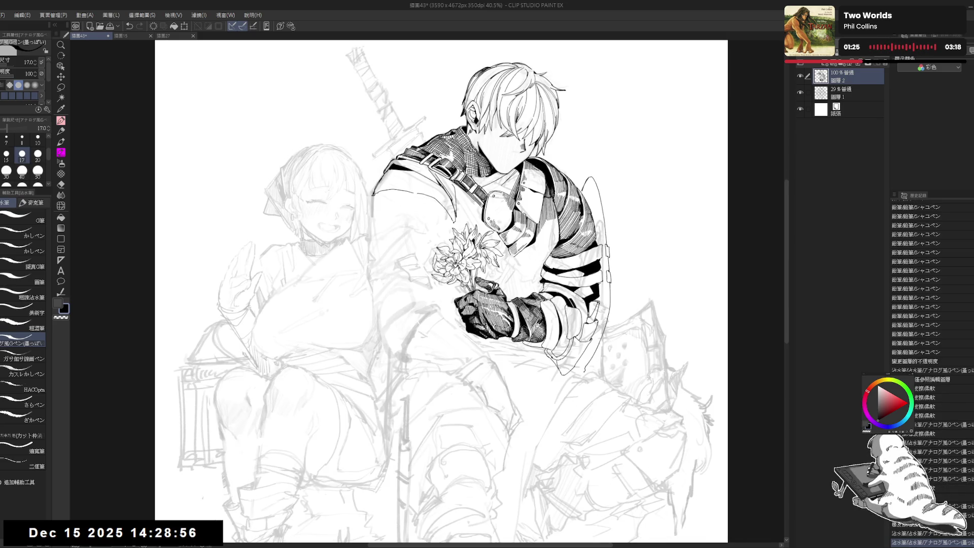
Erase small bits on the knight's coat and ink a short line along the coat edge
{"action": "scroll", "coordinate": [471, 223], "scroll_direction": "down", "scroll_amount": 1}
{"action": "mouse_move", "coordinate": [392, 260]}
{"action": "left_mouse_down"}
{"action": "mouse_move", "coordinate": [391, 248]}
{"action": "mouse_move", "coordinate": [419, 242]}
{"action": "mouse_move", "coordinate": [436, 252]}
{"action": "left_mouse_up"}
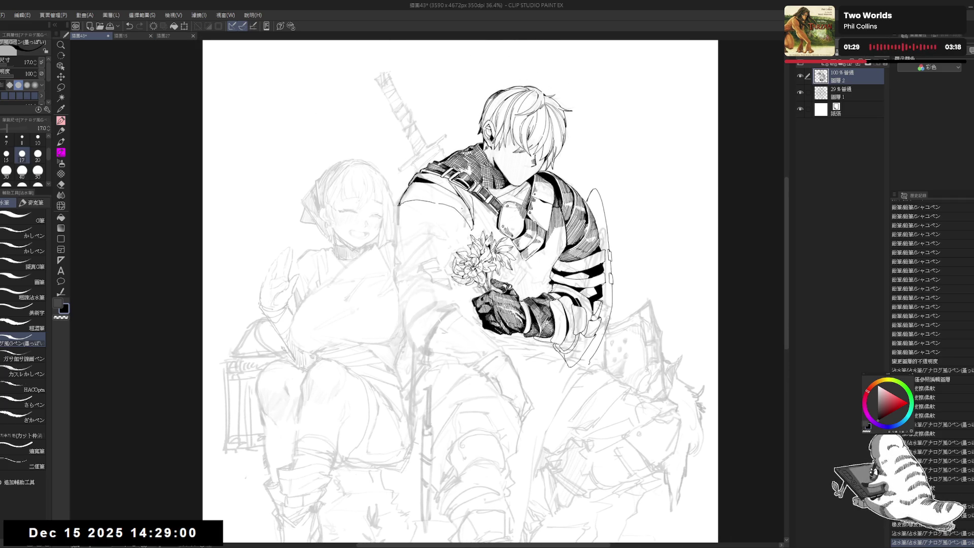
{"action": "key", "text": "e"}
{"action": "left_click_drag", "start_coordinate": [463, 194], "coordinate": [443, 216]}
{"action": "key", "text": "e"}
{"action": "key", "text": "p"}
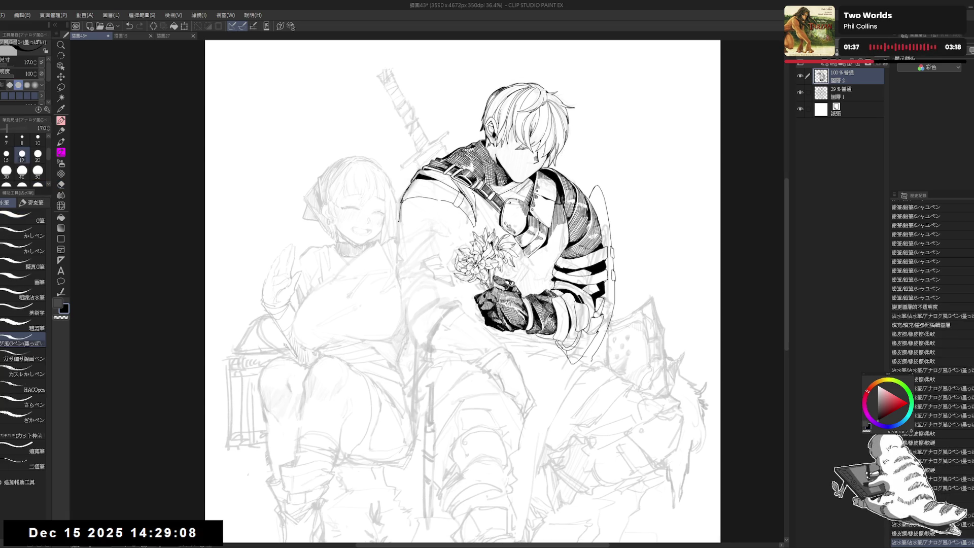
{"action": "left_click_drag", "start_coordinate": [417, 221], "coordinate": [443, 221]}
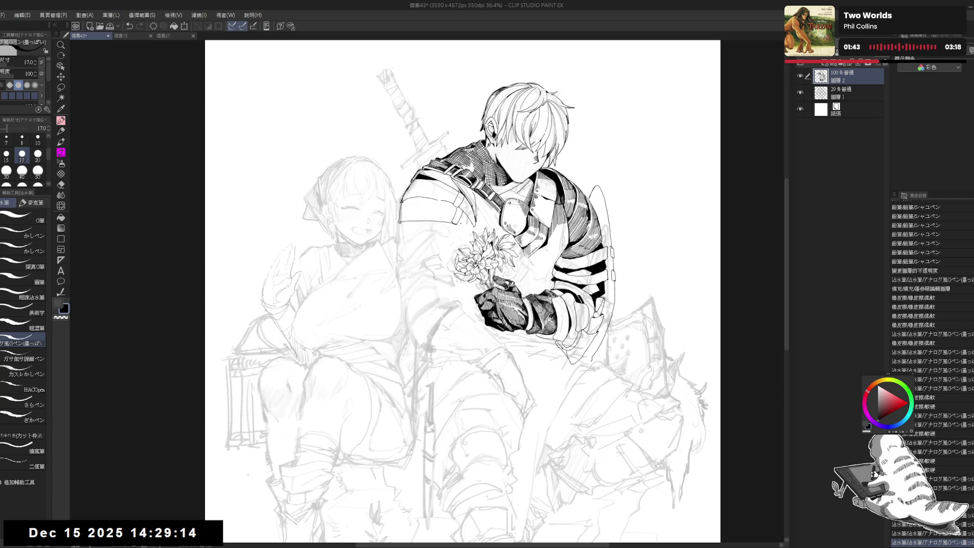
Add two small ink strokes on the knight's face
{"action": "key", "text": "ctrl+minus"}
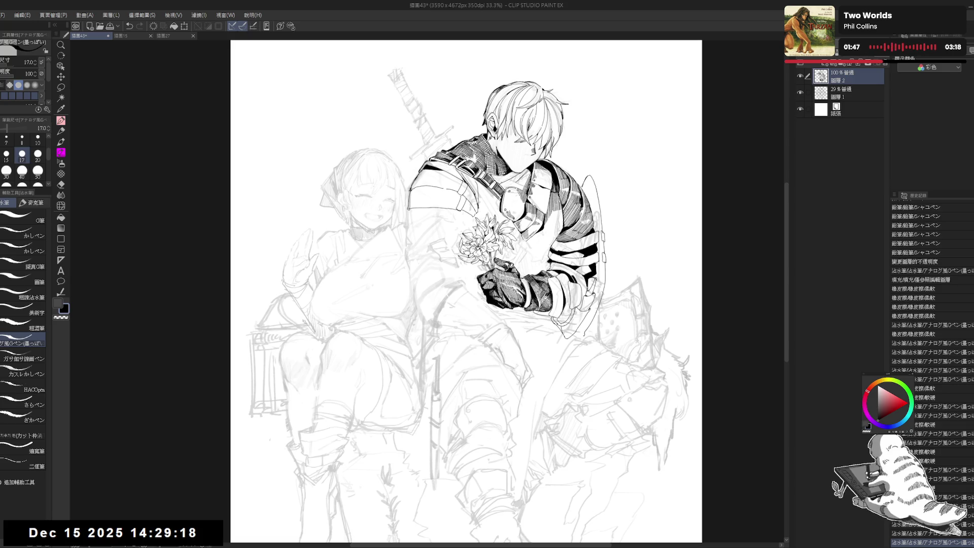
{"action": "left_click_drag", "start_coordinate": [516, 169], "coordinate": [521, 176]}
{"action": "left_click_drag", "start_coordinate": [466, 284], "coordinate": [458, 291]}
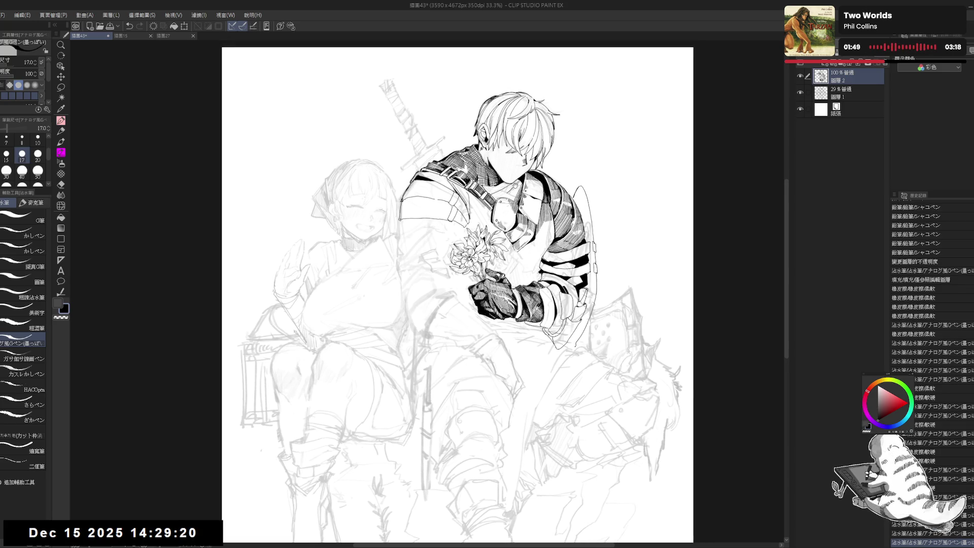
{"action": "key", "text": "ctrl+plus"}
{"action": "mouse_move", "coordinate": [416, 277]}
{"action": "left_mouse_down"}
{"action": "mouse_move", "coordinate": [443, 257]}
{"action": "mouse_move", "coordinate": [425, 252]}
{"action": "left_mouse_up"}
Erase stray ink and ink the shield's upper-right edge
{"action": "key", "text": "e"}
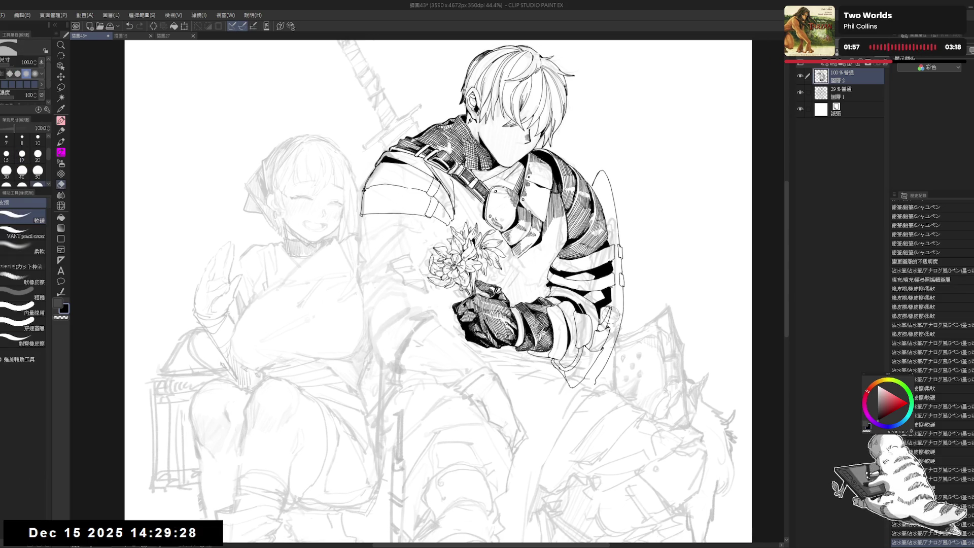
{"action": "left_click_drag", "start_coordinate": [597, 395], "coordinate": [592, 389]}
{"action": "key", "text": "p"}
{"action": "left_click_drag", "start_coordinate": [623, 193], "coordinate": [605, 213]}
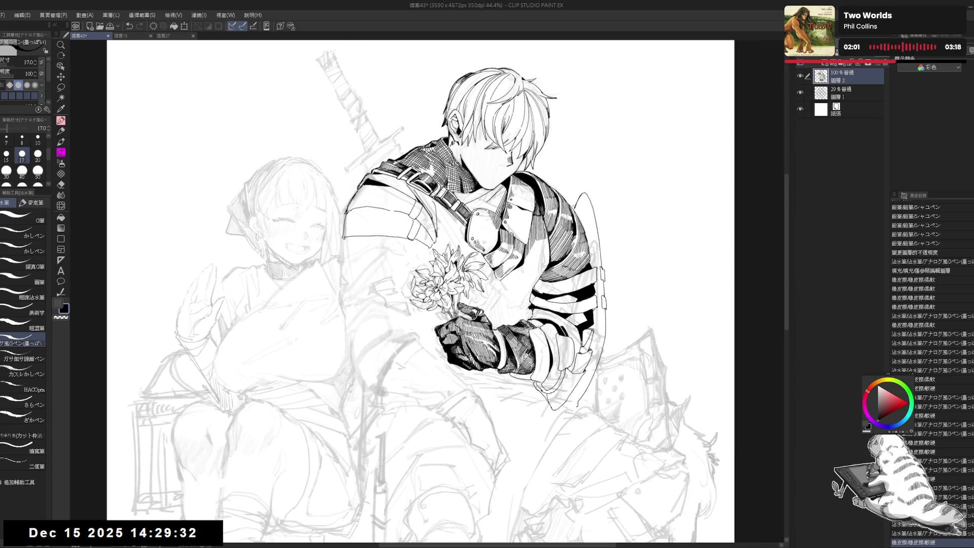
{"action": "key", "text": "e"}
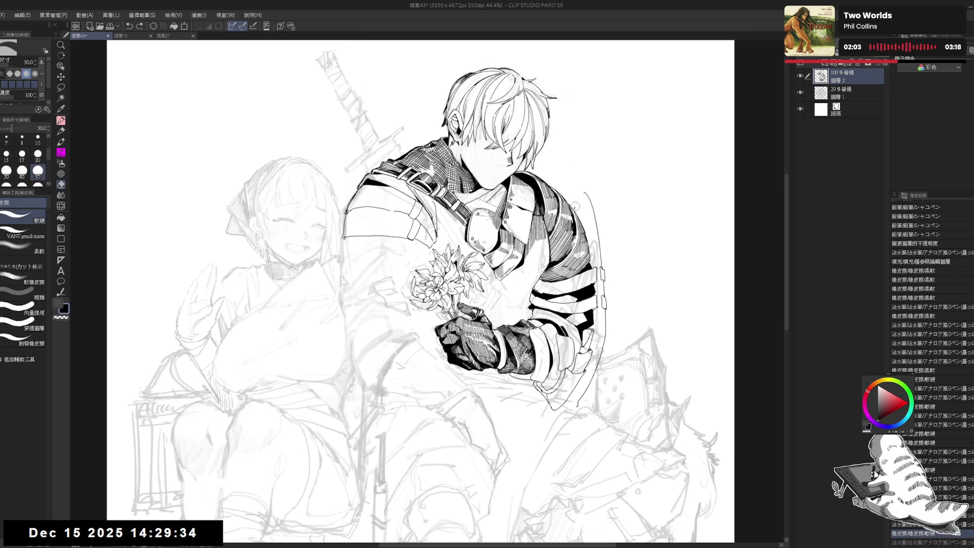
{"action": "key", "text": "p"}
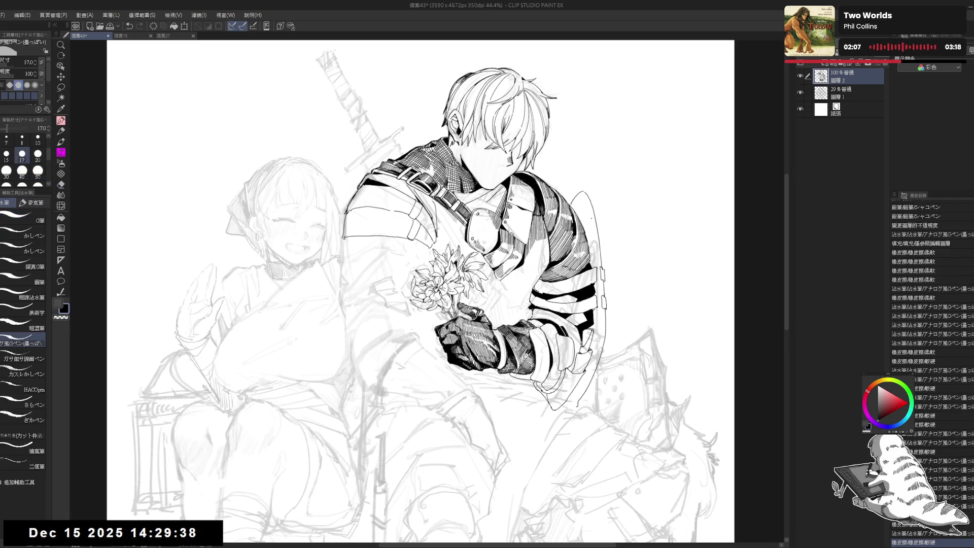
{"action": "left_click_drag", "start_coordinate": [421, 294], "coordinate": [407, 283]}
{"action": "left_click_drag", "start_coordinate": [571, 182], "coordinate": [578, 205]}
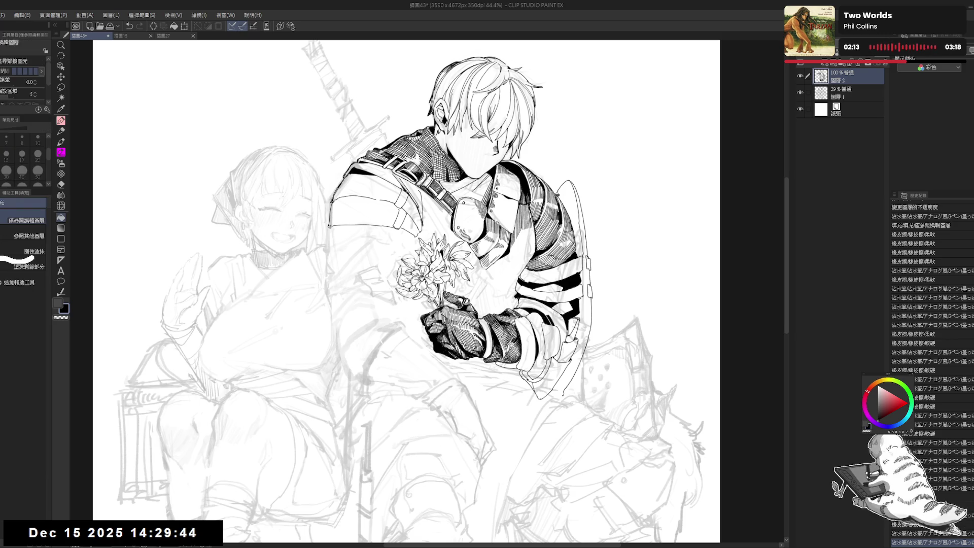
Auto Select the enclosed area along the shield edge
{"action": "left_click_drag", "start_coordinate": [576, 217], "coordinate": [552, 215]}
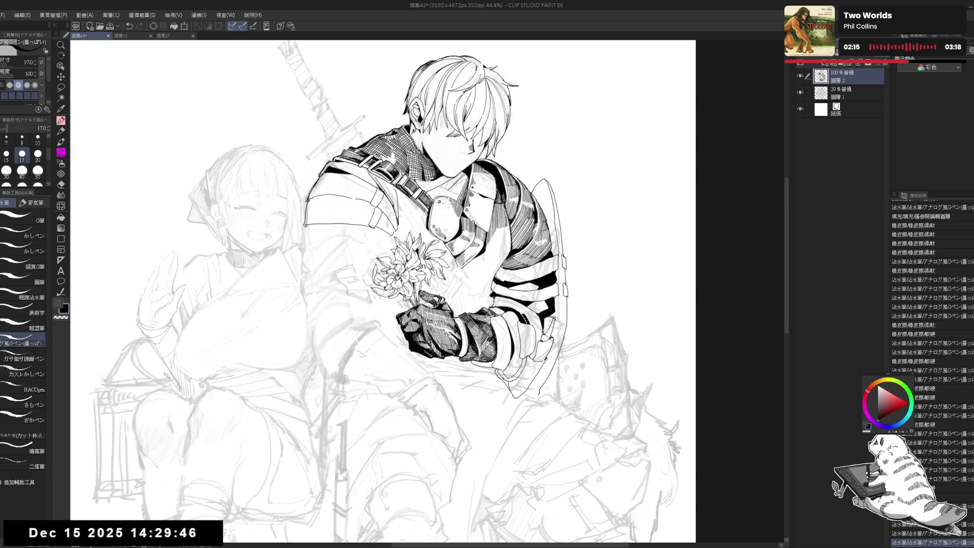
{"action": "key", "text": "w"}
{"action": "left_click", "coordinate": [543, 196]}
{"action": "key", "text": "ctrl+d"}
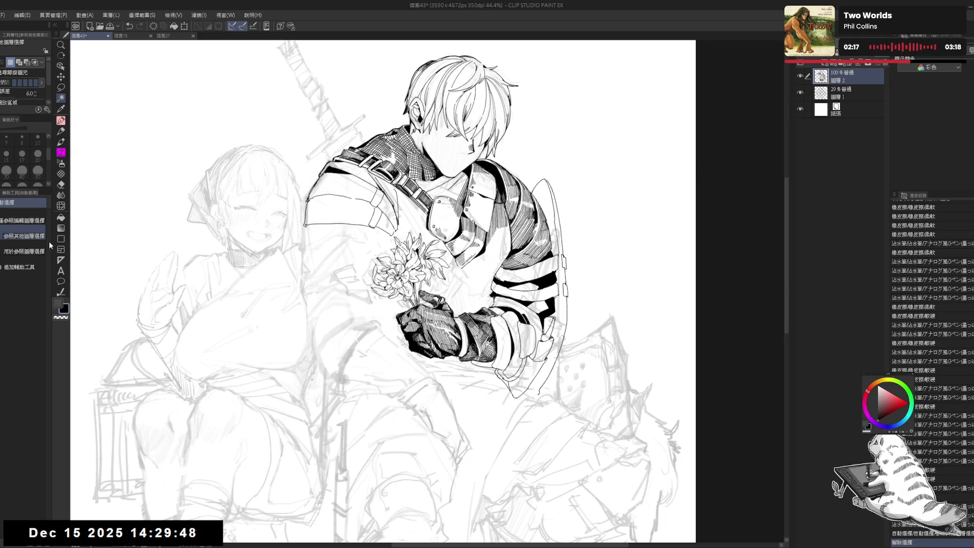
{"action": "left_click", "coordinate": [23, 221]}
{"action": "left_click", "coordinate": [550, 209]}
Shade the shield's top edge with a textured pencil at size 30, then deselect
{"action": "key", "text": "p"}
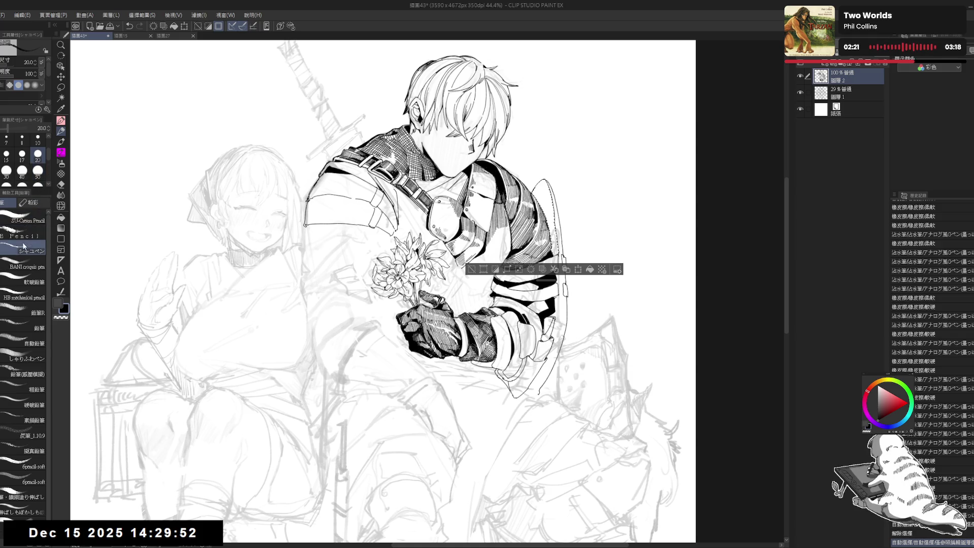
{"action": "left_click", "coordinate": [23, 236]}
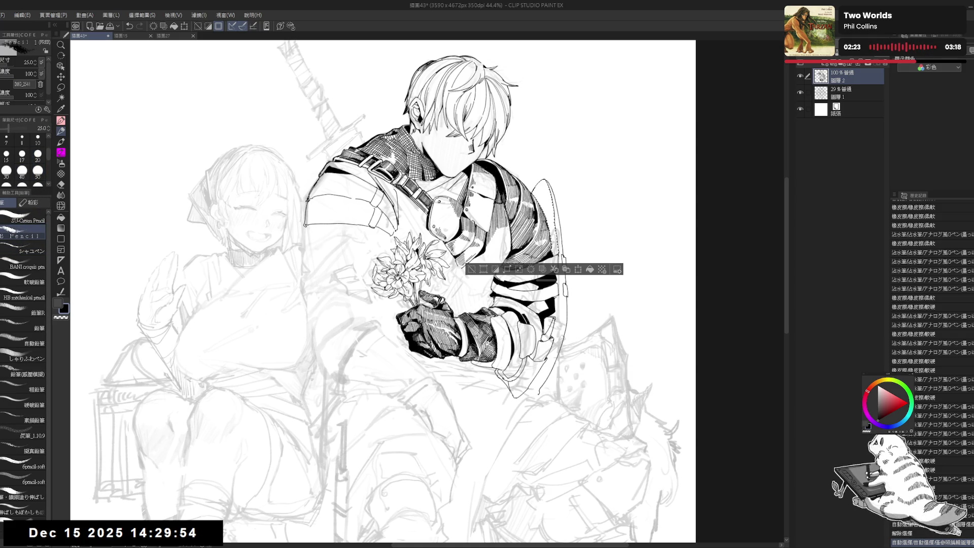
{"action": "left_click_drag", "start_coordinate": [538, 181], "coordinate": [545, 179]}
{"action": "left_click", "coordinate": [6, 170]}
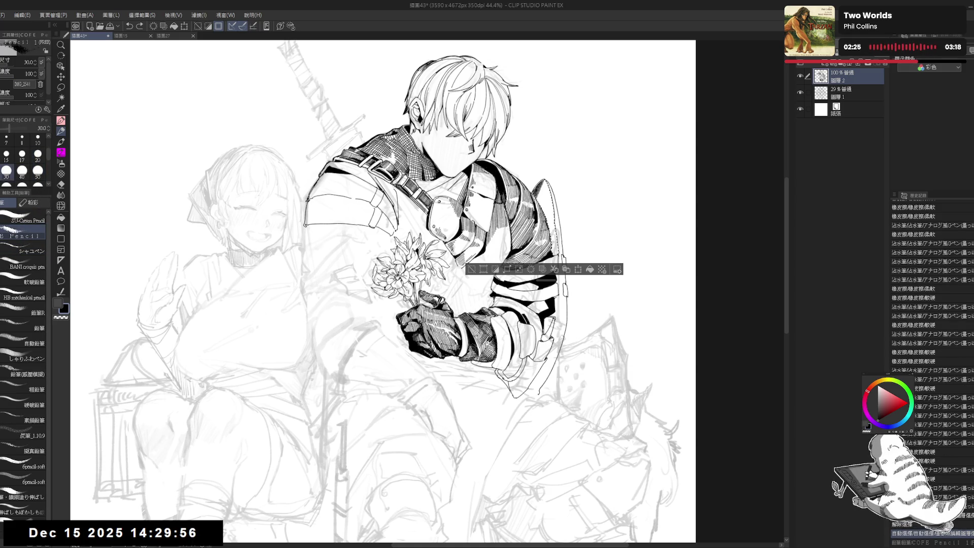
{"action": "mouse_move", "coordinate": [545, 182]}
{"action": "left_mouse_down"}
{"action": "mouse_move", "coordinate": [537, 199]}
{"action": "mouse_move", "coordinate": [559, 256]}
{"action": "left_mouse_up"}
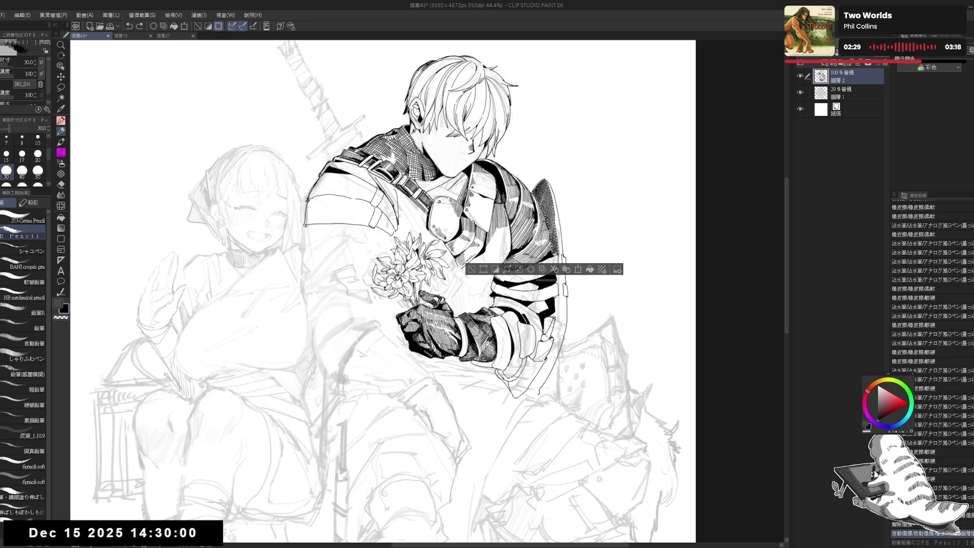
{"action": "key", "text": "ctrl+y"}
{"action": "left_click_drag", "start_coordinate": [541, 185], "coordinate": [548, 201]}
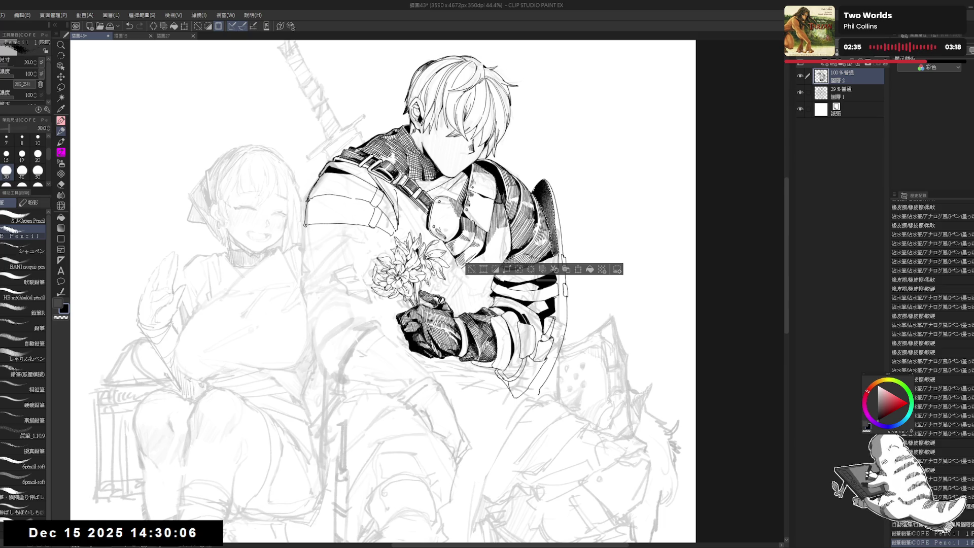
{"action": "left_click_drag", "start_coordinate": [533, 282], "coordinate": [538, 286]}
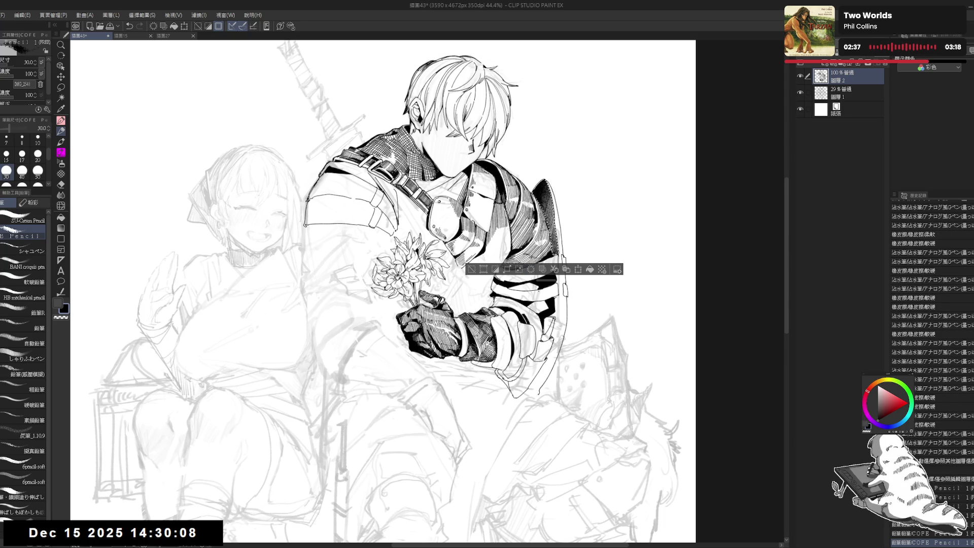
{"action": "key", "text": "ctrl+d"}
Ink a small detail on the knight, then hide the grey sketch layer
{"action": "scroll", "coordinate": [571, 235], "scroll_direction": "up", "scroll_amount": 2}
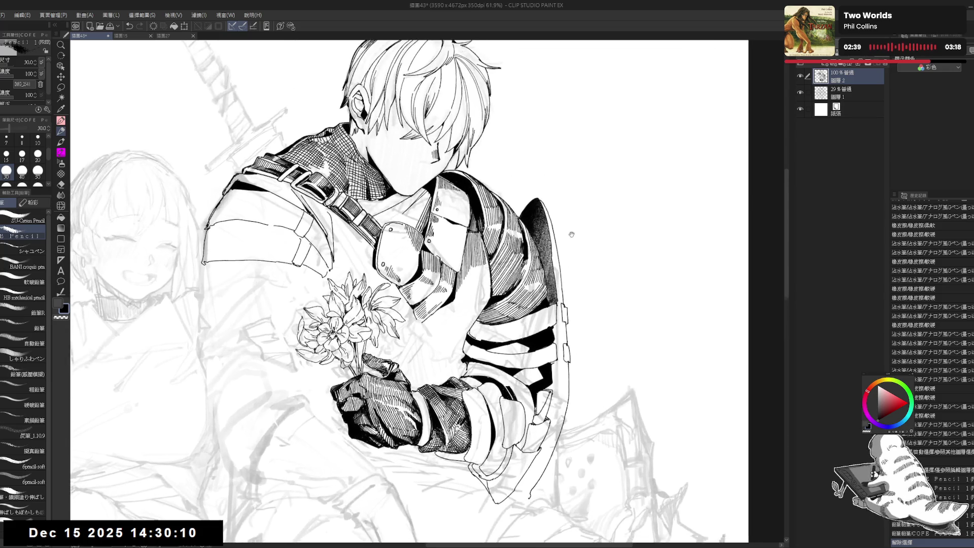
{"action": "left_click_drag", "start_coordinate": [571, 234], "coordinate": [567, 233]}
{"action": "key", "text": "p"}
{"action": "left_click_drag", "start_coordinate": [189, 529], "coordinate": [195, 536]}
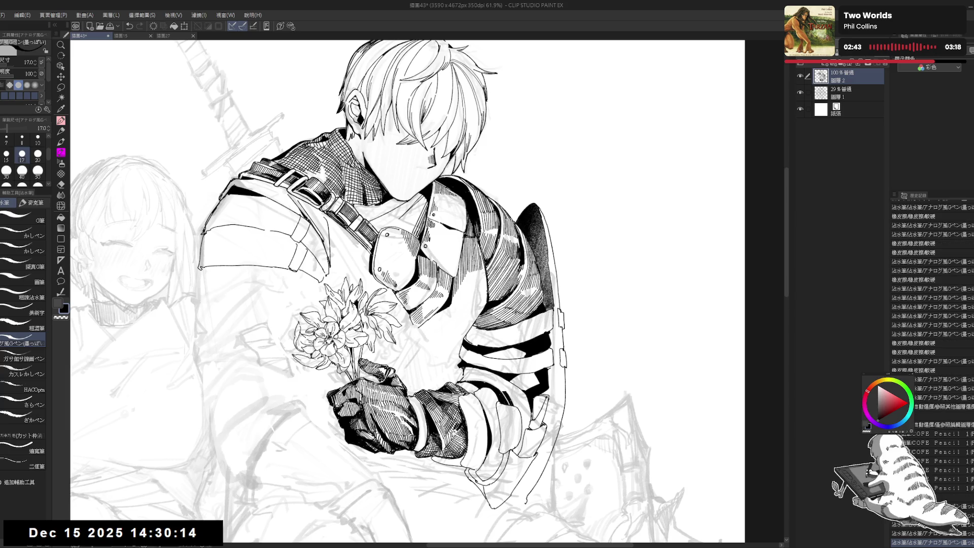
{"action": "left_click_drag", "start_coordinate": [406, 292], "coordinate": [393, 275]}
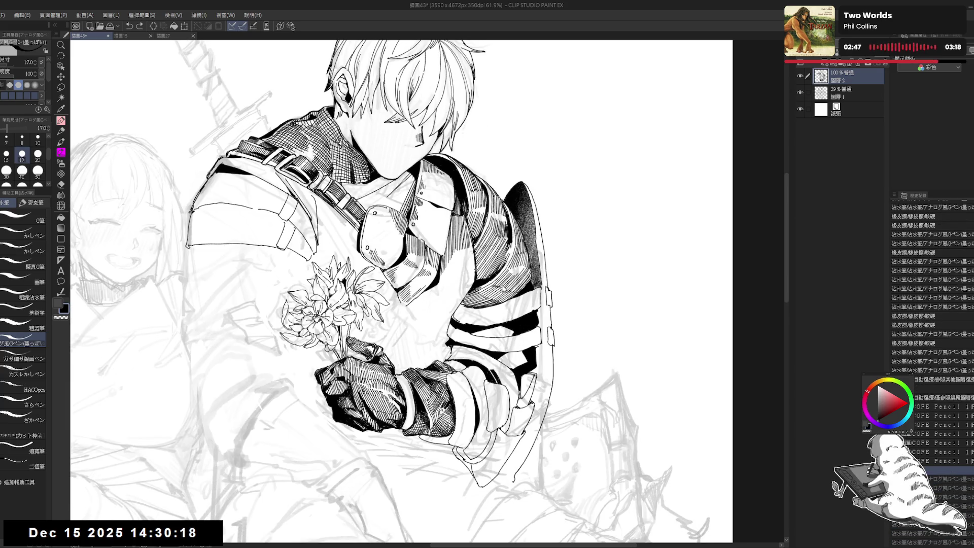
{"action": "key", "text": "ctrl+a"}
{"action": "left_click", "coordinate": [838, 91]}
{"action": "left_click", "coordinate": [800, 92]}
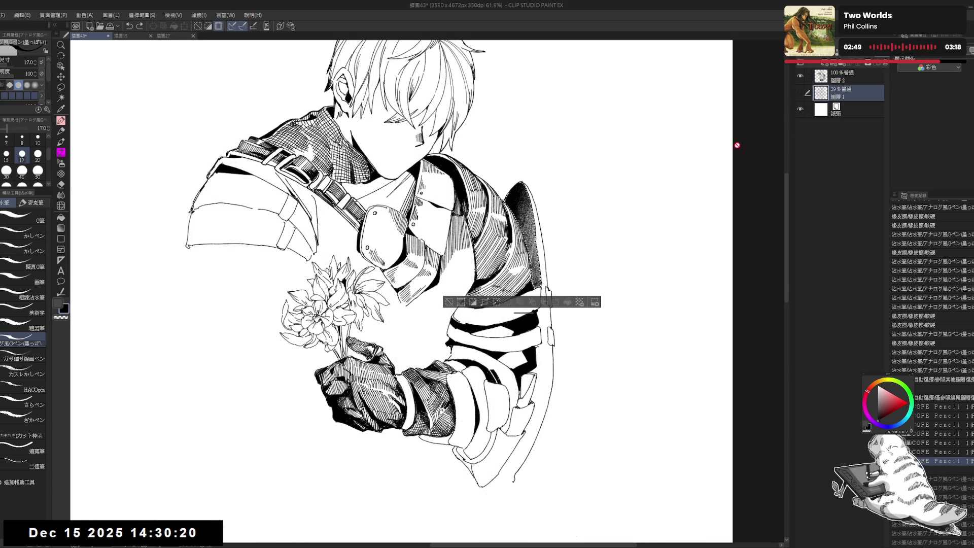
Try a hatching pen at size 70 on the ink layer, then undo the stroke
{"action": "left_click", "coordinate": [61, 173]}
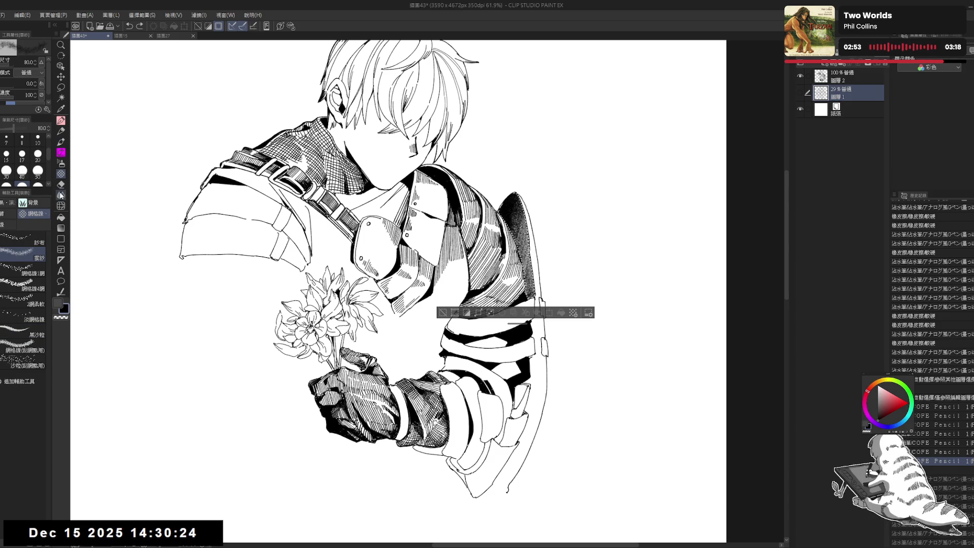
{"action": "left_click", "coordinate": [61, 152]}
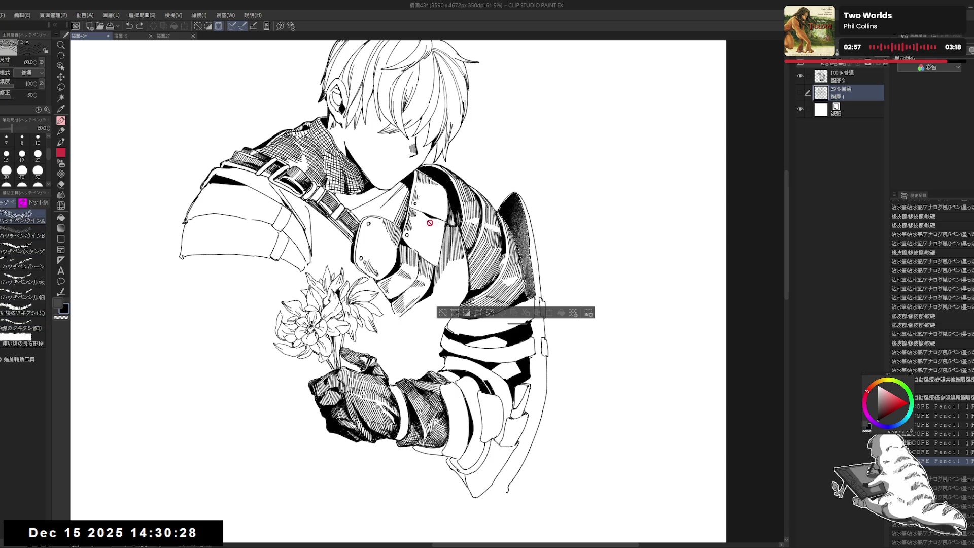
{"action": "left_click", "coordinate": [806, 79]}
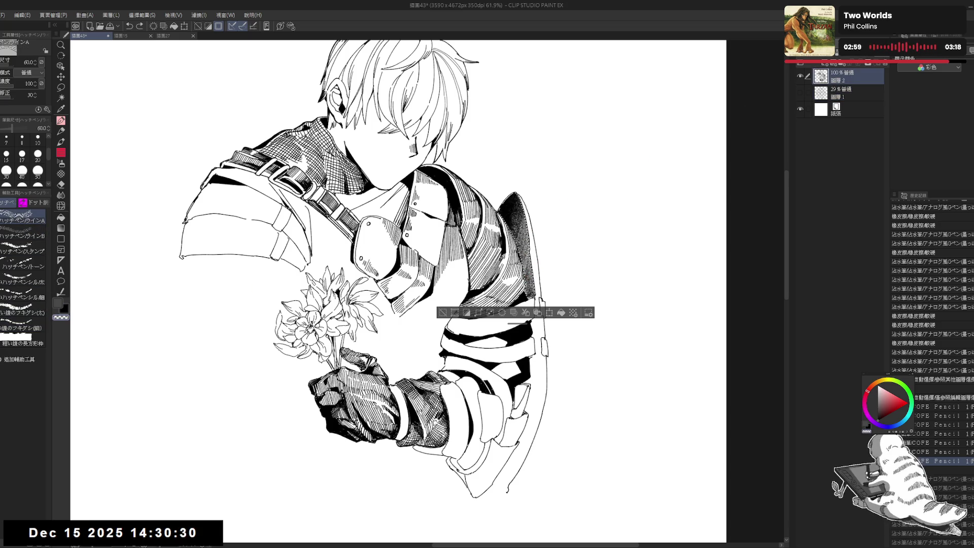
{"action": "key", "text": "bracketright"}
{"action": "key", "text": "bracketright"}
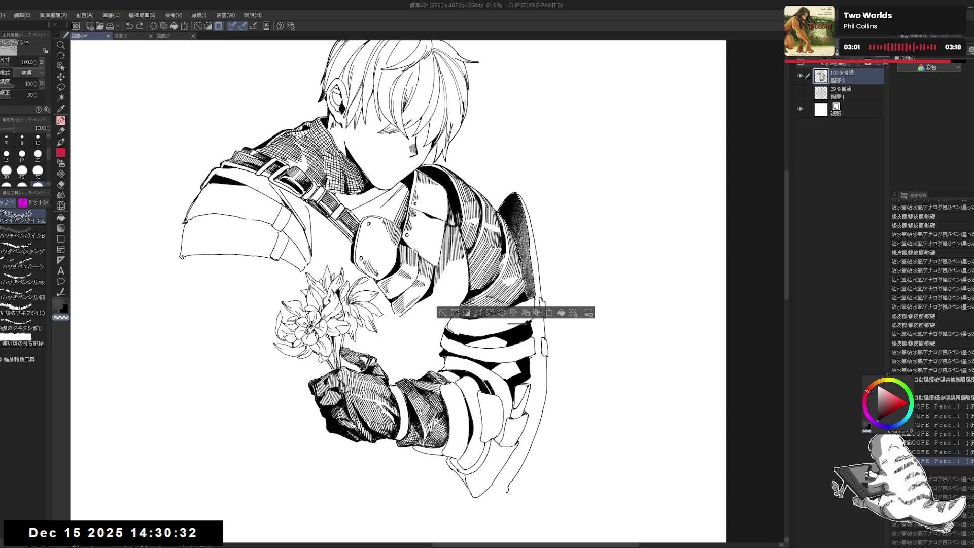
{"action": "key", "text": "bracketleft"}
{"action": "key", "text": "bracketleft"}
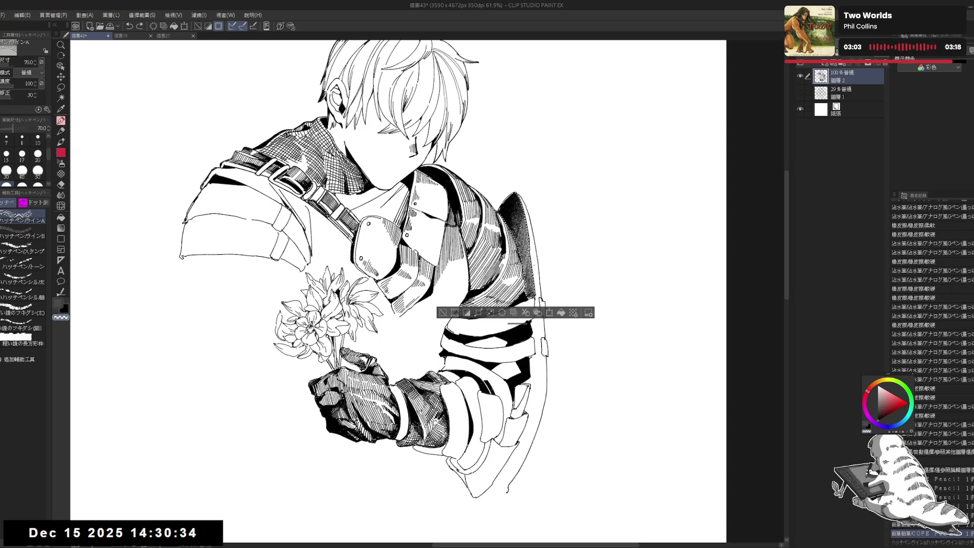
{"action": "left_click_drag", "start_coordinate": [507, 218], "coordinate": [525, 264]}
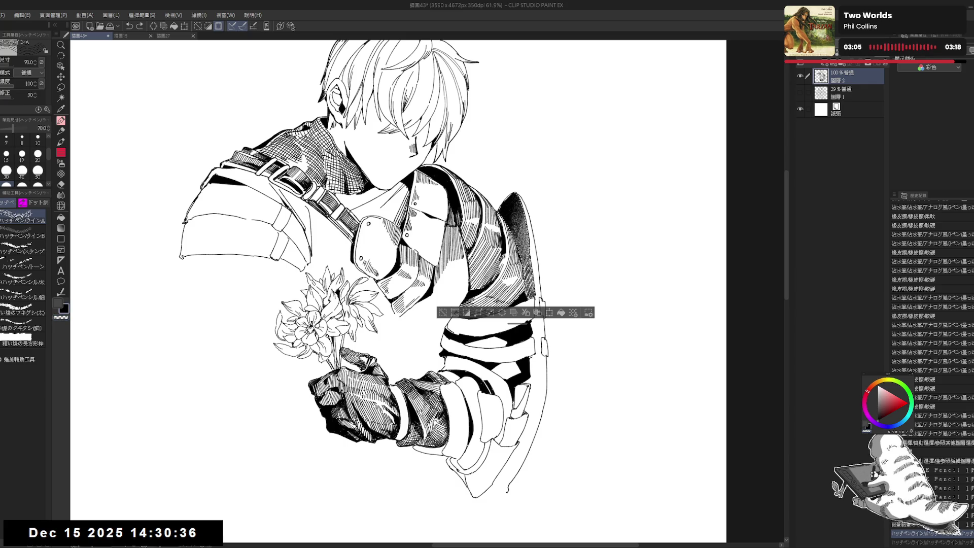
{"action": "key", "text": "ctrl+z"}
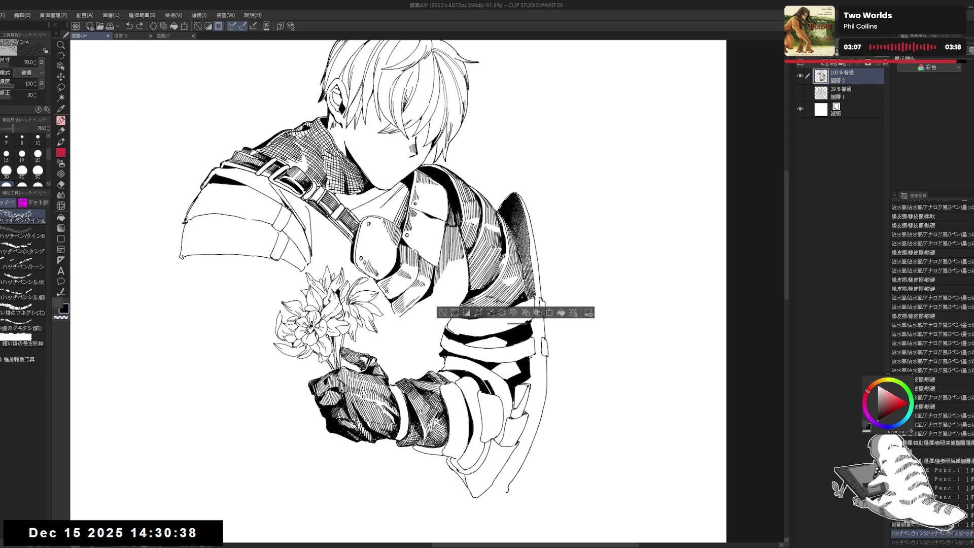
Switch to the SU-Cream Pencil and undo then redo the last pencil stroke
{"action": "key", "text": "ctrl+minus"}
{"action": "key", "text": "p"}
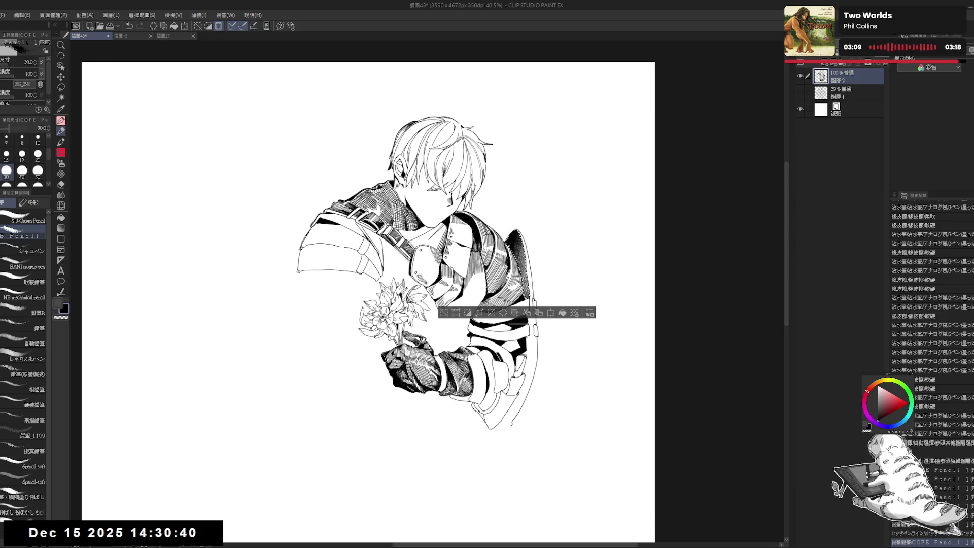
{"action": "key", "text": "ctrl+z"}
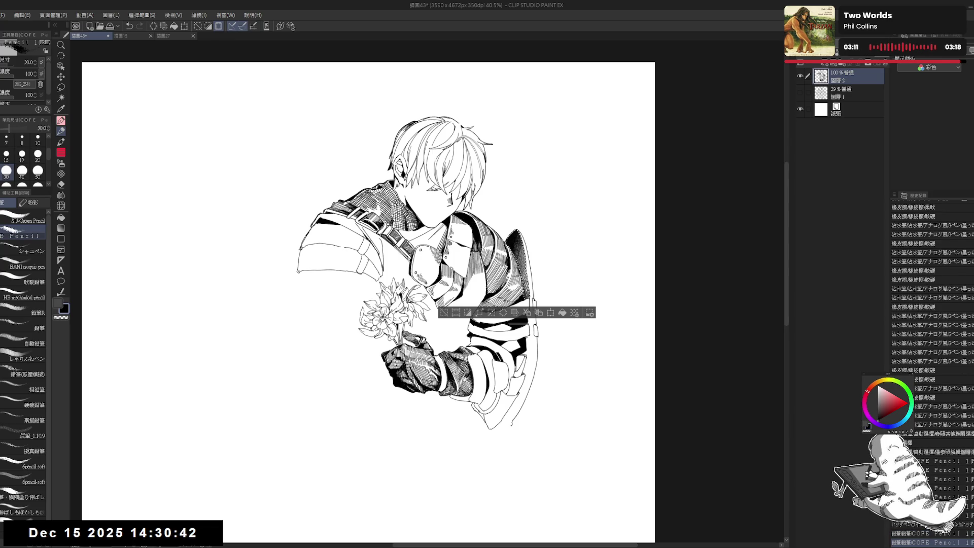
{"action": "key", "text": "ctrl+y"}
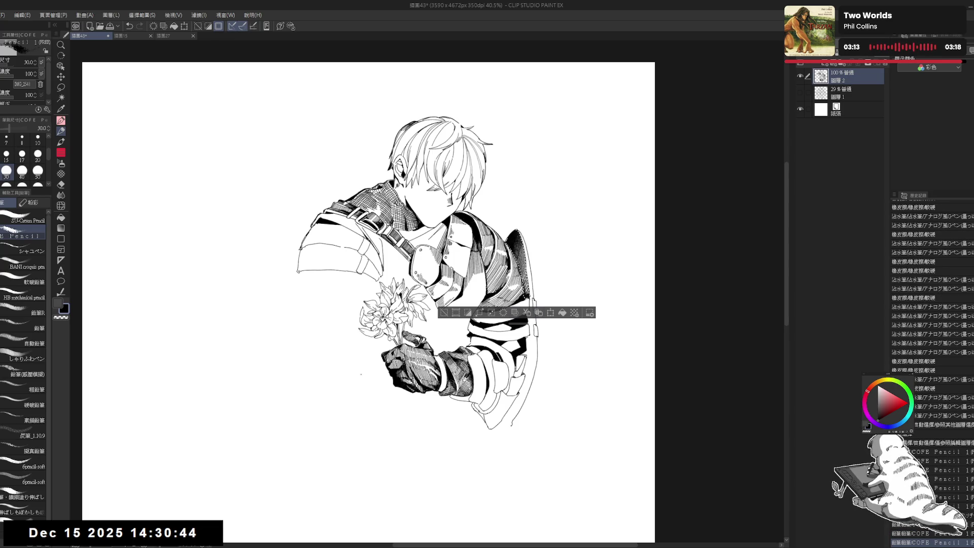
{"action": "left_click", "coordinate": [28, 221]}
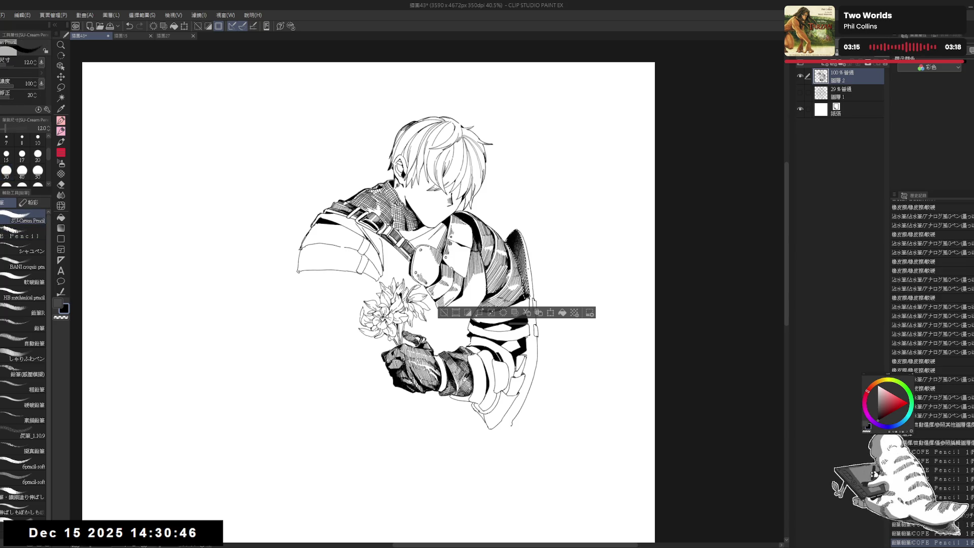
{"action": "key", "text": "ctrl+z"}
{"action": "key", "text": "ctrl+z"}
{"action": "key", "text": "bracketleft"}
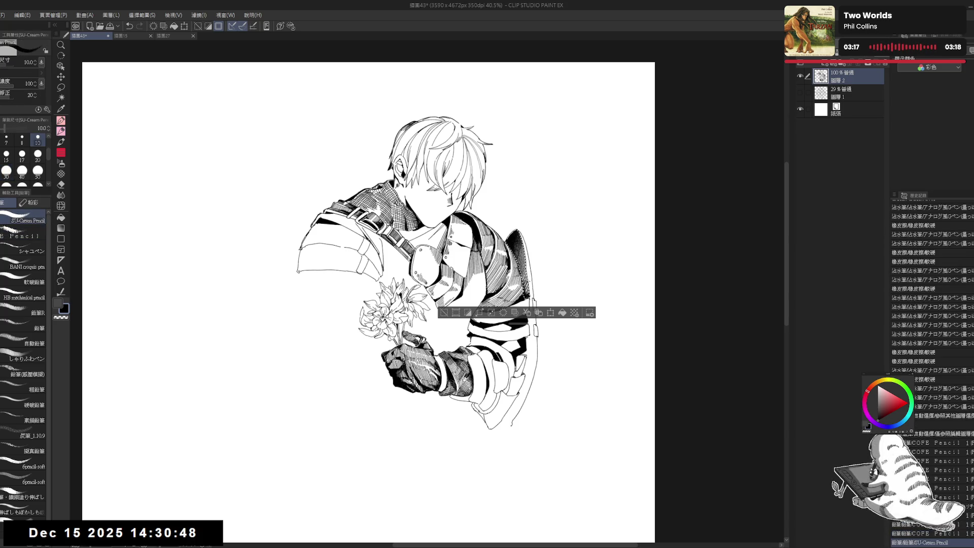
{"action": "key", "text": "ctrl+y"}
{"action": "key", "text": "ctrl+y"}
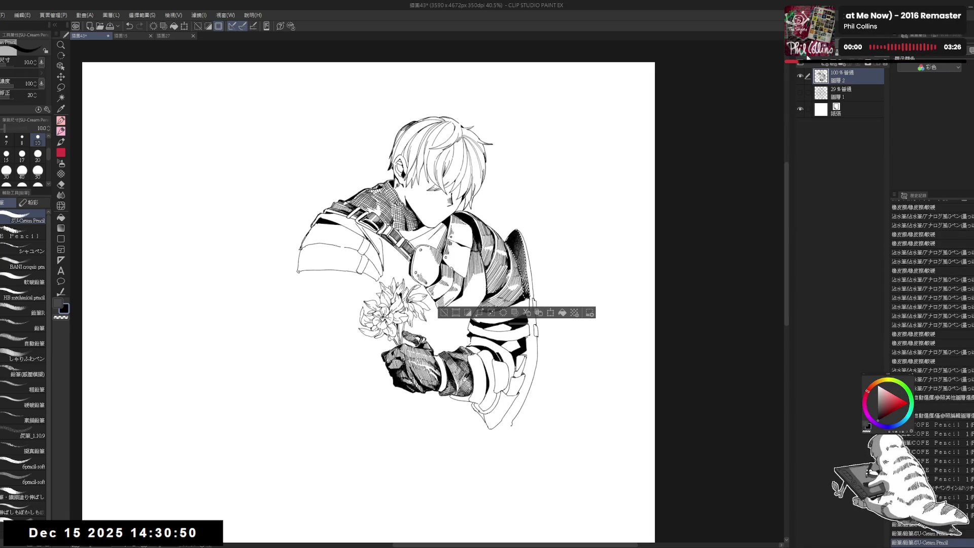
Turn Layer 1's visibility back on so the girl's sketch shows under the lineart
{"action": "left_click", "coordinate": [842, 92]}
{"action": "left_click", "coordinate": [842, 76]}
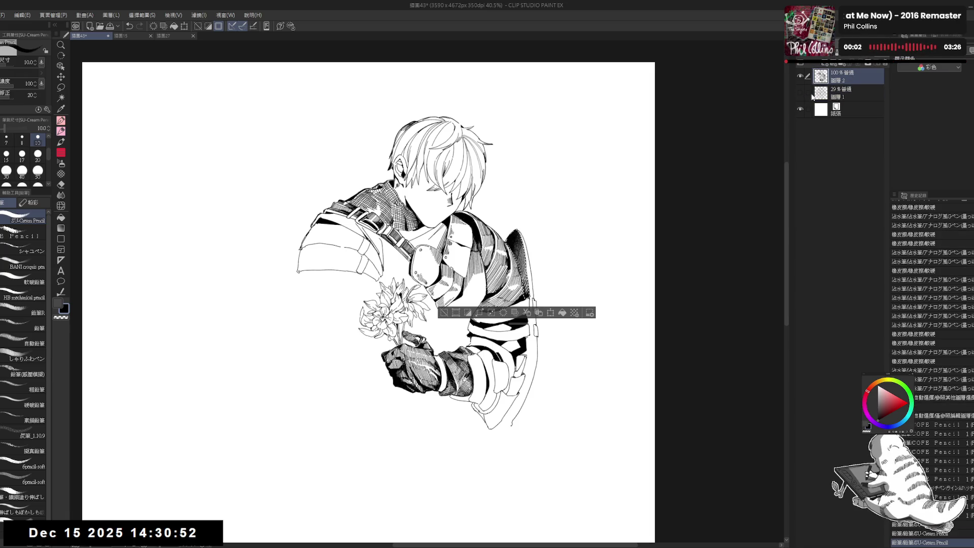
{"action": "left_click", "coordinate": [800, 93]}
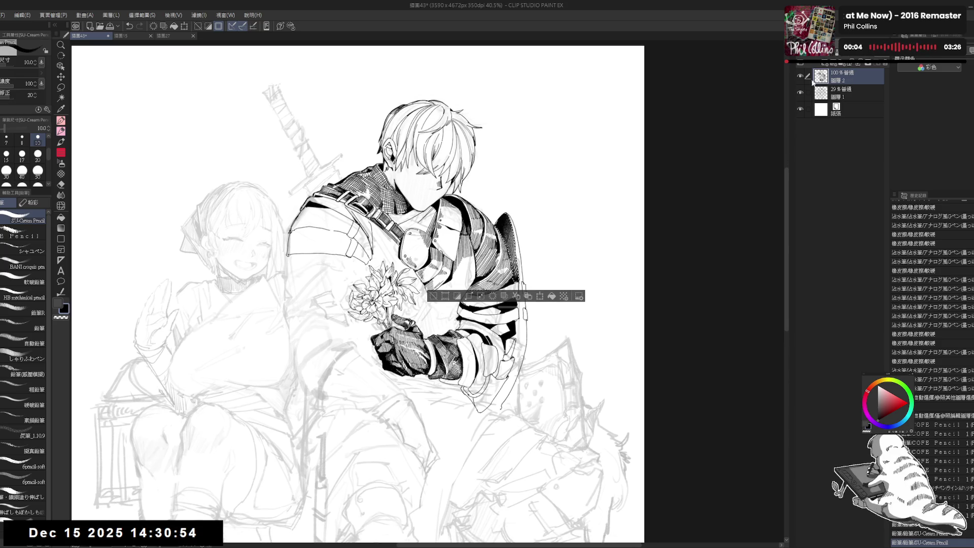
Deselect, ink a short G-pen stroke on the shoulder, and toggle undo/redo to compare it
{"action": "key", "text": "ctrl+d"}
{"action": "key", "text": "p"}
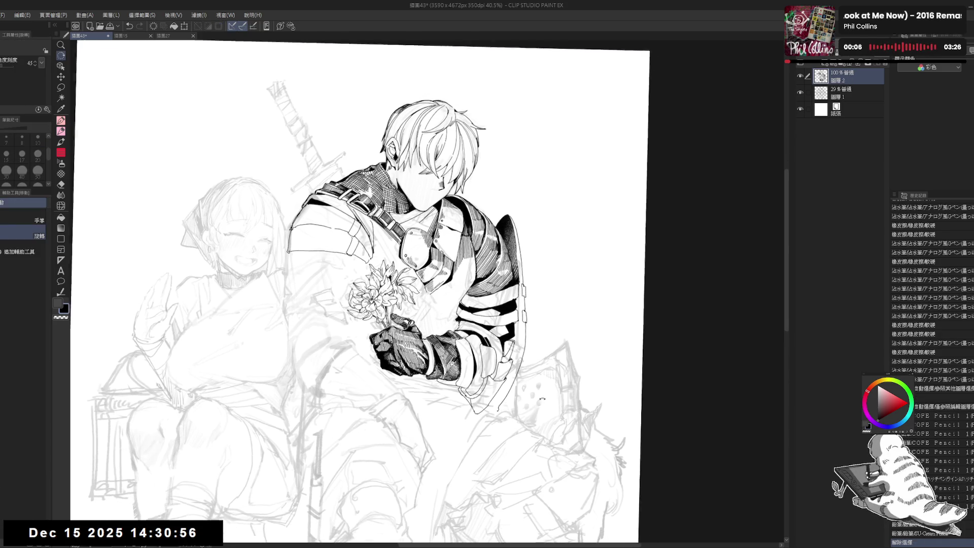
{"action": "left_click_drag", "start_coordinate": [517, 225], "coordinate": [523, 239]}
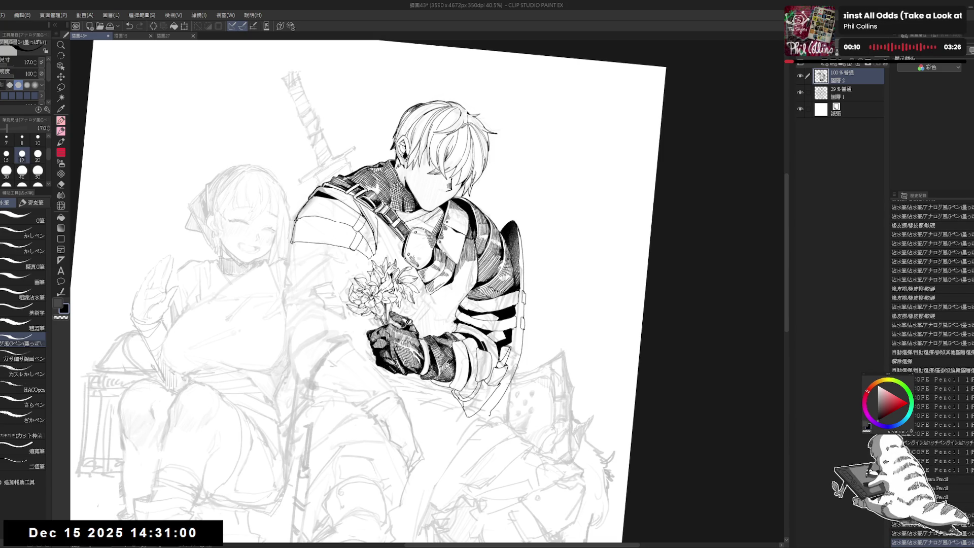
{"action": "key", "text": "ctrl+z"}
{"action": "key", "text": "ctrl+z"}
{"action": "key", "text": "ctrl+y"}
{"action": "key", "text": "ctrl+z"}
{"action": "key", "text": "ctrl+y"}
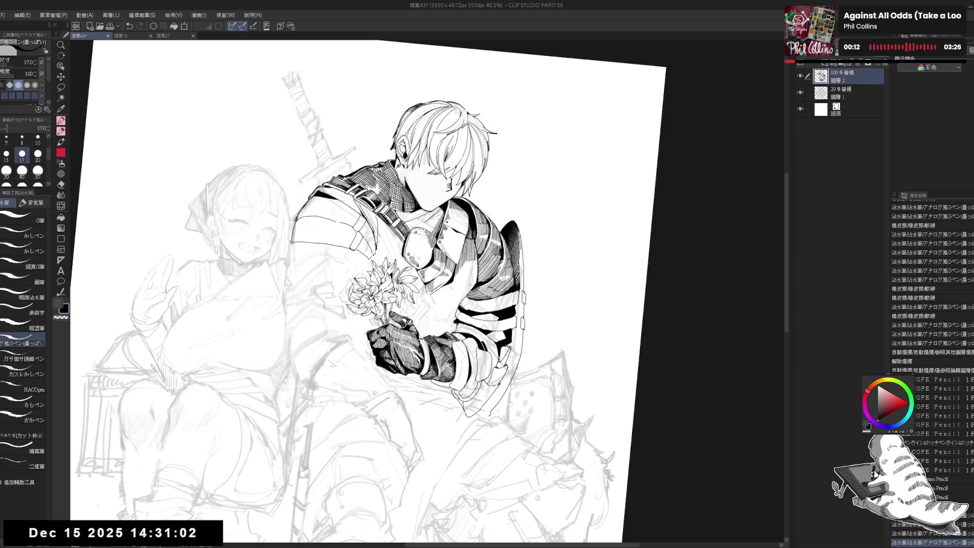
{"action": "key", "text": "ctrl+z"}
{"action": "key", "text": "ctrl+y"}
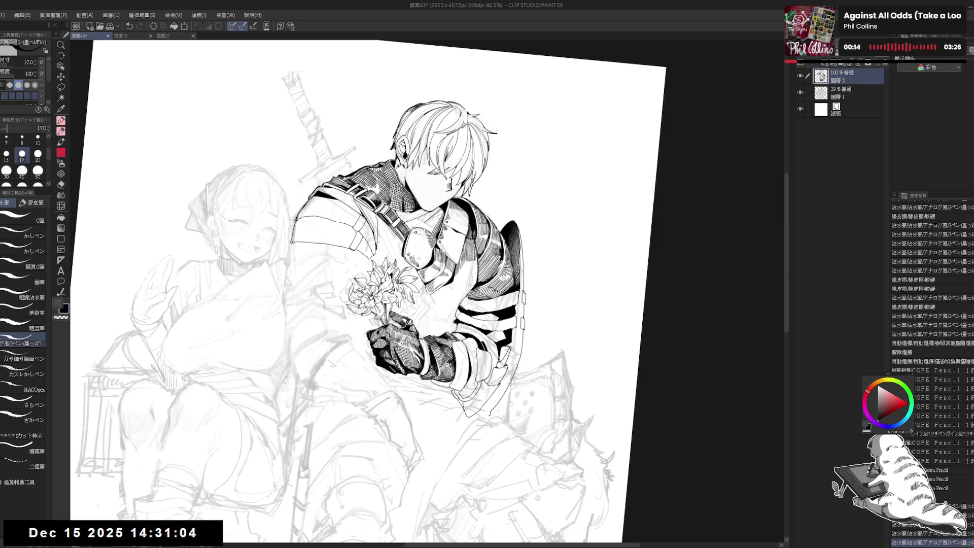
{"action": "key", "text": "e"}
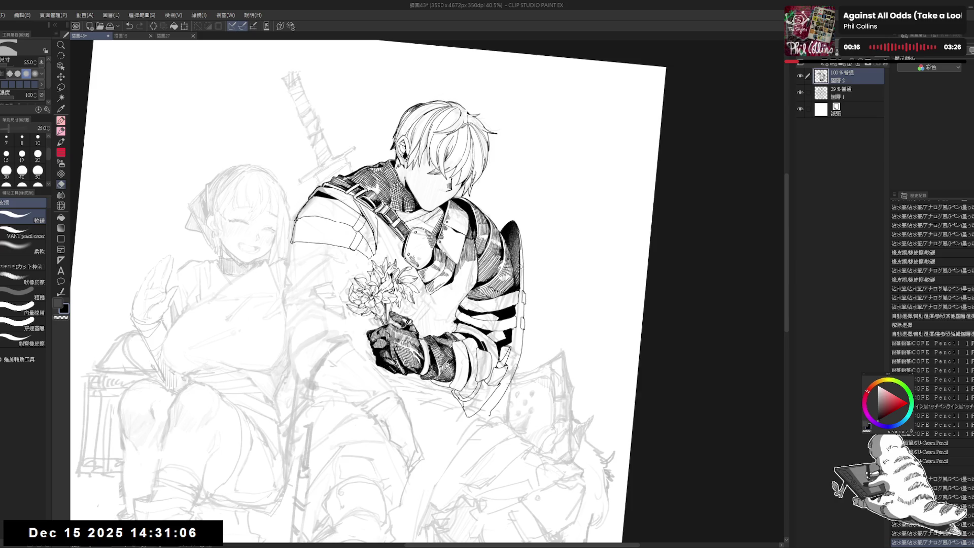
{"action": "key", "text": "p"}
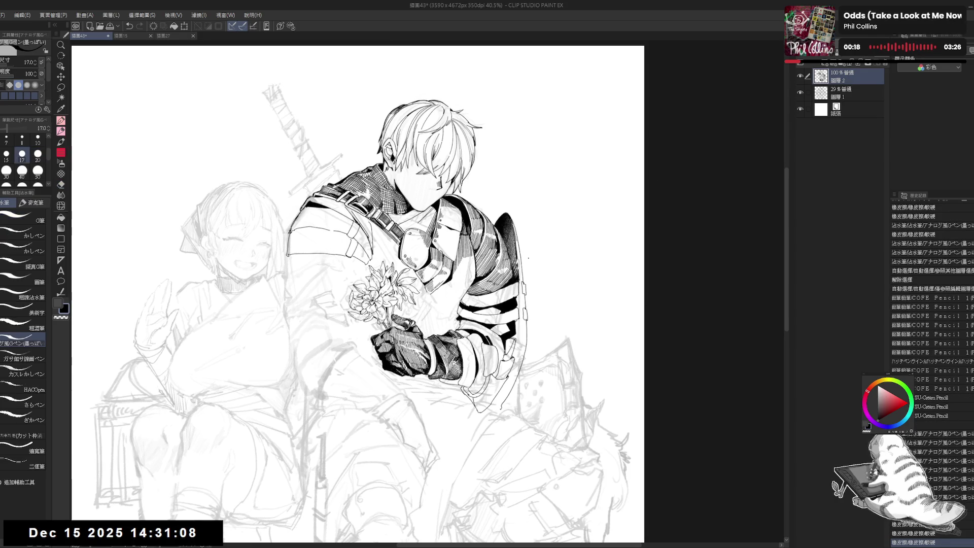
{"action": "left_click_drag", "start_coordinate": [528, 261], "coordinate": [534, 256]}
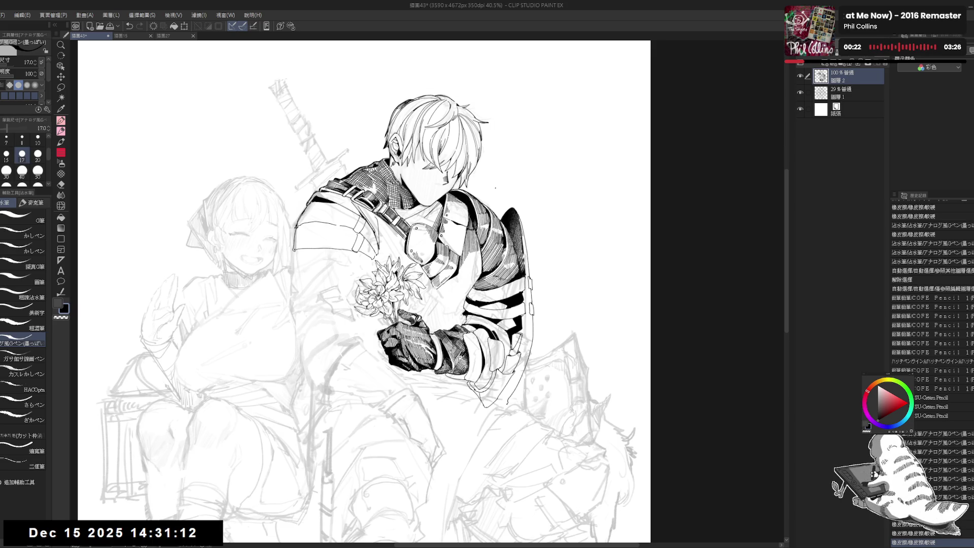
{"action": "scroll", "coordinate": [522, 216], "scroll_direction": "up", "scroll_amount": 2}
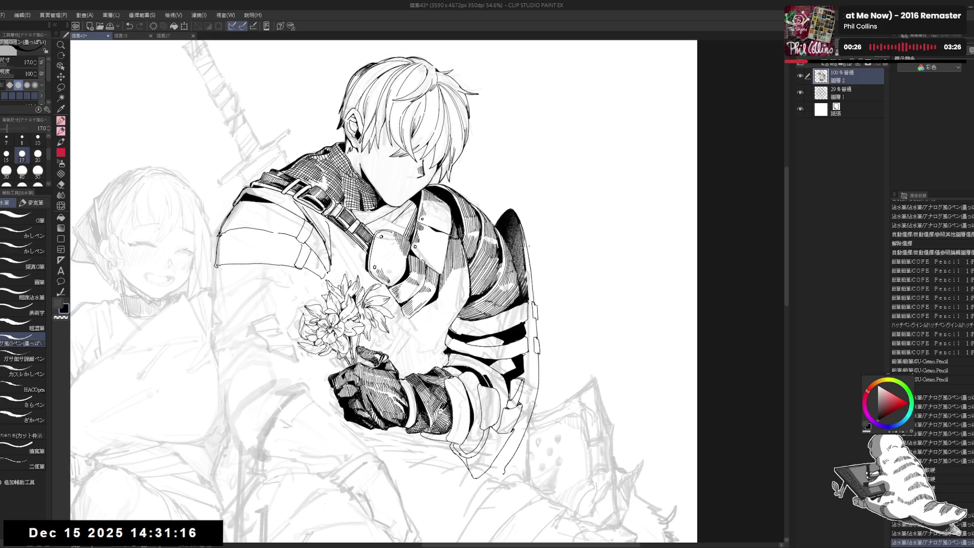
Ink the outer edge of the knight's shield with the G-pen
{"action": "left_click_drag", "start_coordinate": [530, 261], "coordinate": [531, 292]}
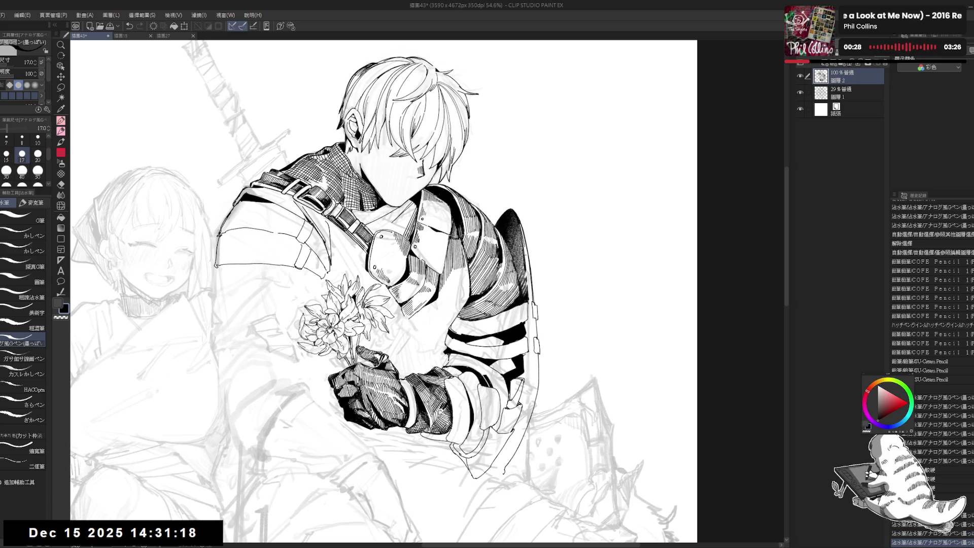
{"action": "scroll", "coordinate": [545, 158], "scroll_direction": "down", "scroll_amount": 2}
{"action": "scroll", "coordinate": [545, 158], "scroll_direction": "down", "scroll_amount": 1}
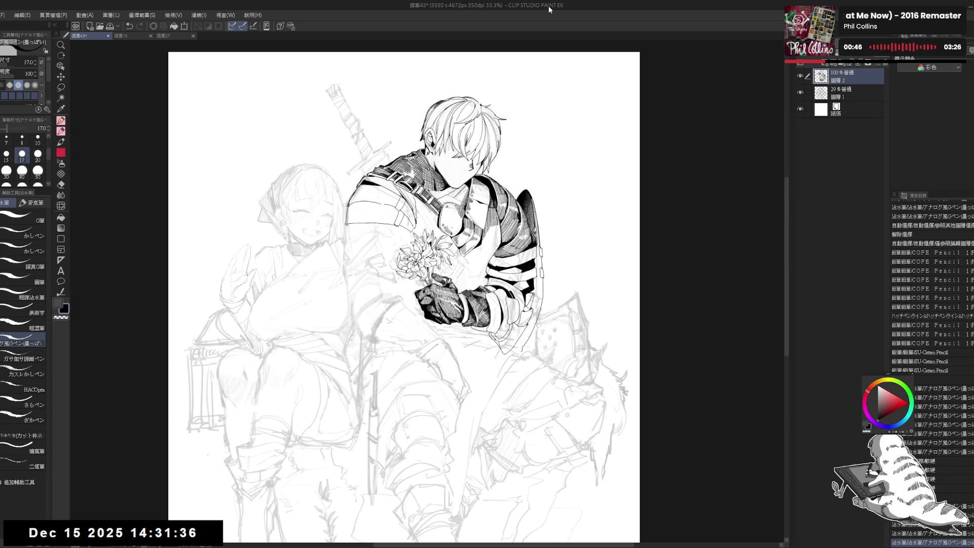
{"action": "scroll", "coordinate": [564, 255], "scroll_direction": "up", "scroll_amount": 5}
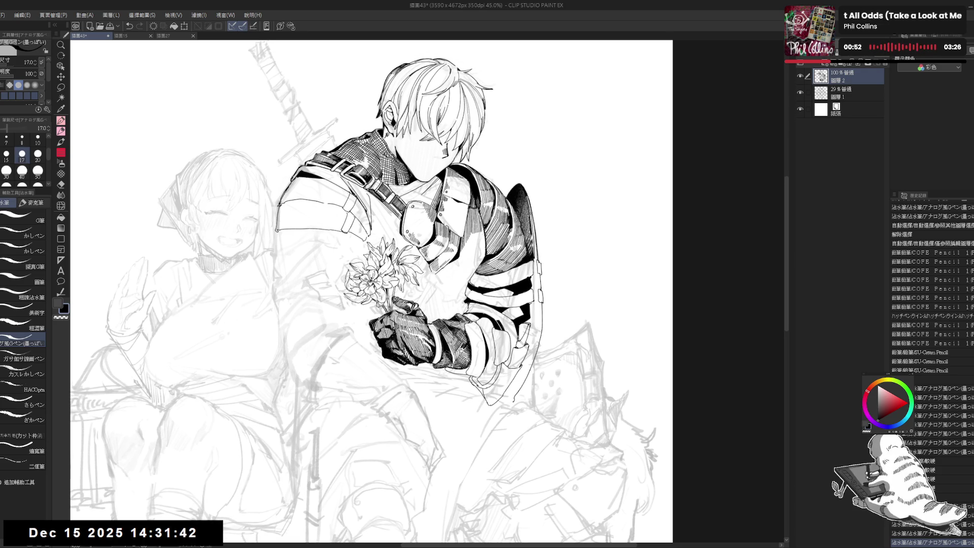
Tilt the view and erase a small stray ink mark on the armor
{"action": "key", "text": "minus"}
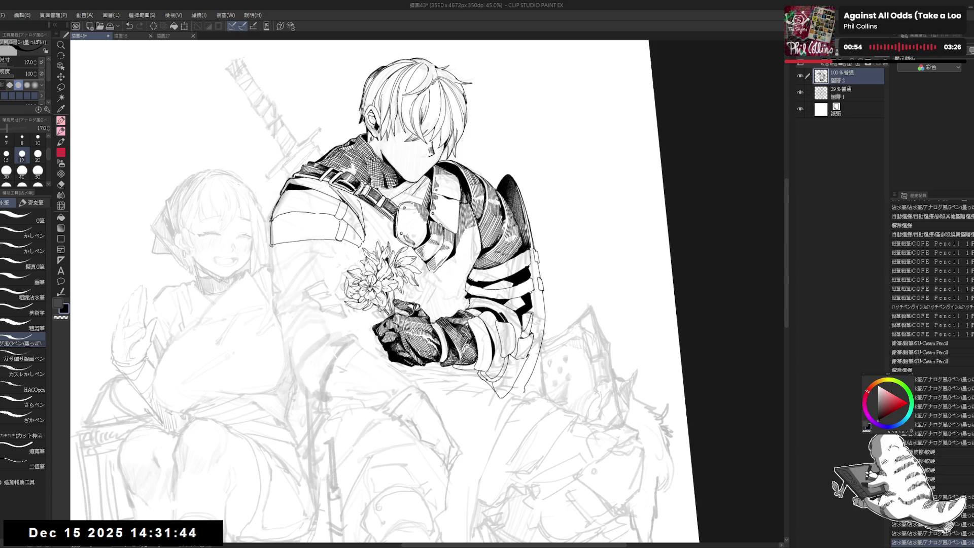
{"action": "key", "text": "asciicircum"}
{"action": "key", "text": "asciicircum"}
{"action": "key", "text": "asciicircum"}
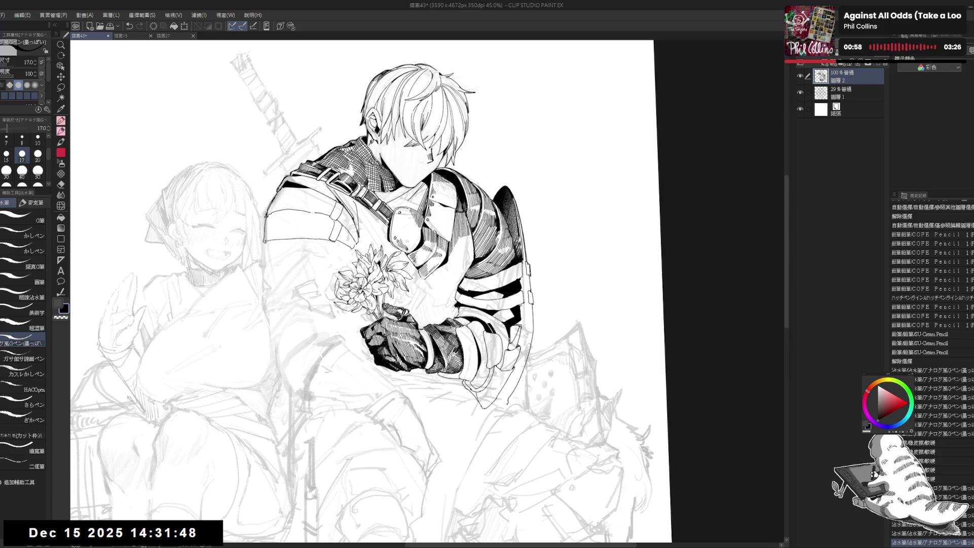
{"action": "key", "text": "minus"}
{"action": "key", "text": "minus"}
{"action": "key", "text": "minus"}
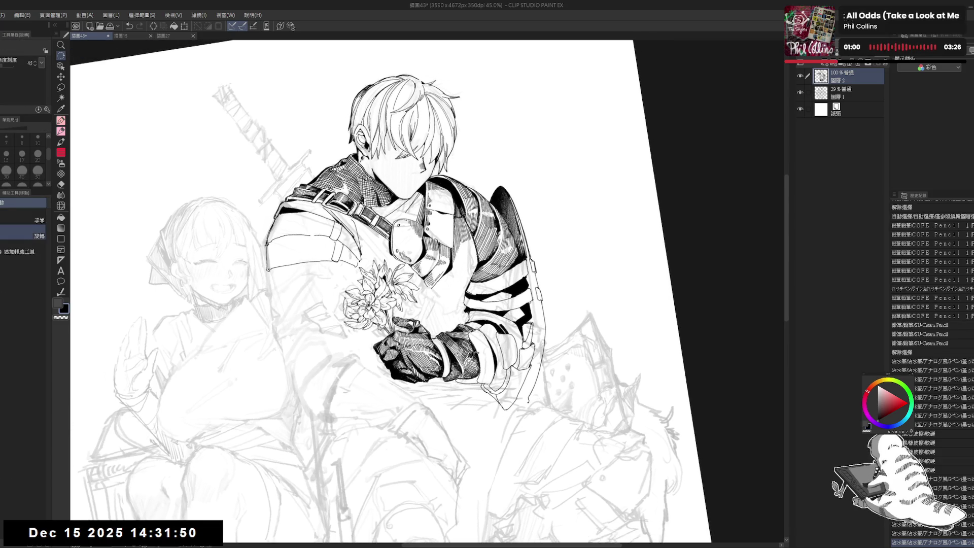
{"action": "key", "text": "minus"}
{"action": "left_click_drag", "start_coordinate": [505, 271], "coordinate": [518, 306]}
{"action": "key", "text": "ctrl+0"}
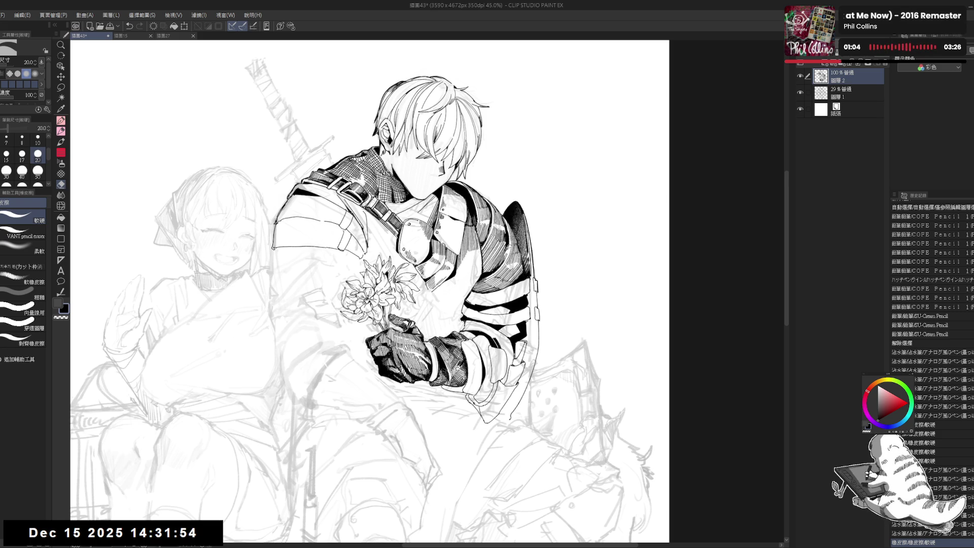
{"action": "left_click_drag", "start_coordinate": [516, 288], "coordinate": [501, 278]}
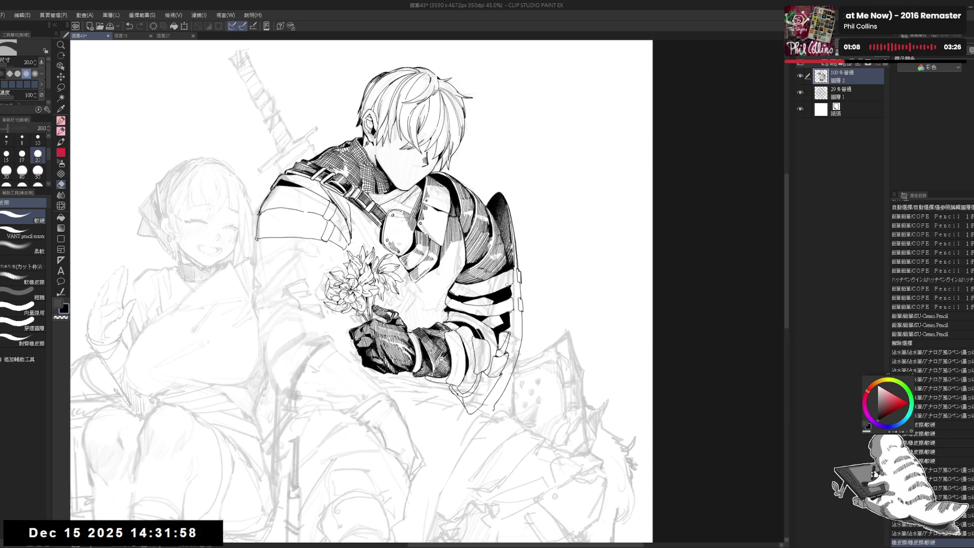
Try and undo a short armor stroke, then erase a spot and add a small ink mark
{"action": "key", "text": "p"}
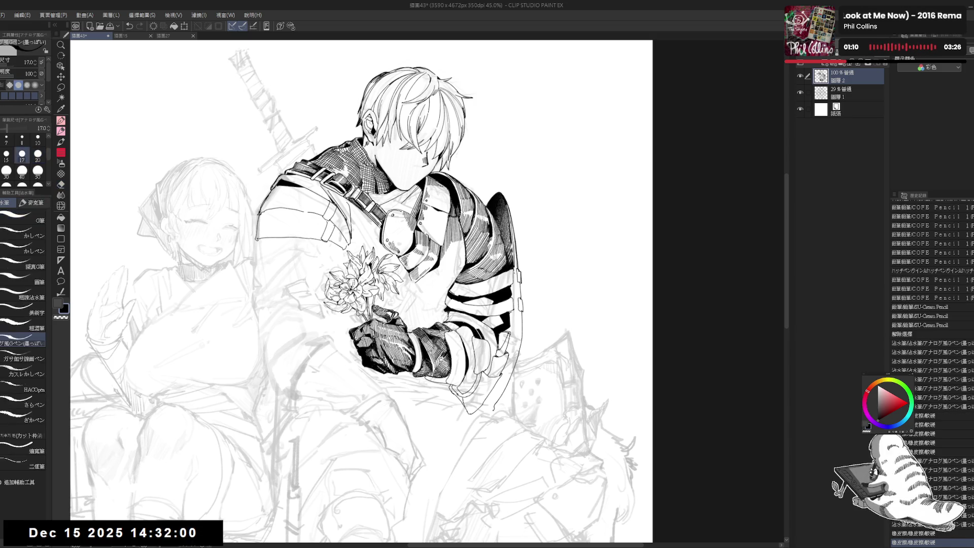
{"action": "left_click_drag", "start_coordinate": [513, 281], "coordinate": [513, 299]}
{"action": "key", "text": "ctrl+z"}
{"action": "key", "text": "ctrl+z"}
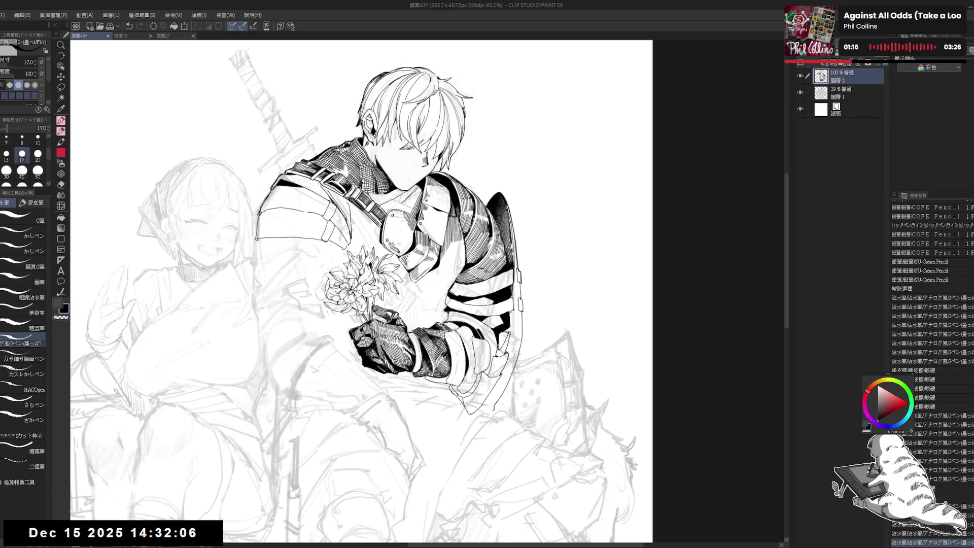
{"action": "scroll", "coordinate": [518, 268], "scroll_direction": "down", "scroll_amount": 2}
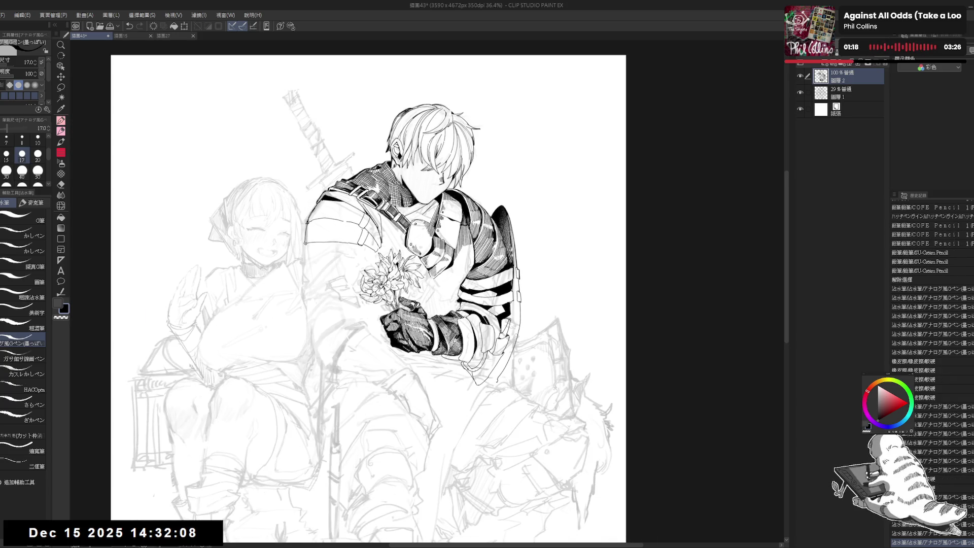
{"action": "left_click_drag", "start_coordinate": [444, 367], "coordinate": [448, 354]}
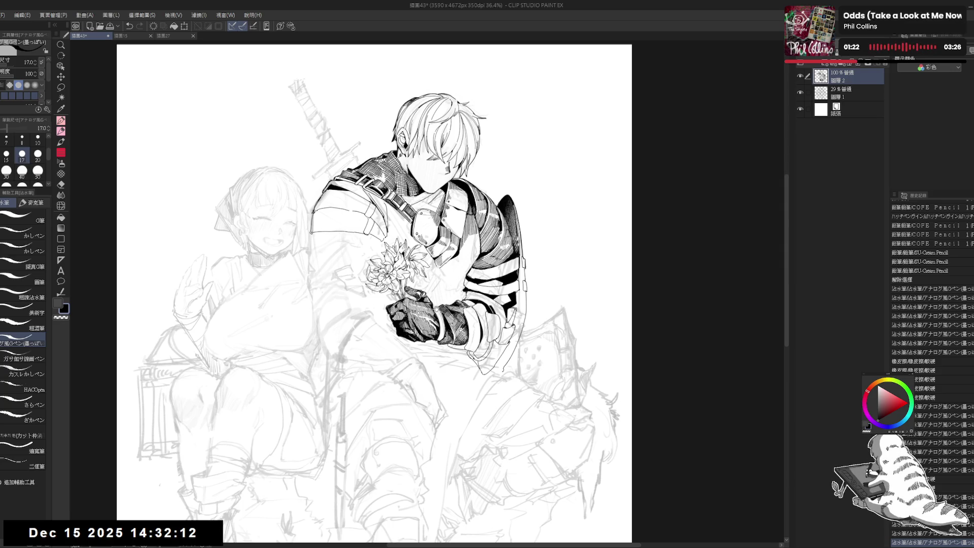
{"action": "left_click_drag", "start_coordinate": [404, 266], "coordinate": [424, 277]}
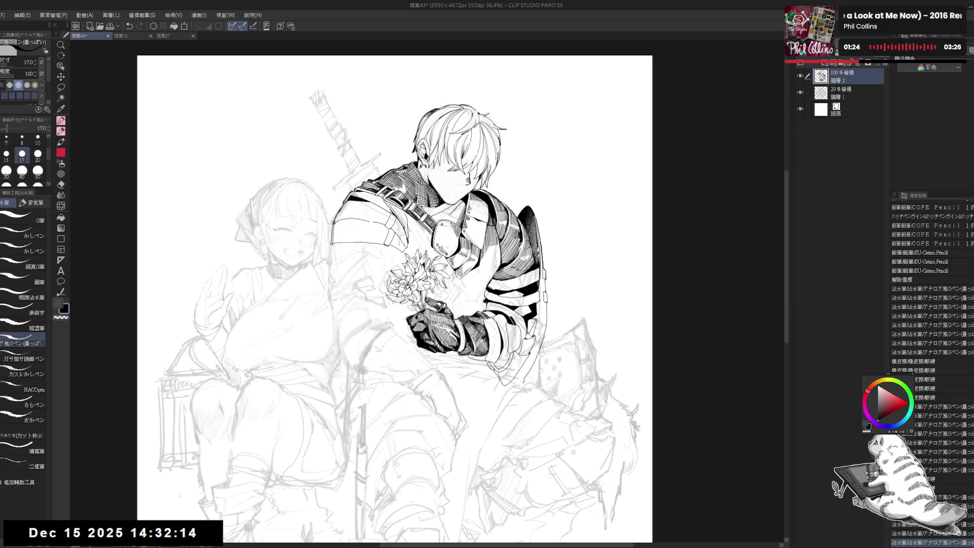
{"action": "scroll", "coordinate": [436, 277], "scroll_direction": "up", "scroll_amount": 2}
{"action": "left_click", "coordinate": [468, 283]}
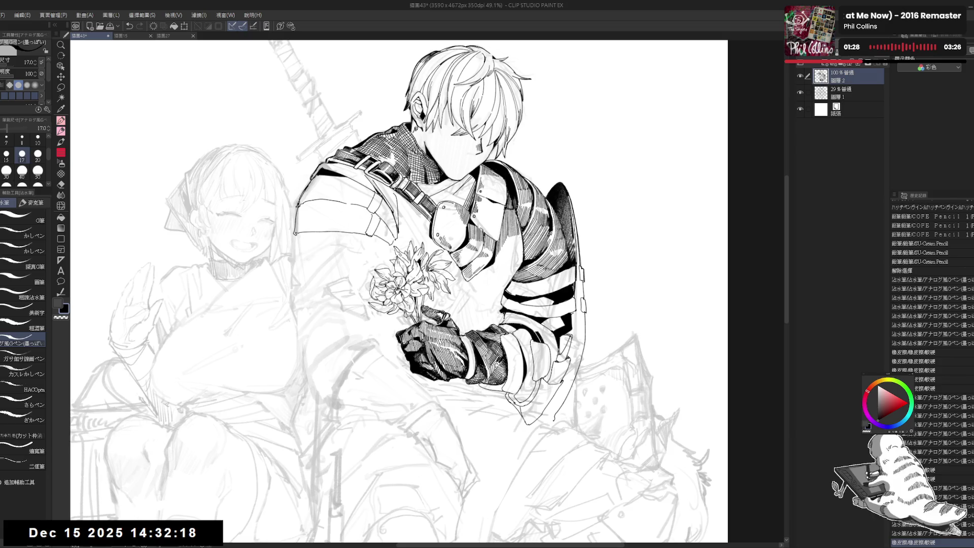
{"action": "left_click", "coordinate": [486, 267]}
Erase a small area of the armor lines, undo it, and reset the view upright
{"action": "key", "text": "ctrl+minus"}
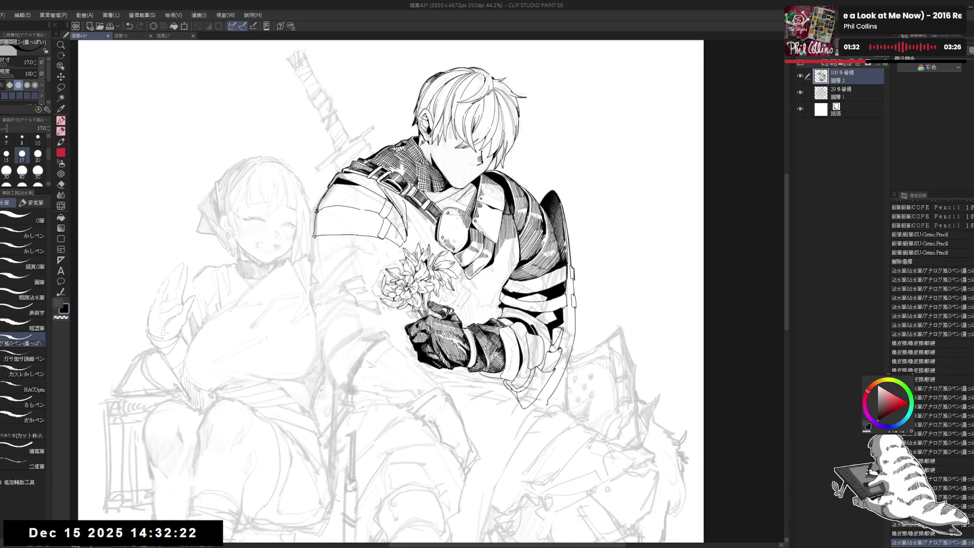
{"action": "scroll", "coordinate": [392, 291], "scroll_direction": "up", "scroll_amount": 1}
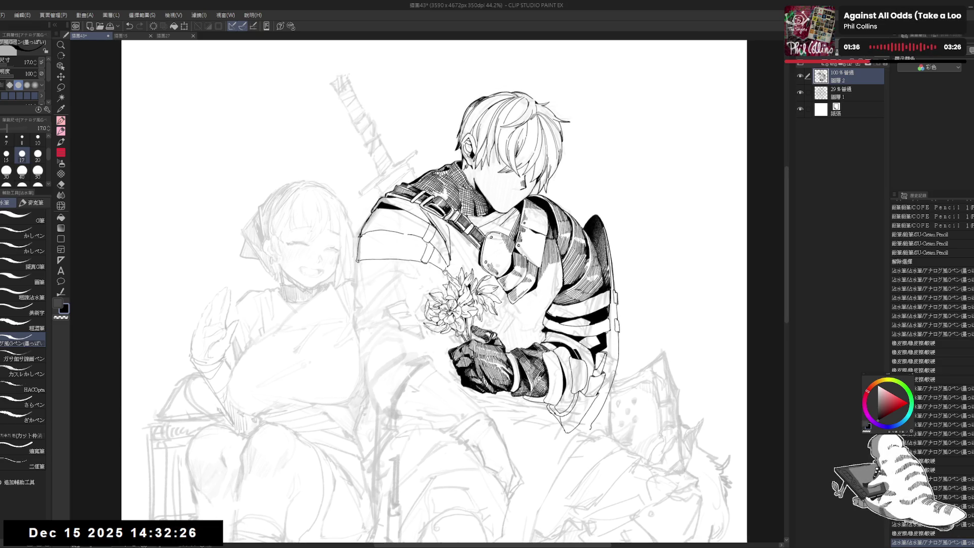
{"action": "mouse_move", "coordinate": [460, 253]}
{"action": "left_mouse_down"}
{"action": "mouse_move", "coordinate": [474, 276]}
{"action": "mouse_move", "coordinate": [490, 217]}
{"action": "mouse_move", "coordinate": [487, 230]}
{"action": "left_mouse_up"}
{"action": "key", "text": "ctrl+z"}
{"action": "key", "text": "ctrl+y"}
{"action": "key", "text": "ctrl+z"}
{"action": "key", "text": "ctrl+at"}
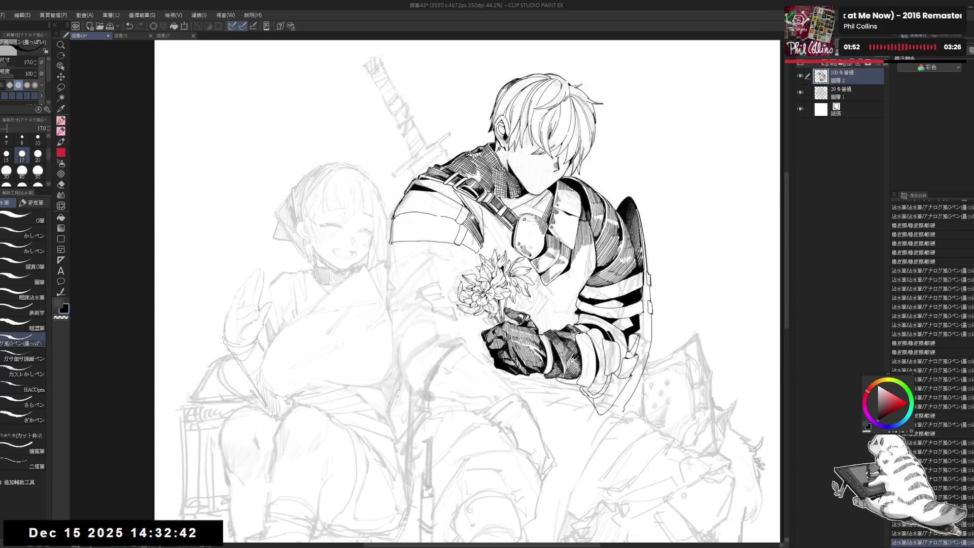
Erase small strokes at the knight's shoulder and undo the last shoulder touch-up
{"action": "left_click_drag", "start_coordinate": [426, 262], "coordinate": [446, 266]}
{"action": "key", "text": "e"}
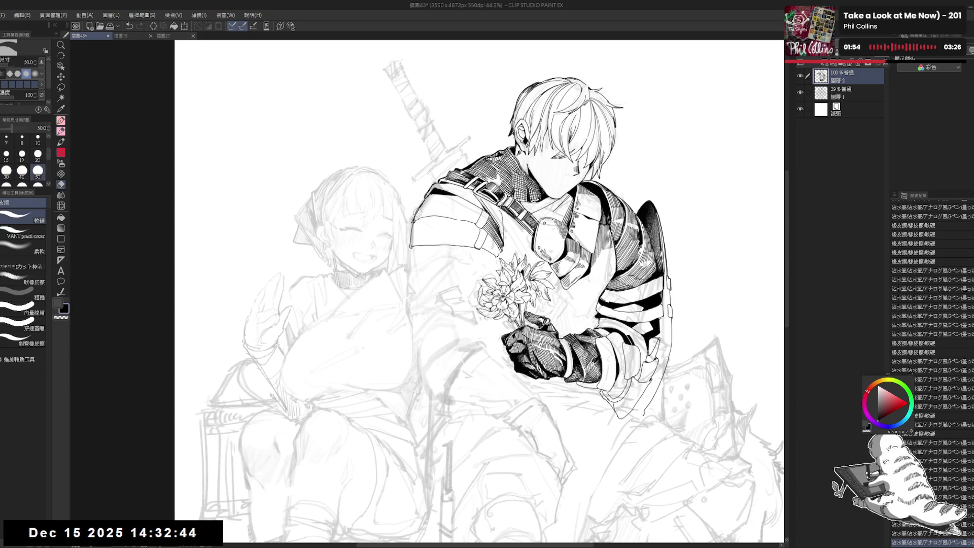
{"action": "mouse_move", "coordinate": [415, 206]}
{"action": "left_mouse_down"}
{"action": "mouse_move", "coordinate": [432, 196]}
{"action": "mouse_move", "coordinate": [422, 198]}
{"action": "left_mouse_up"}
{"action": "key", "text": "p"}
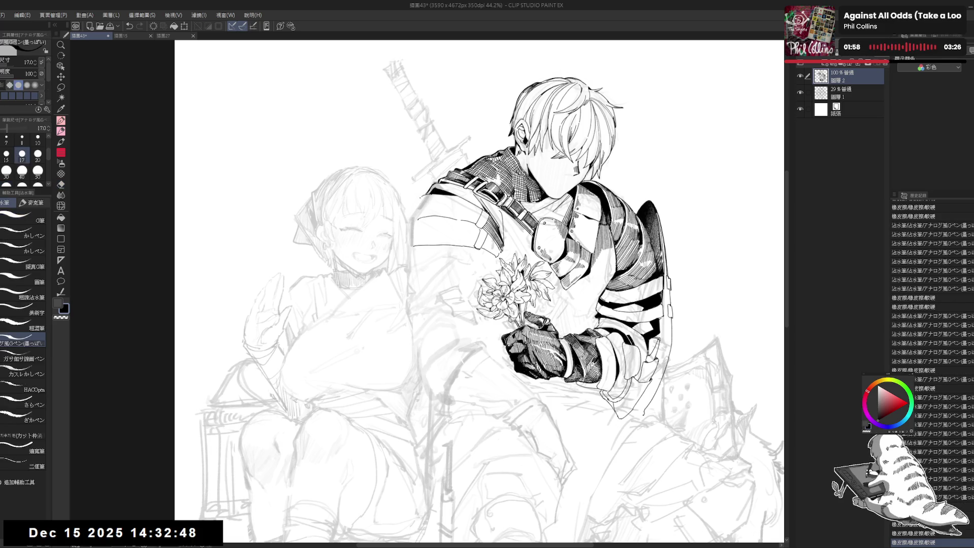
{"action": "key", "text": "e"}
{"action": "mouse_move", "coordinate": [417, 223]}
{"action": "left_mouse_down"}
{"action": "mouse_move", "coordinate": [429, 211]}
{"action": "mouse_move", "coordinate": [419, 216]}
{"action": "left_mouse_up"}
{"action": "key", "text": "p"}
{"action": "key", "text": "ctrl+z"}
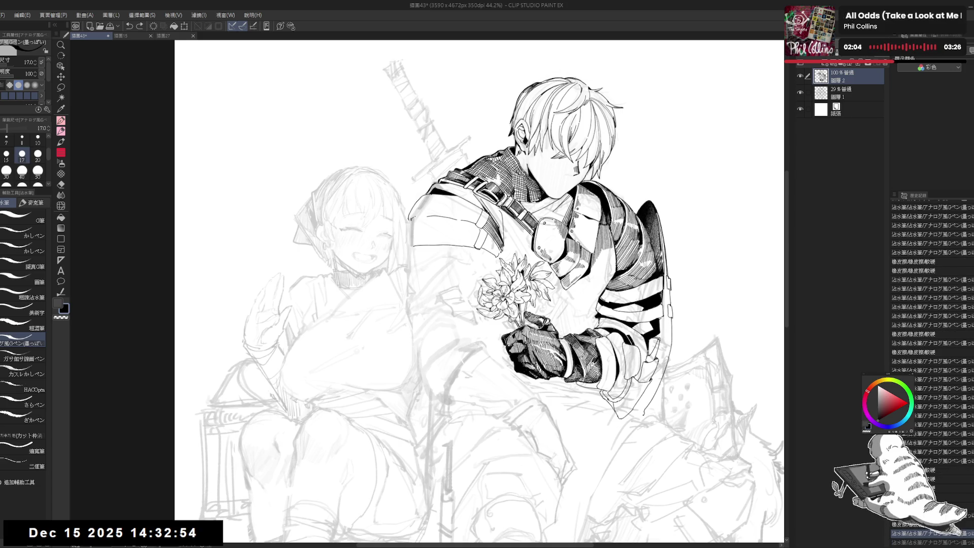
Erase a bit of the shoulder line and ink two short strokes along its outline
{"action": "key", "text": "e"}
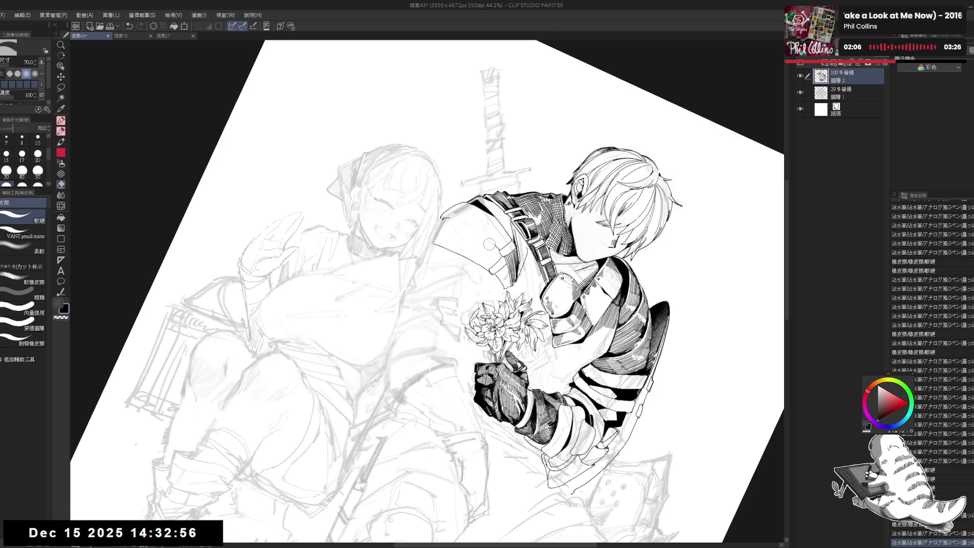
{"action": "left_click", "coordinate": [489, 245]}
{"action": "key", "text": "p"}
{"action": "left_click_drag", "start_coordinate": [447, 216], "coordinate": [492, 243]}
{"action": "key", "text": "ctrl+@"}
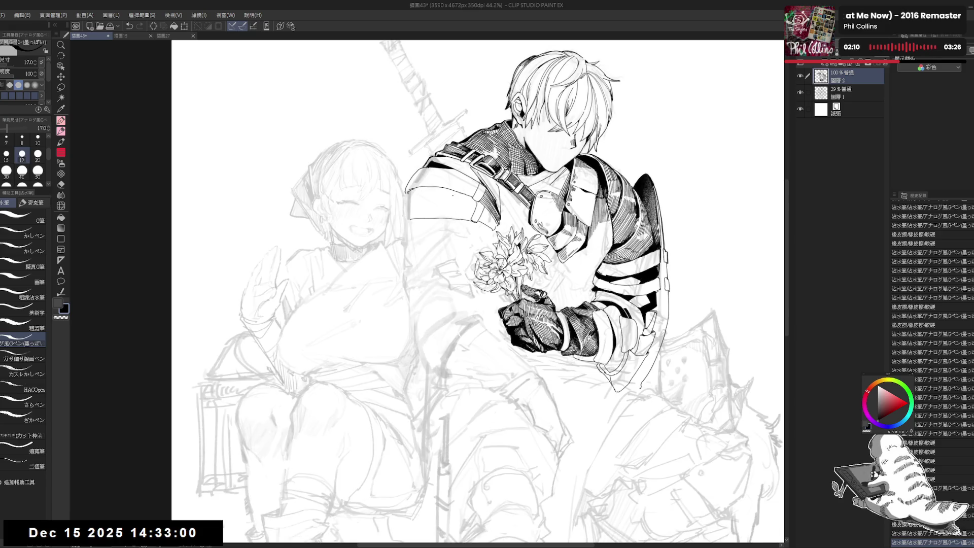
{"action": "key", "text": "ctrl+minus"}
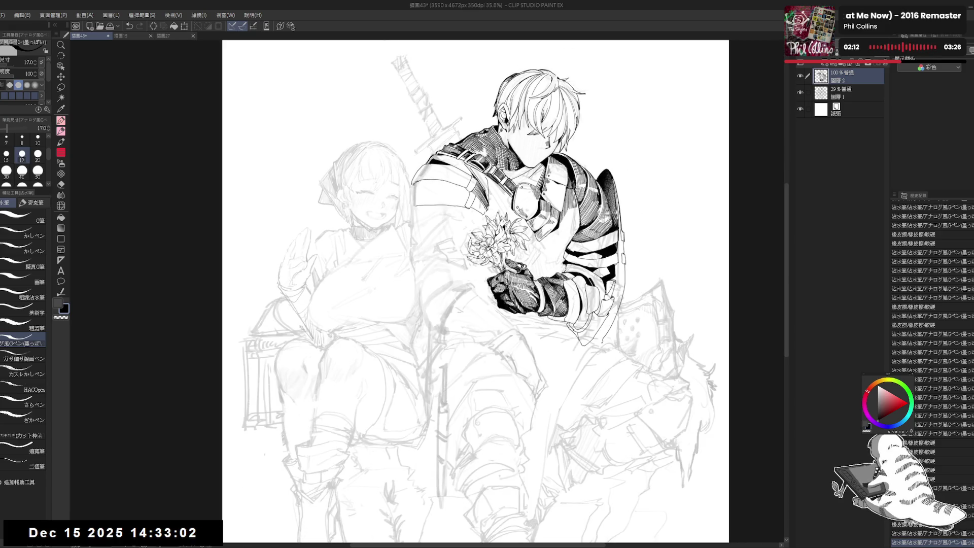
{"action": "key", "text": "ctrl+plus"}
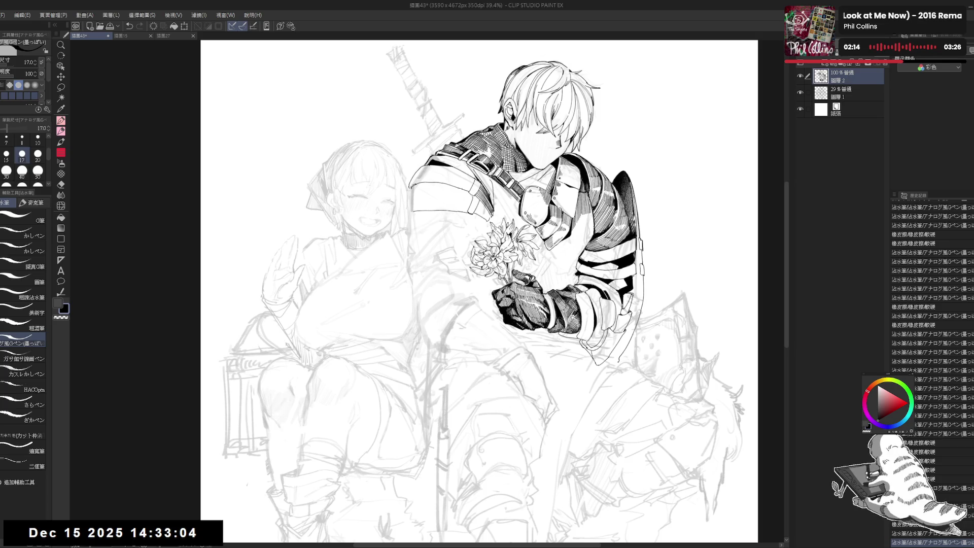
{"action": "mouse_move", "coordinate": [425, 189]}
{"action": "left_mouse_down"}
{"action": "mouse_move", "coordinate": [431, 203]}
{"action": "mouse_move", "coordinate": [396, 299]}
{"action": "left_mouse_up"}
Switch among eraser, pen and fill tools with the view back upright to redraw a short stroke
{"action": "key", "text": "e"}
{"action": "key", "text": "p"}
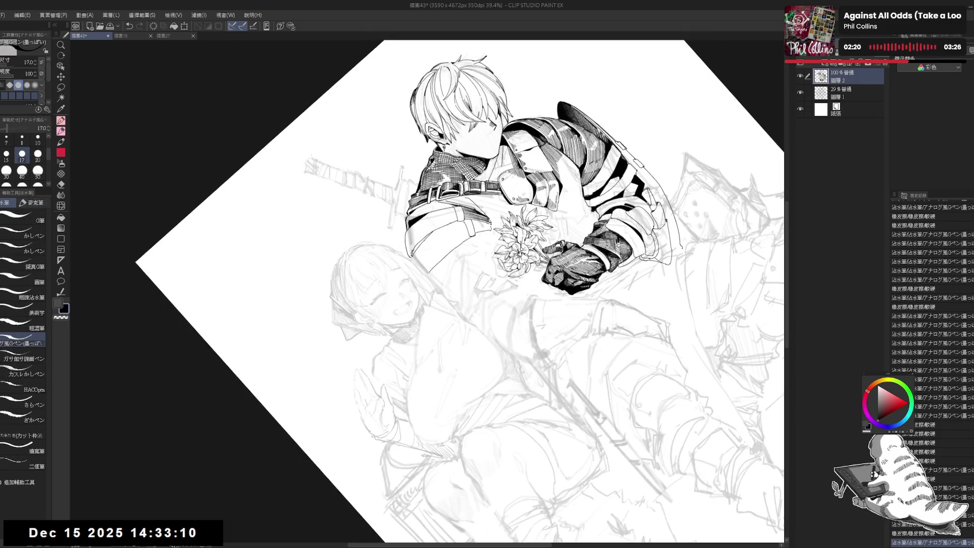
{"action": "key", "text": "g"}
{"action": "key", "text": "ctrl+0"}
{"action": "key", "text": "p"}
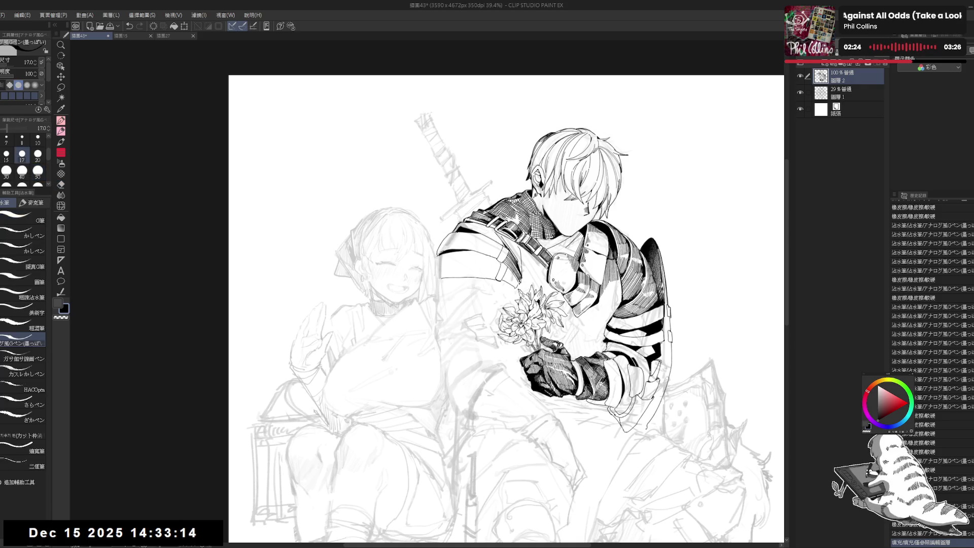
{"action": "mouse_move", "coordinate": [467, 300]}
{"action": "left_mouse_down"}
{"action": "mouse_move", "coordinate": [458, 297]}
{"action": "mouse_move", "coordinate": [484, 277]}
{"action": "mouse_move", "coordinate": [466, 284]}
{"action": "mouse_move", "coordinate": [448, 266]}
{"action": "left_mouse_up"}
{"action": "key", "text": "e"}
{"action": "key", "text": "p"}
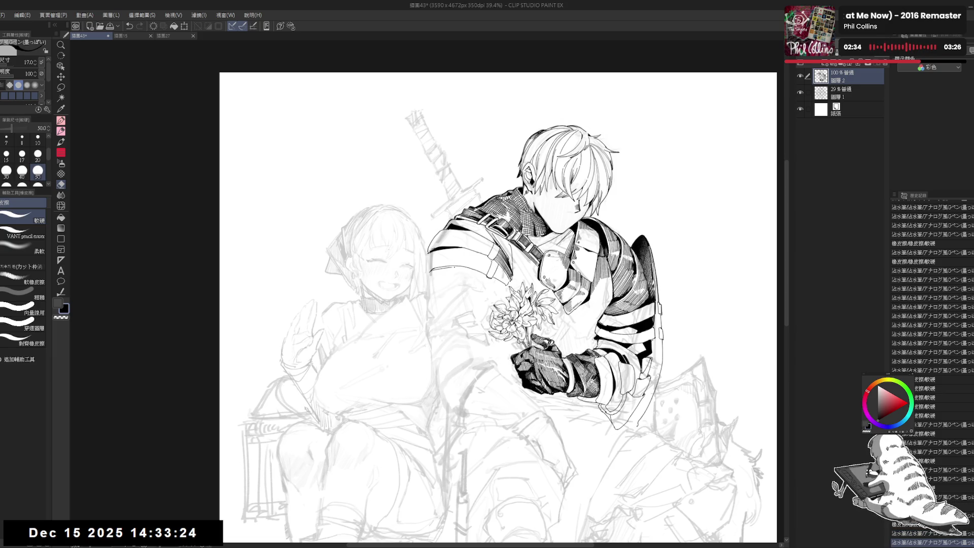
Tilt the canvas clockwise for shoulder touch-ups, then reset it upright and zoom out
{"action": "key", "text": "r"}
{"action": "mouse_move", "coordinate": [445, 263]}
{"action": "left_mouse_down"}
{"action": "mouse_move", "coordinate": [452, 255]}
{"action": "mouse_move", "coordinate": [467, 294]}
{"action": "left_mouse_up"}
{"action": "key", "text": "e"}
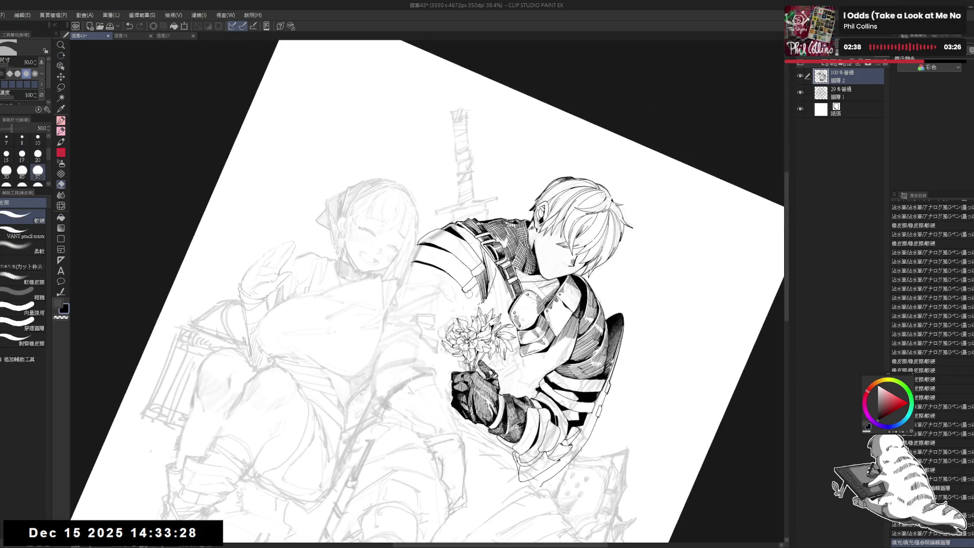
{"action": "key", "text": "p"}
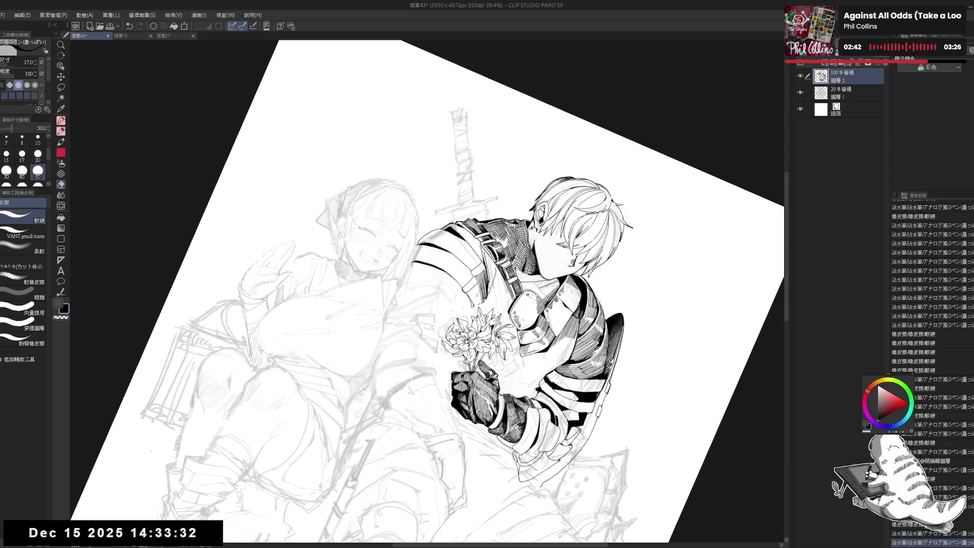
{"action": "key", "text": "g"}
{"action": "key", "text": "ctrl+at"}
{"action": "scroll", "coordinate": [484, 167], "scroll_direction": "down", "scroll_amount": 3}
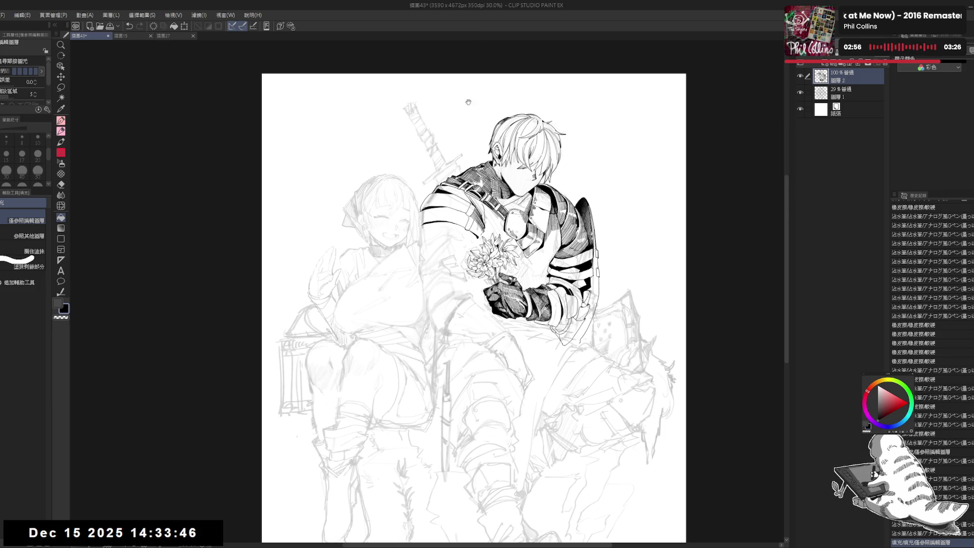
Erase two stray ink marks on the knight's shoulder armor
{"action": "scroll", "coordinate": [426, 238], "scroll_direction": "up", "scroll_amount": 2}
{"action": "key", "text": "e"}
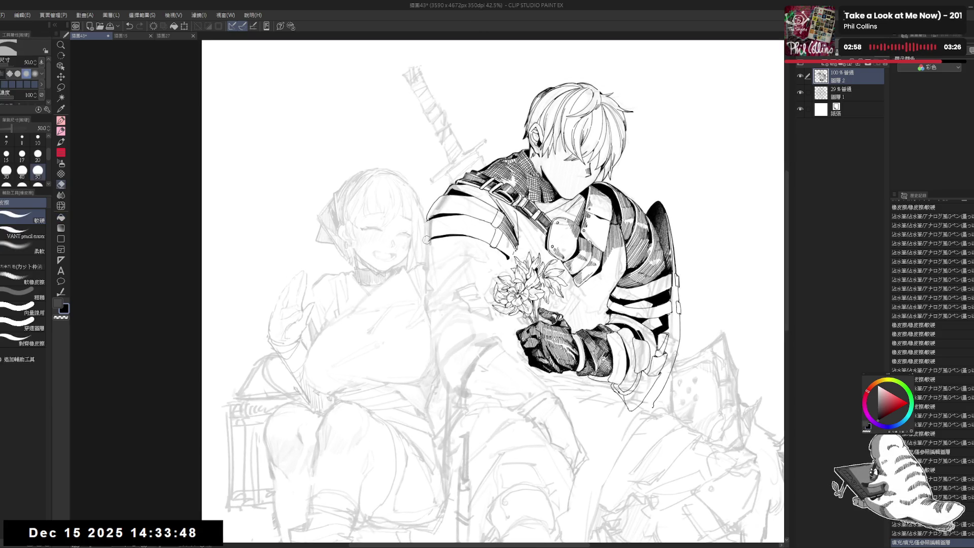
{"action": "left_click", "coordinate": [425, 239]}
{"action": "key", "text": "g"}
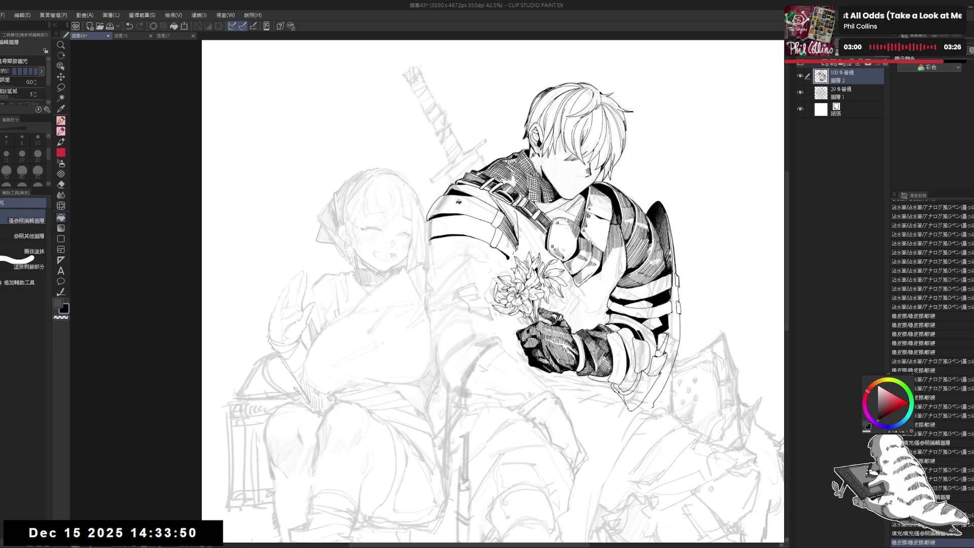
{"action": "key", "text": "e"}
{"action": "left_click", "coordinate": [449, 196]}
{"action": "key", "text": "g"}
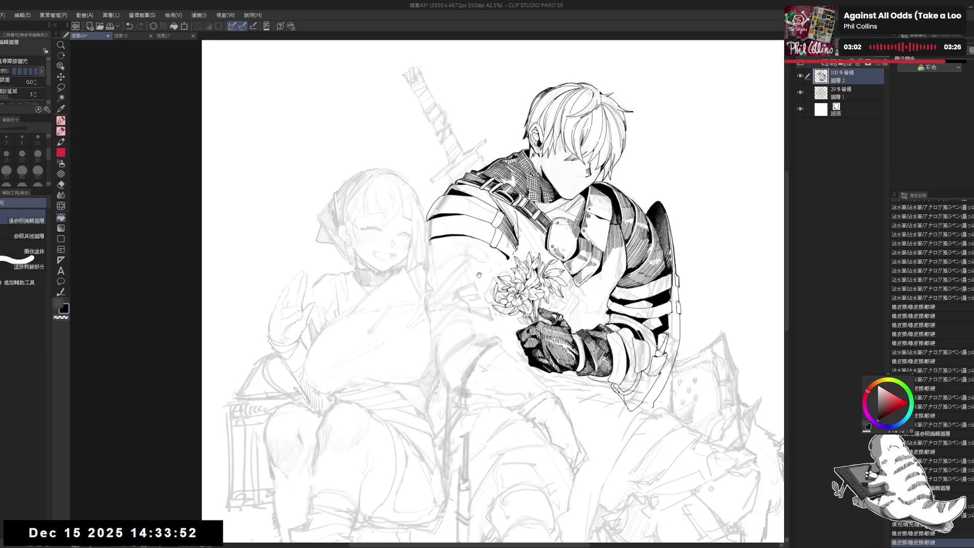
Tilt the view clockwise and erase small stray spots near the shoulder
{"action": "key", "text": "asciicircum"}
{"action": "key", "text": "e"}
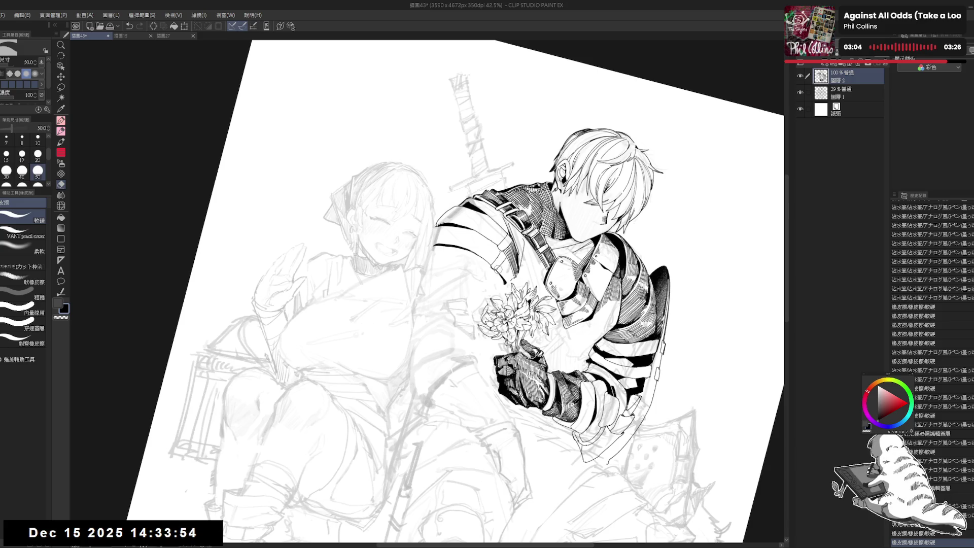
{"action": "left_click", "coordinate": [490, 268]}
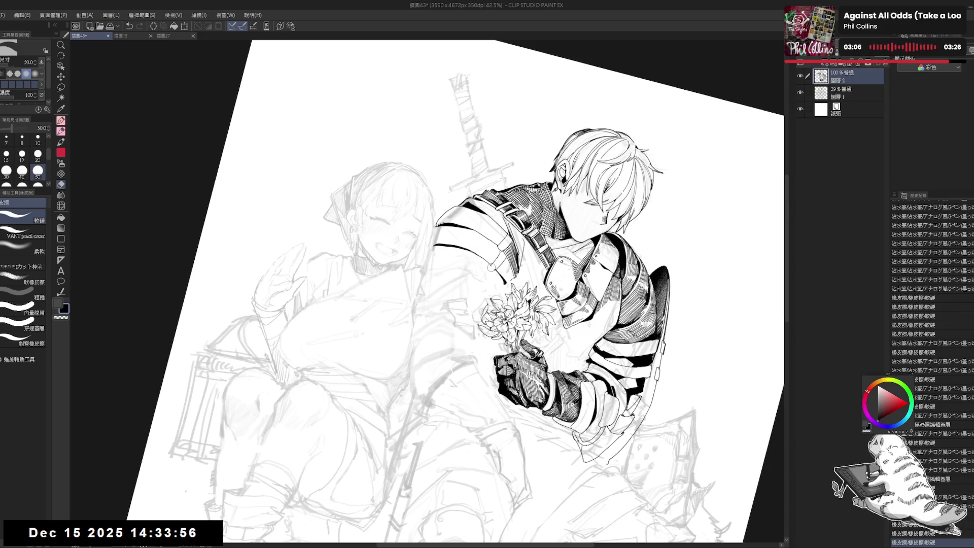
{"action": "left_click", "coordinate": [490, 267]}
{"action": "left_click", "coordinate": [490, 268]}
Add a small ink touch-up at the shoulder and erase excess ink around it
{"action": "key", "text": "p"}
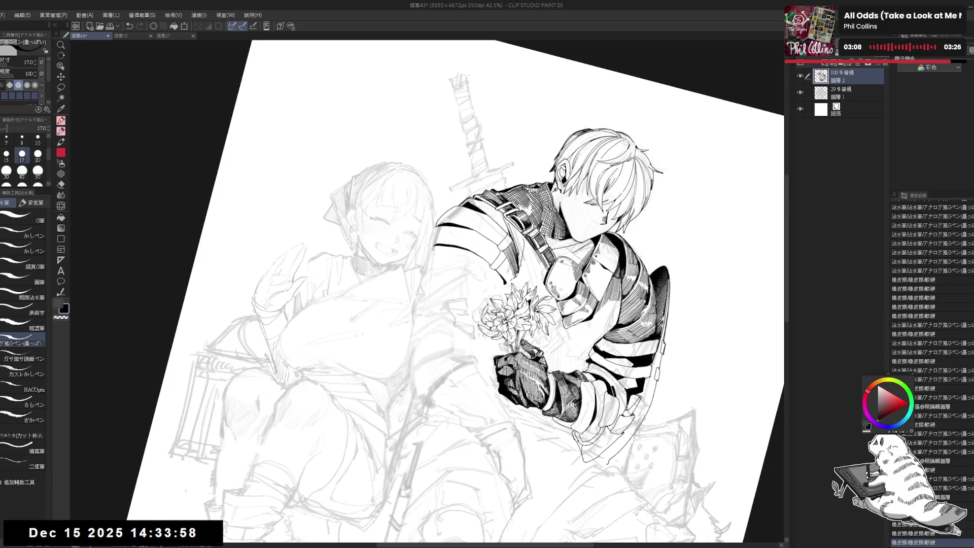
{"action": "left_click", "coordinate": [490, 267]}
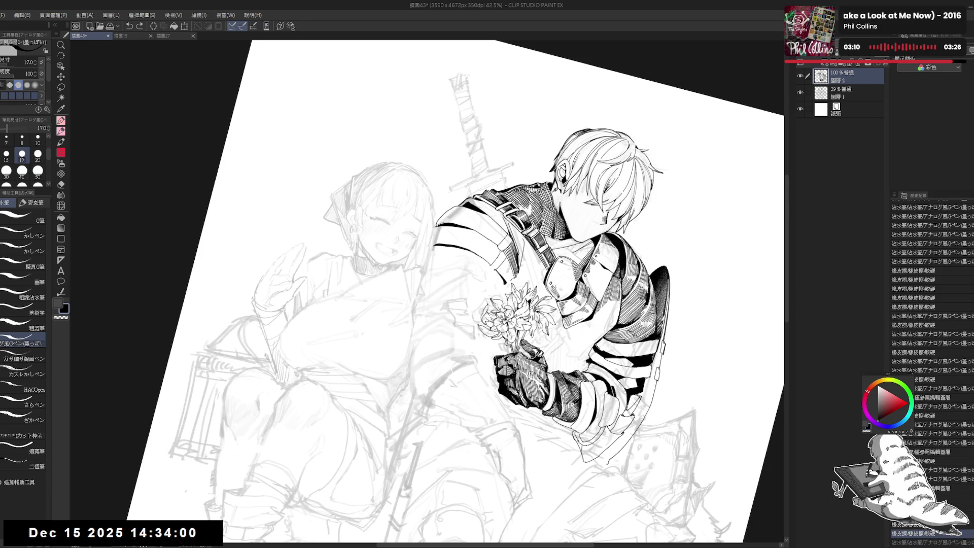
{"action": "key", "text": "e"}
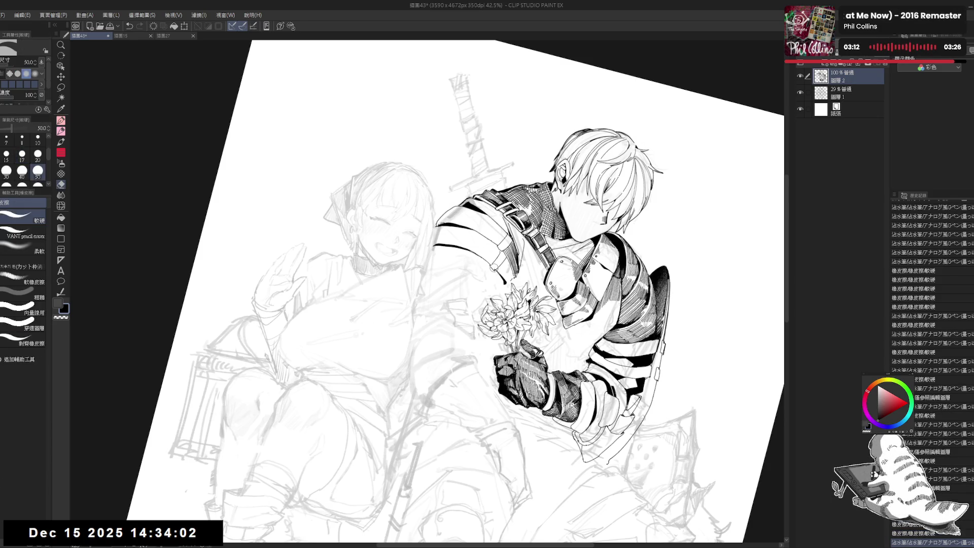
{"action": "left_click", "coordinate": [500, 262]}
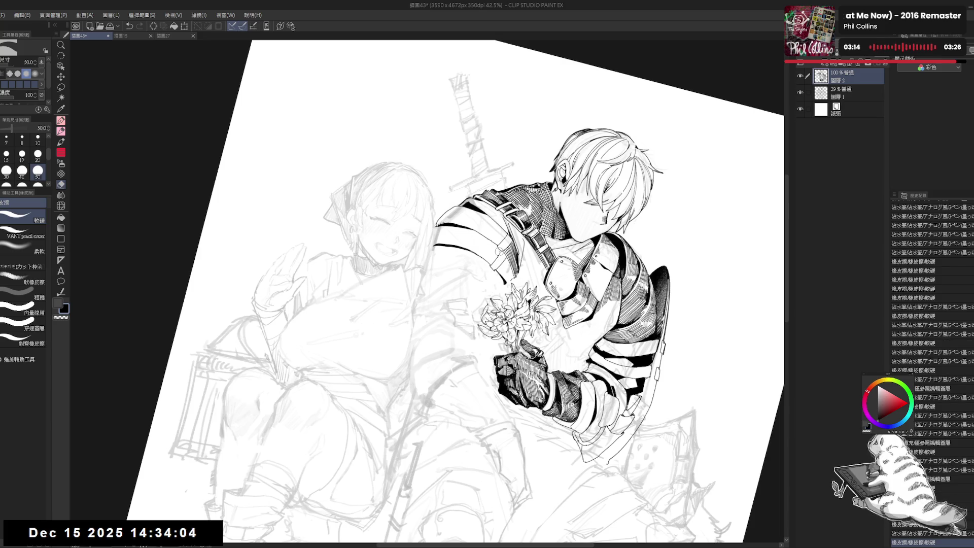
{"action": "left_click", "coordinate": [497, 260]}
Make a small ink correction and add a short dark stroke on the armor
{"action": "key", "text": "p"}
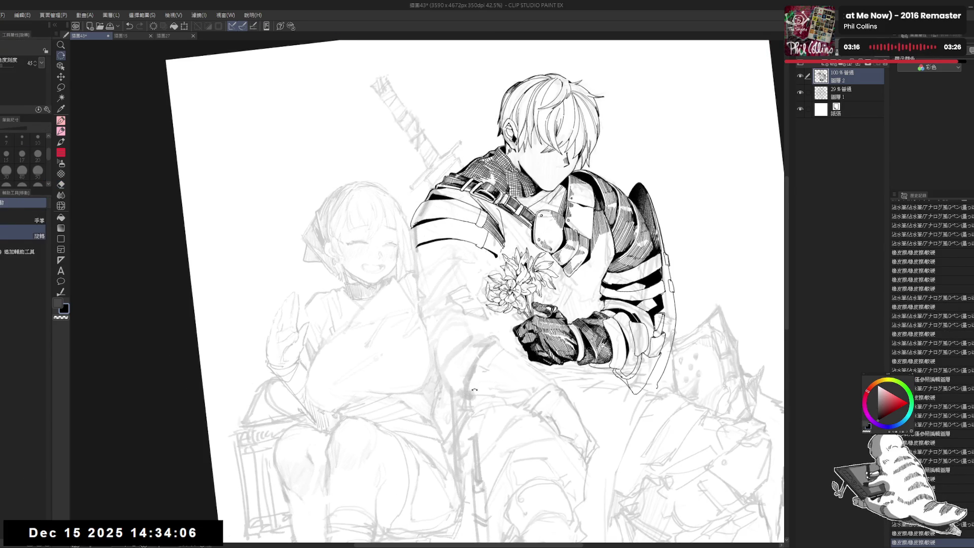
{"action": "left_click", "coordinate": [484, 231]}
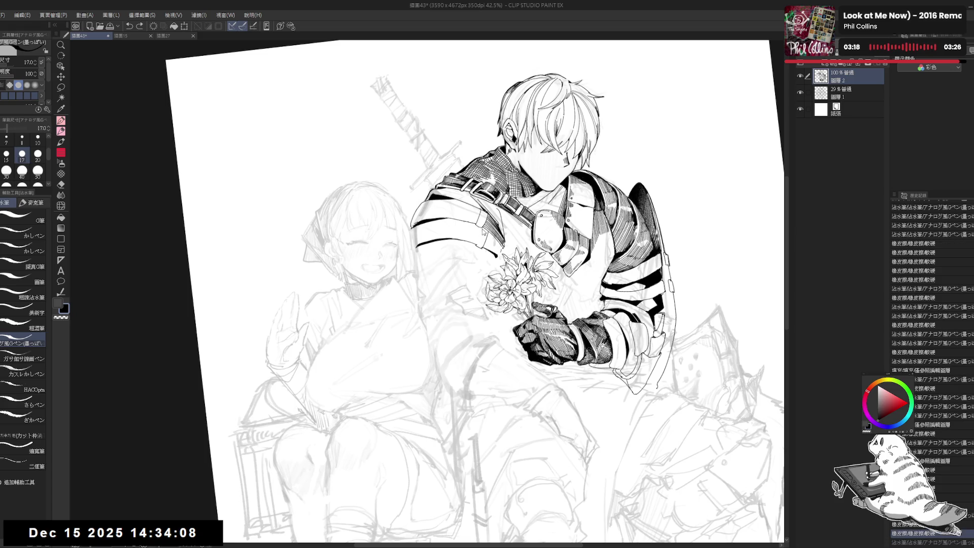
{"action": "left_click_drag", "start_coordinate": [479, 229], "coordinate": [483, 241]}
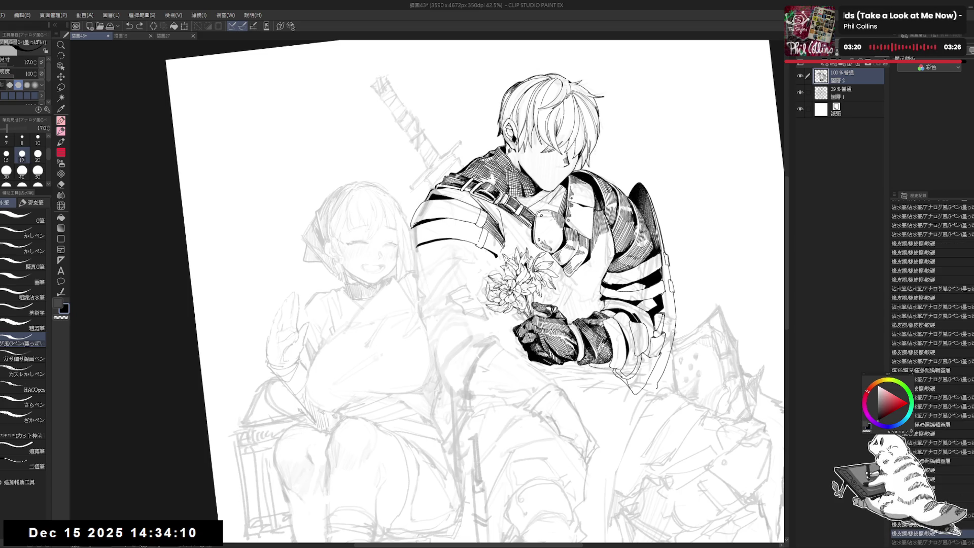
{"action": "key", "text": "ctrl+@"}
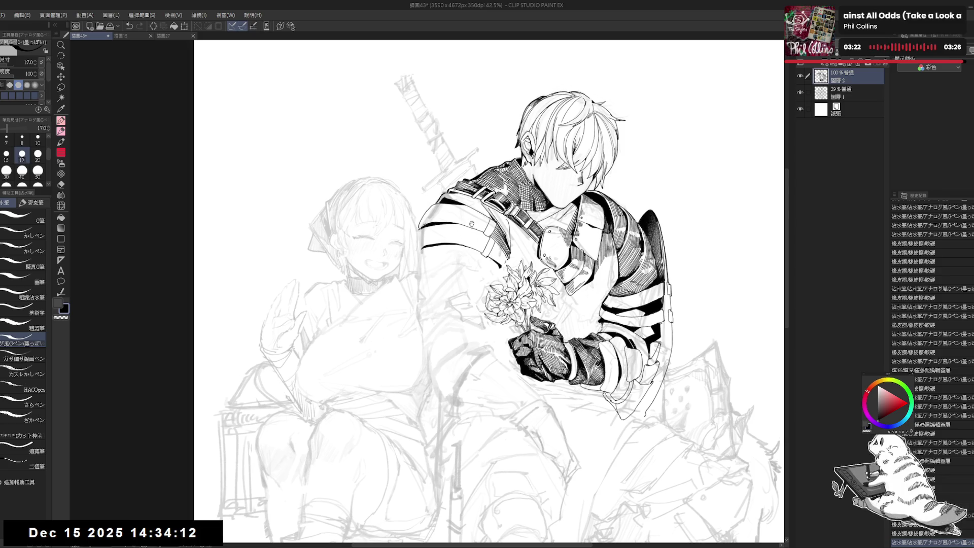
Erase stray ink on the armor, changing the eraser size from 25 to 40
{"action": "key", "text": "e"}
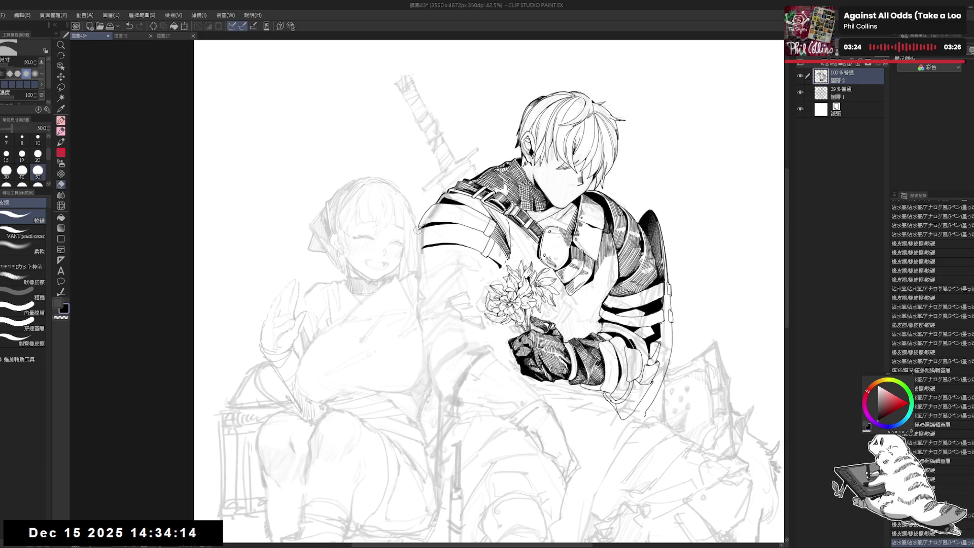
{"action": "left_click_drag", "start_coordinate": [417, 227], "coordinate": [419, 232]}
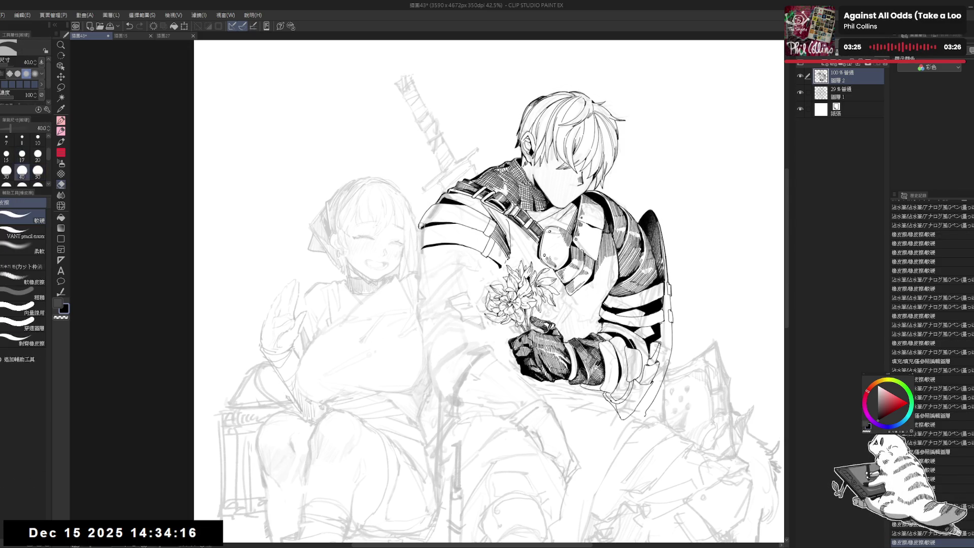
{"action": "key", "text": "["}
{"action": "left_click_drag", "start_coordinate": [418, 231], "coordinate": [489, 206]}
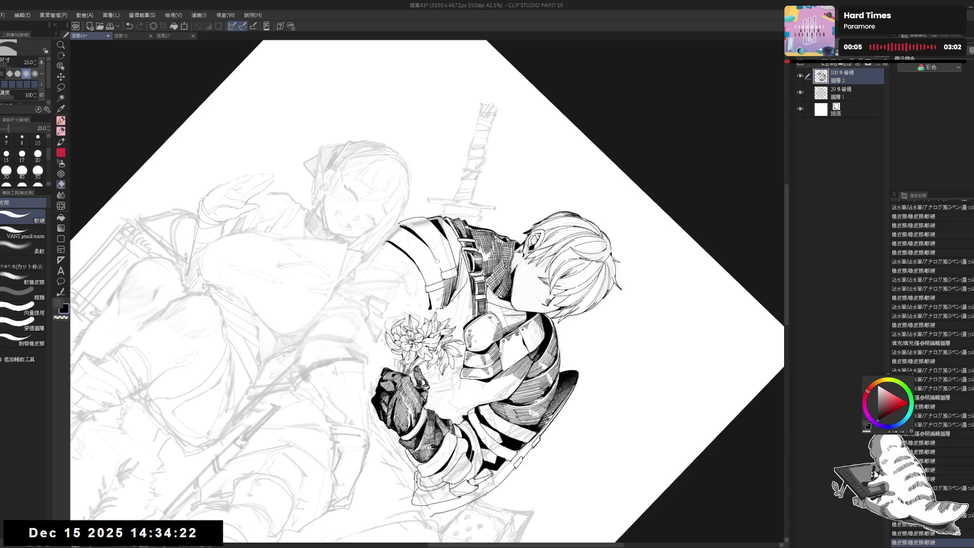
{"action": "left_click", "coordinate": [437, 260]}
{"action": "key", "text": "bracketright"}
{"action": "key", "text": "bracketright"}
{"action": "left_click", "coordinate": [441, 269]}
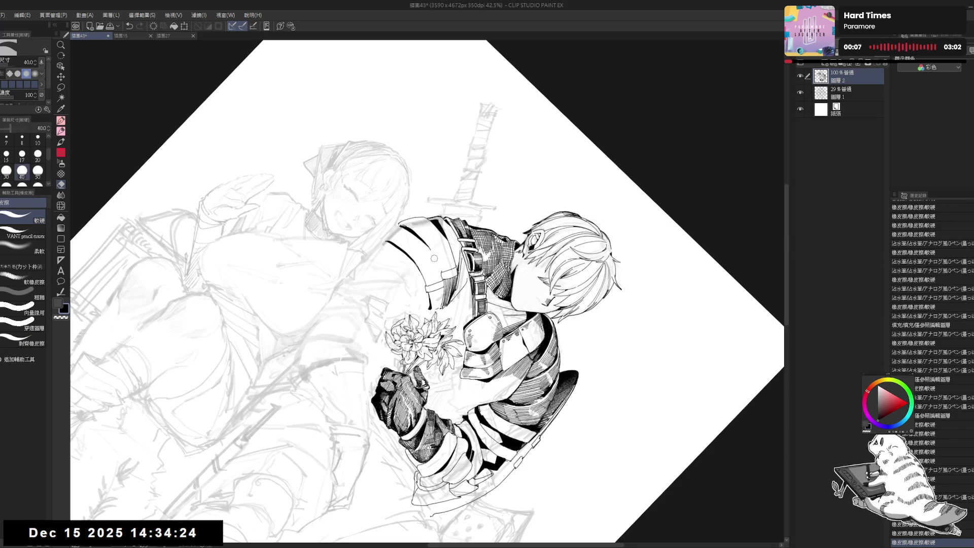
Add a small ink touch-up, then rotate the canvas so the figure stands upright
{"action": "key", "text": "p"}
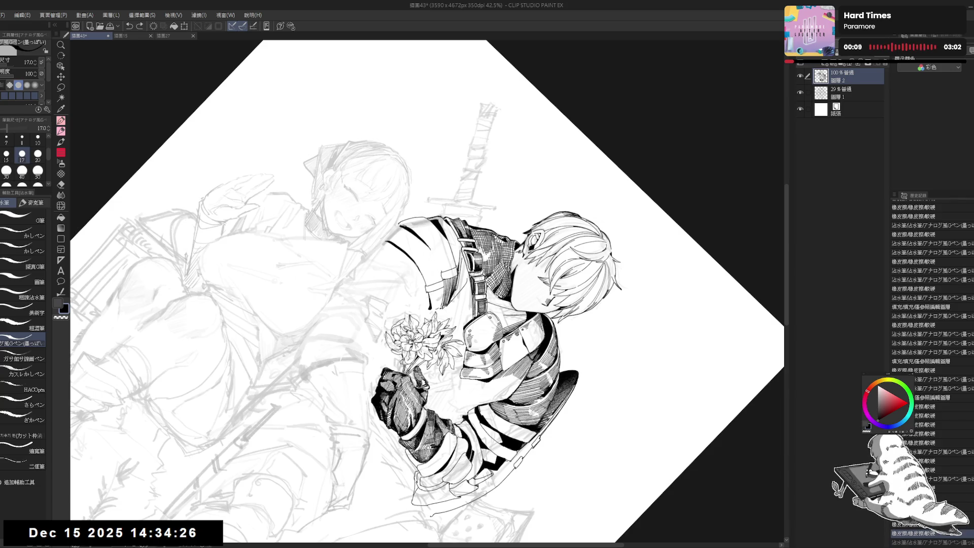
{"action": "left_click", "coordinate": [441, 271]}
{"action": "key", "text": "e"}
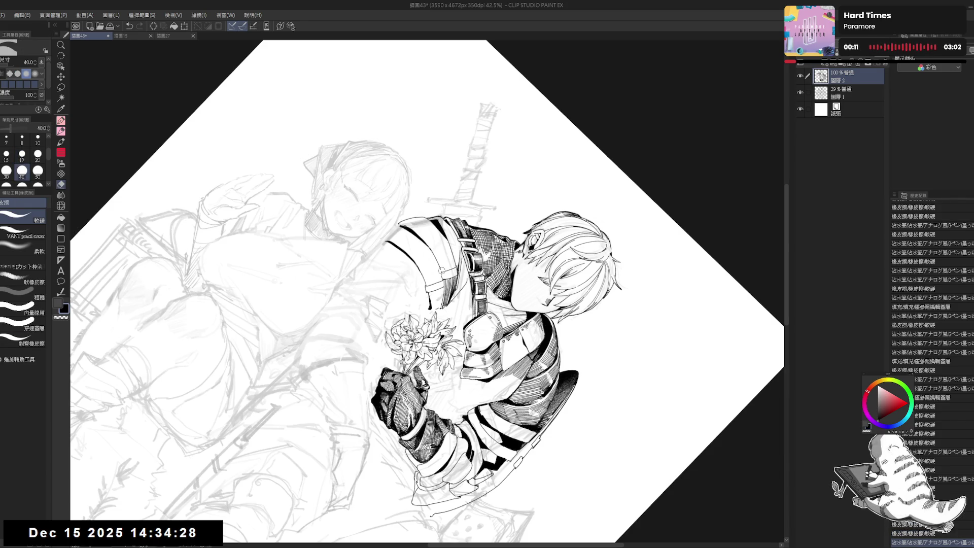
{"action": "key", "text": "r"}
{"action": "mouse_move", "coordinate": [584, 279]}
{"action": "left_mouse_down"}
{"action": "mouse_move", "coordinate": [558, 203]}
{"action": "mouse_move", "coordinate": [507, 152]}
{"action": "mouse_move", "coordinate": [456, 137]}
{"action": "left_mouse_up"}
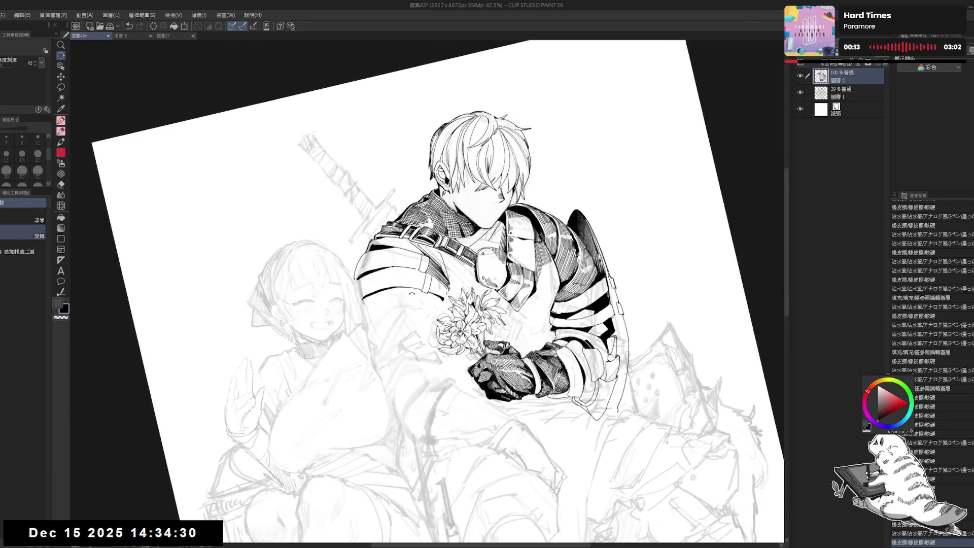
{"action": "key", "text": "ctrl+@"}
{"action": "key", "text": "p"}
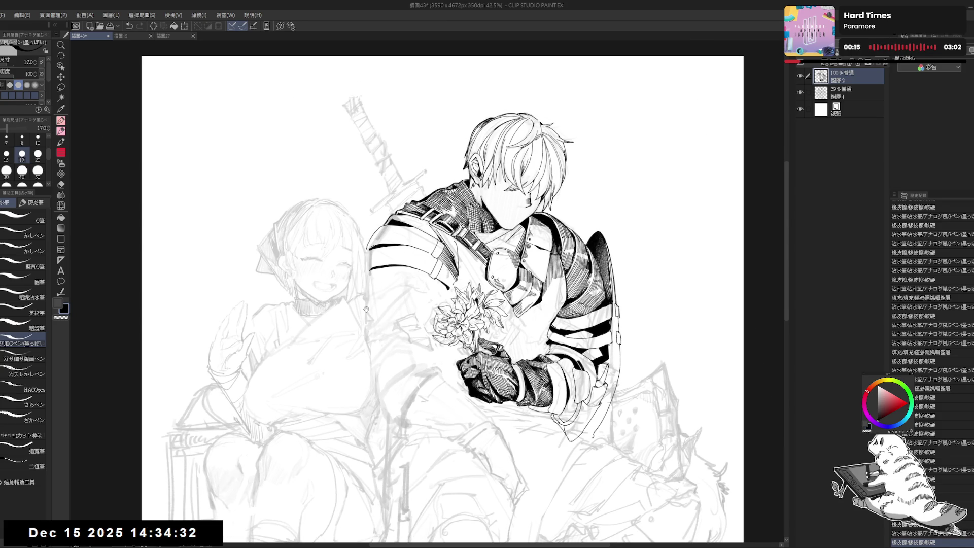
Mirror the view to check proportions, then tilt the canvas clockwise
{"action": "key", "text": "h"}
{"action": "key", "text": "h"}
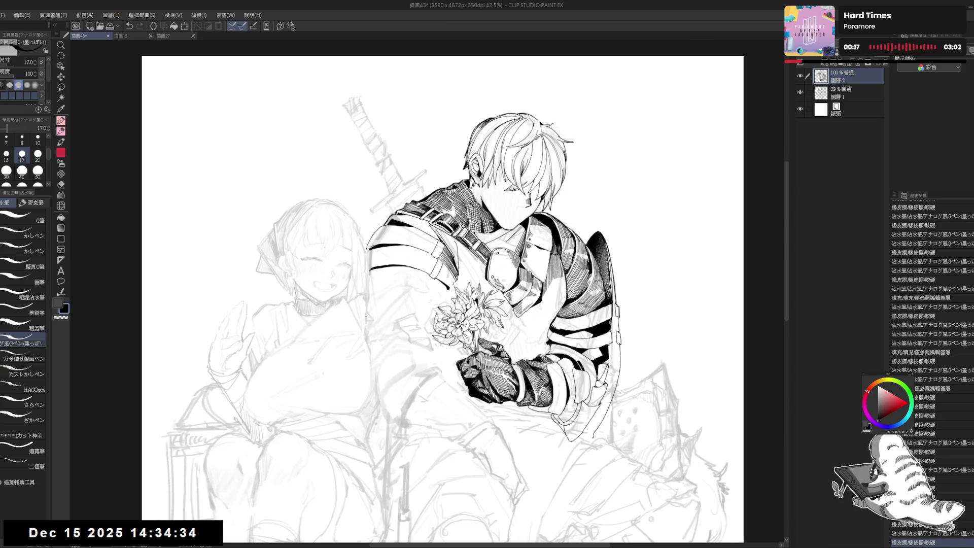
{"action": "left_click_drag", "start_coordinate": [391, 226], "coordinate": [396, 230]}
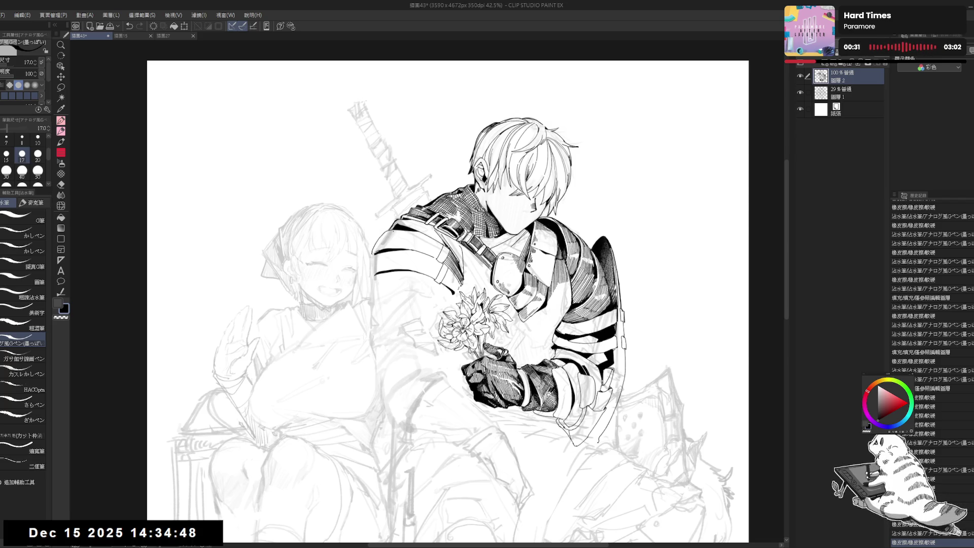
{"action": "key", "text": "r"}
{"action": "left_click_drag", "start_coordinate": [527, 23], "coordinate": [609, 62]}
Erase a short vertical run of stray ink specks on the knight
{"action": "key", "text": "e"}
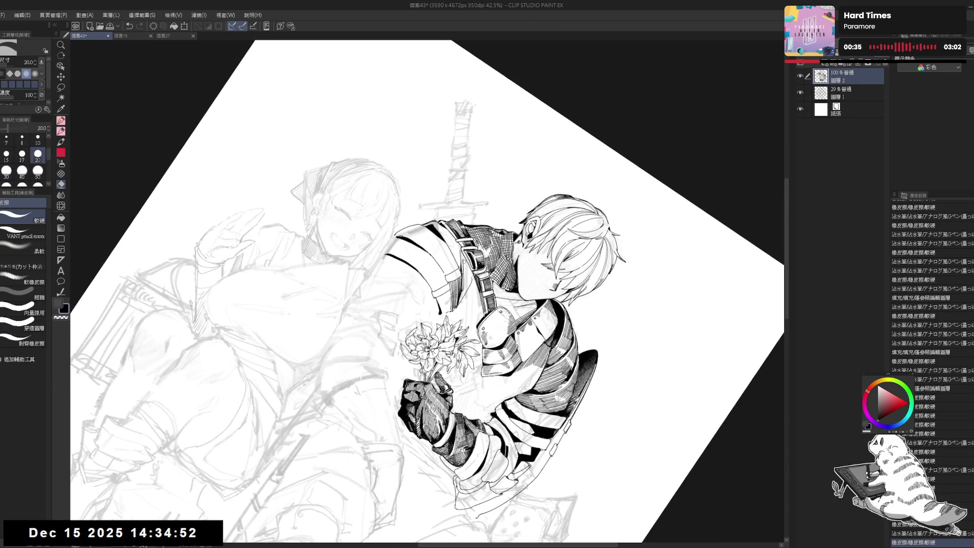
{"action": "left_click", "coordinate": [459, 249]}
{"action": "left_click", "coordinate": [459, 252]}
{"action": "left_click", "coordinate": [459, 254]}
{"action": "left_click", "coordinate": [459, 256]}
Alternate between G-pen and eraser for touch-ups and return the canvas upright
{"action": "key", "text": "p"}
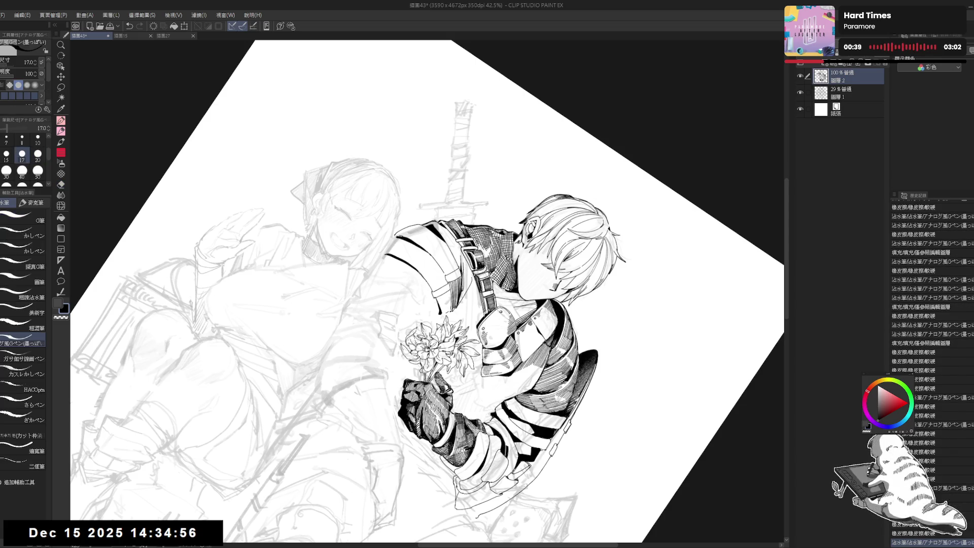
{"action": "key", "text": "e"}
{"action": "key", "text": "p"}
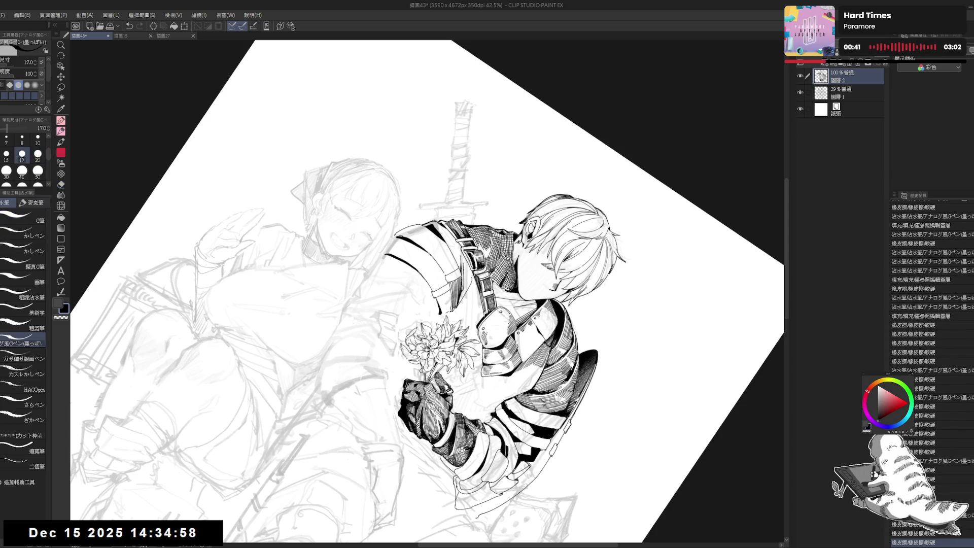
{"action": "key", "text": "e"}
{"action": "key", "text": "p"}
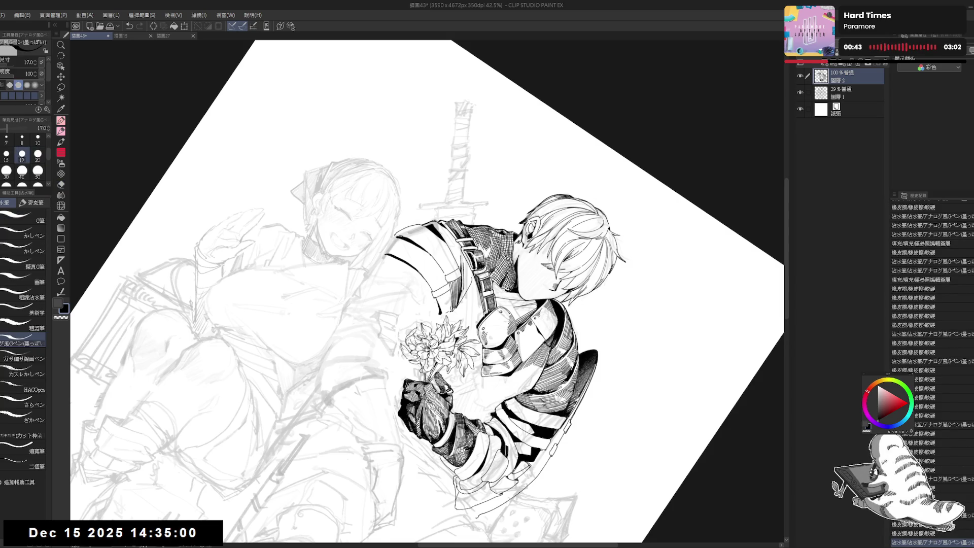
{"action": "key", "text": "ctrl+at"}
{"action": "key", "text": "e"}
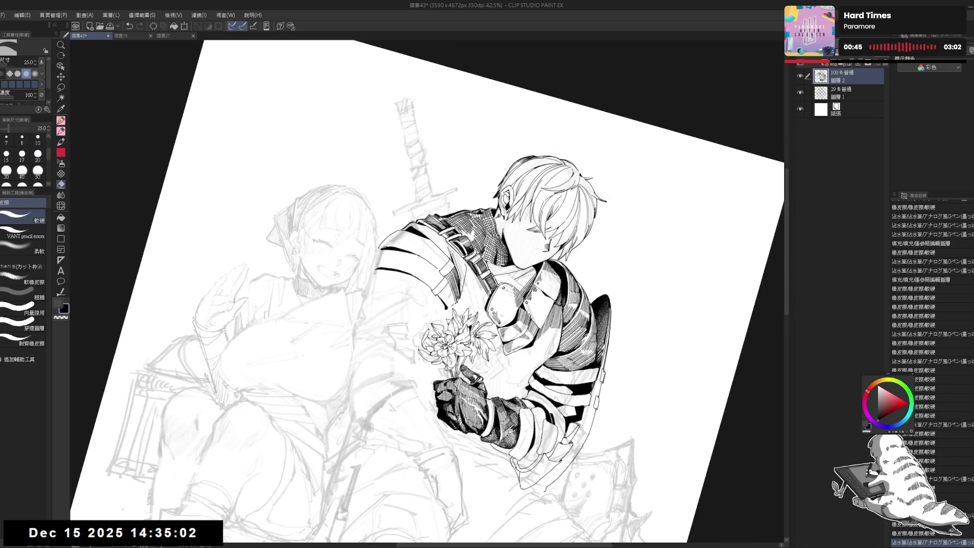
{"action": "key", "text": "p"}
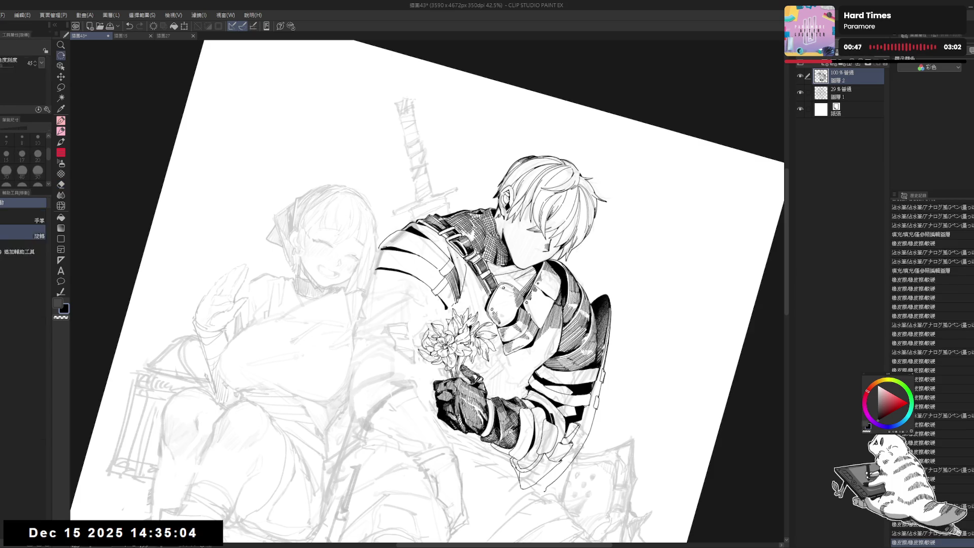
{"action": "key", "text": "ctrl+at"}
Mirror the canvas view and reframe the drawing to check the lineart
{"action": "key", "text": "h"}
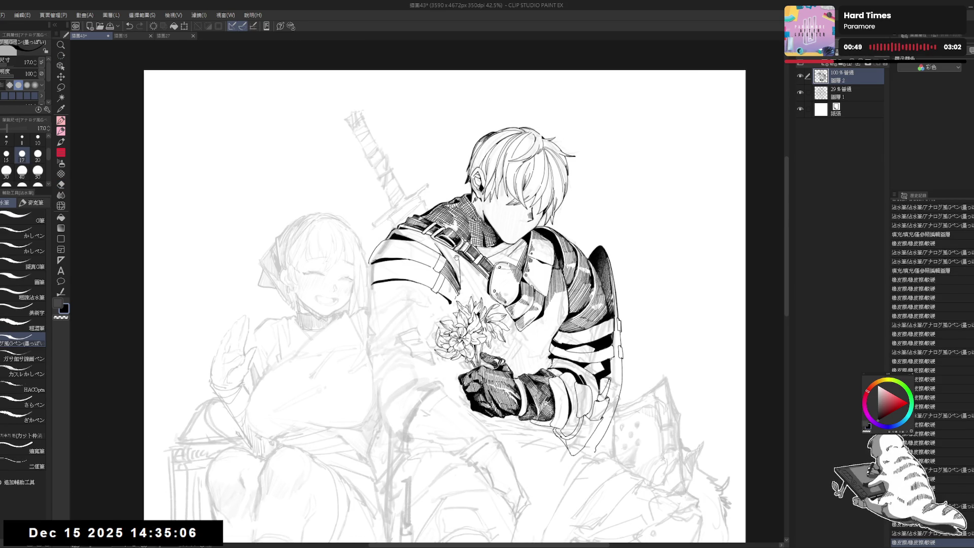
{"action": "left_click_drag", "start_coordinate": [453, 261], "coordinate": [454, 262]}
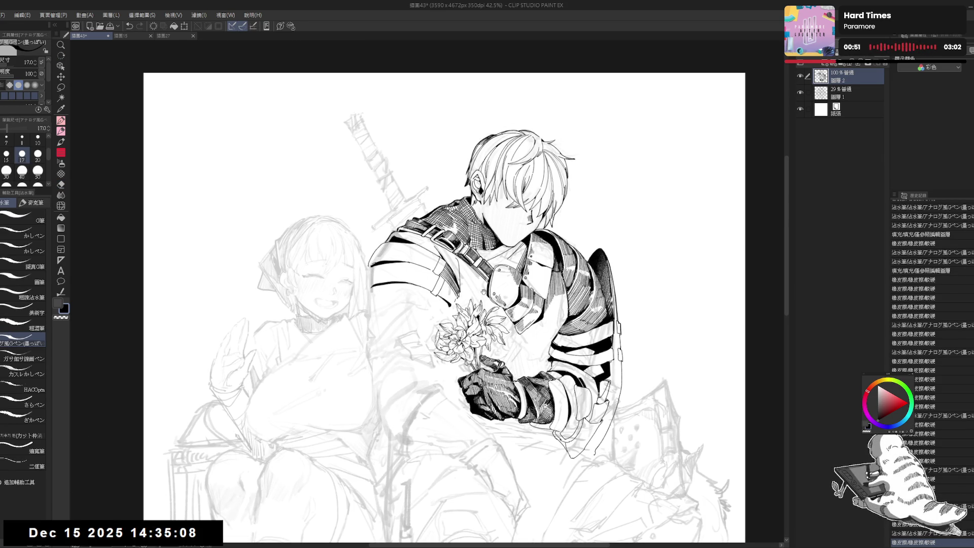
{"action": "left_click_drag", "start_coordinate": [380, 261], "coordinate": [394, 263]}
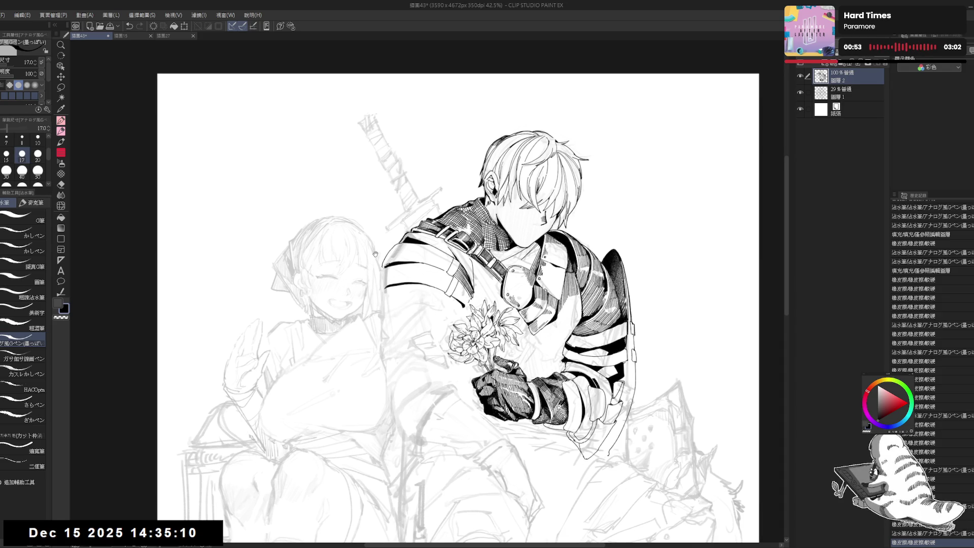
{"action": "left_click_drag", "start_coordinate": [393, 325], "coordinate": [387, 315]}
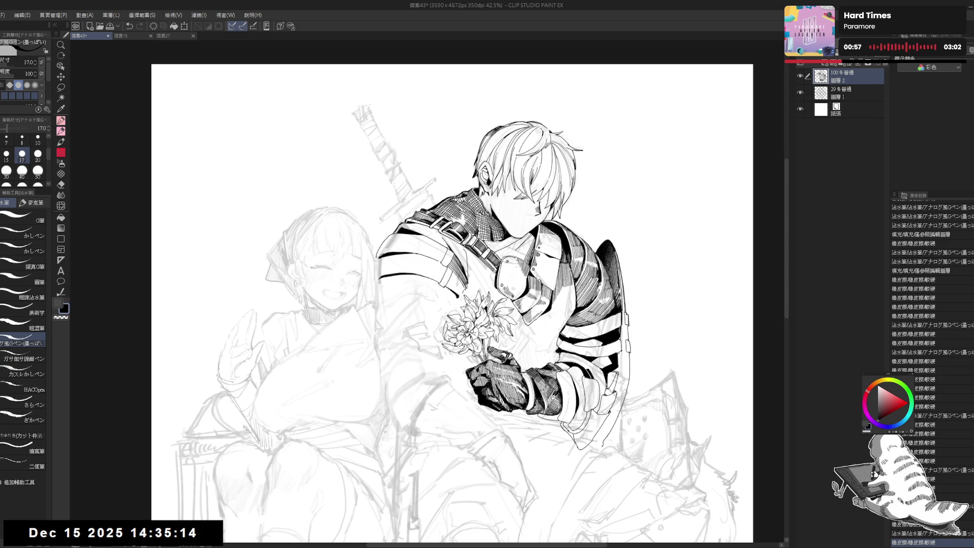
{"action": "scroll", "coordinate": [461, 285], "scroll_direction": "up", "scroll_amount": 2}
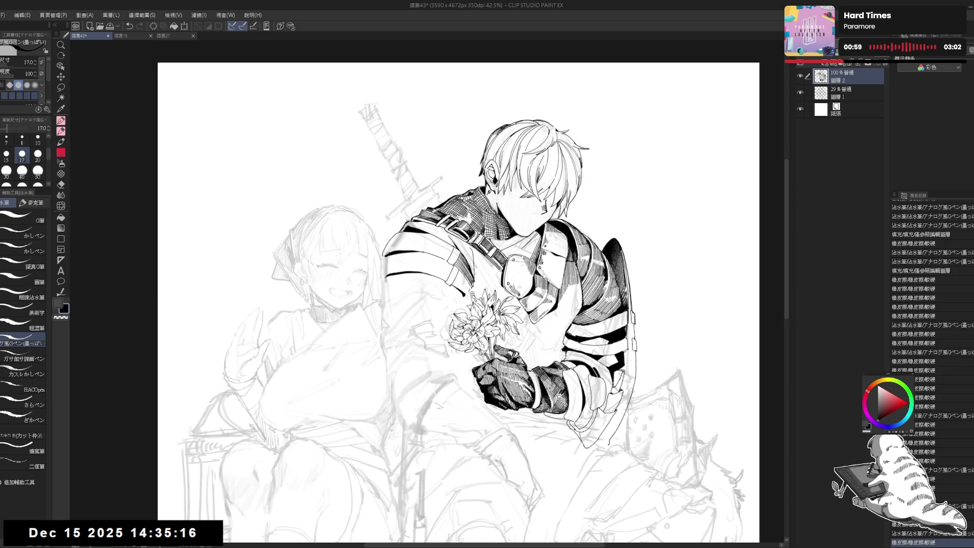
Erase a small stray mark, rotate the view about 20° clockwise, and redo a short stroke
{"action": "key", "text": "e"}
{"action": "mouse_move", "coordinate": [469, 293]}
{"action": "left_mouse_down"}
{"action": "mouse_move", "coordinate": [470, 284]}
{"action": "mouse_move", "coordinate": [443, 314]}
{"action": "mouse_move", "coordinate": [468, 296]}
{"action": "left_mouse_up"}
{"action": "key", "text": "r"}
{"action": "key", "text": "p"}
{"action": "key", "text": "ctrl+z"}
{"action": "key", "text": "ctrl+z"}
{"action": "key", "text": "ctrl+z"}
{"action": "key", "text": "ctrl+z"}
{"action": "key", "text": "ctrl+z"}
{"action": "key", "text": "ctrl+z"}
{"action": "key", "text": "ctrl+z"}
{"action": "key", "text": "ctrl+z"}
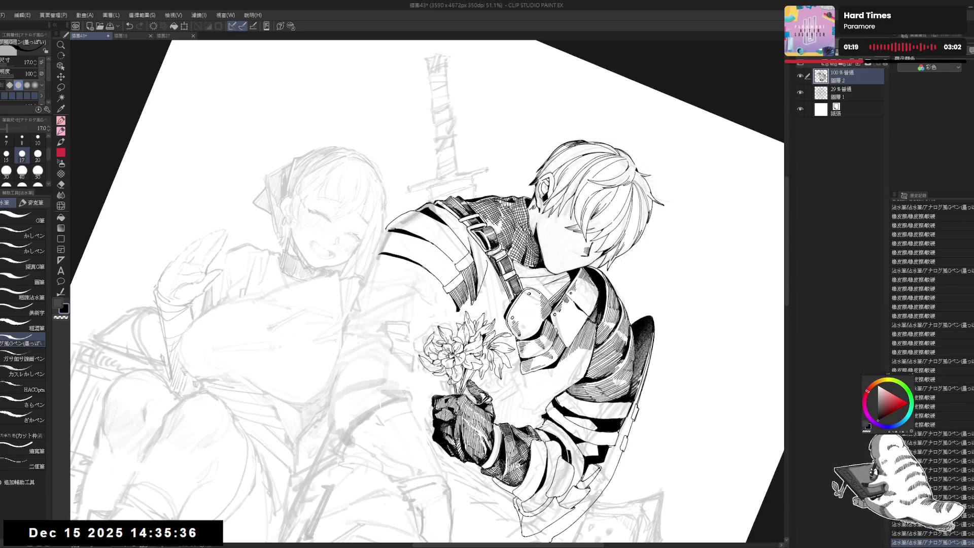
Erase a small stray mark on the knight's chest with the Eraser
{"action": "key", "text": "ctrl+0"}
{"action": "key", "text": "e"}
{"action": "left_click_drag", "start_coordinate": [470, 283], "coordinate": [479, 288]}
{"action": "key", "text": "p"}
{"action": "key", "text": "e"}
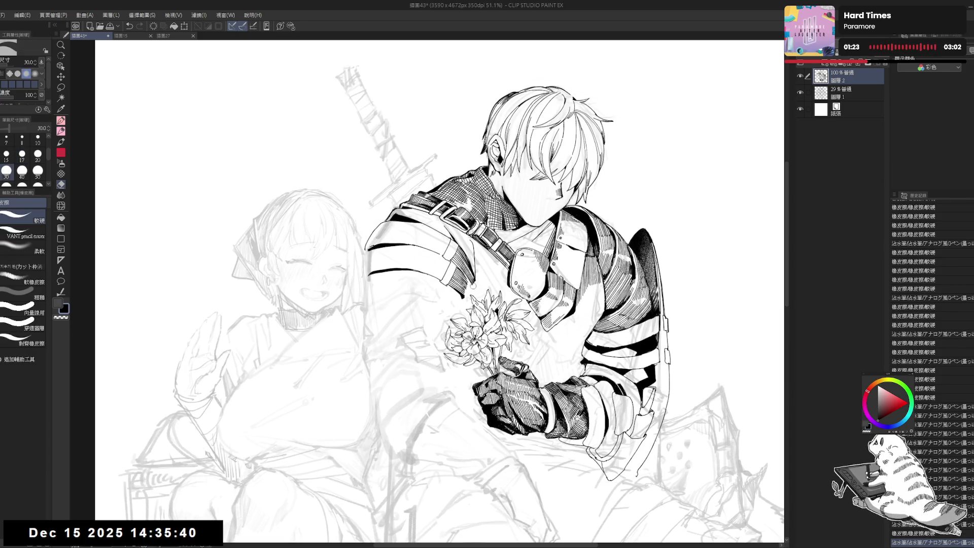
{"action": "key", "text": "p"}
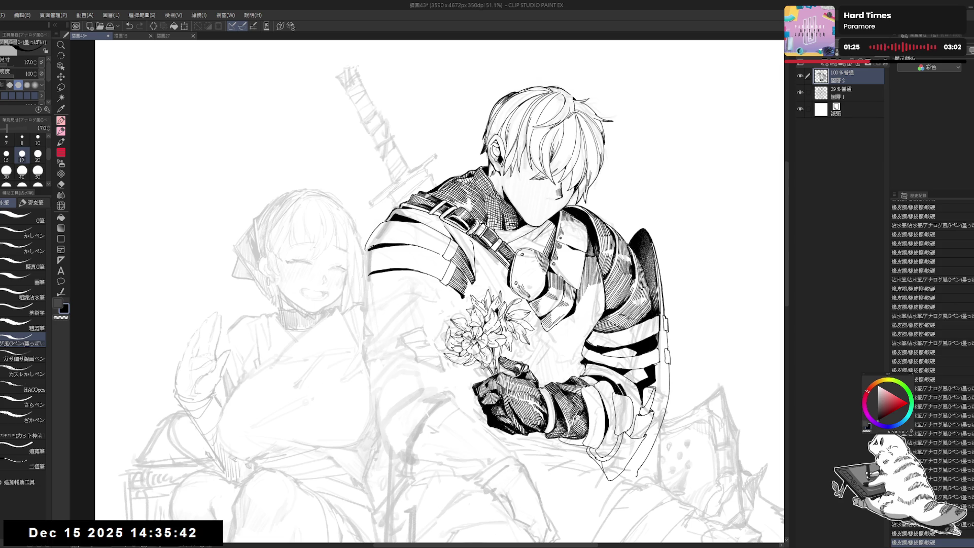
Reframe the upright view on the knight and shrink the eraser to size 15
{"action": "scroll", "coordinate": [507, 340], "scroll_direction": "down", "scroll_amount": 2}
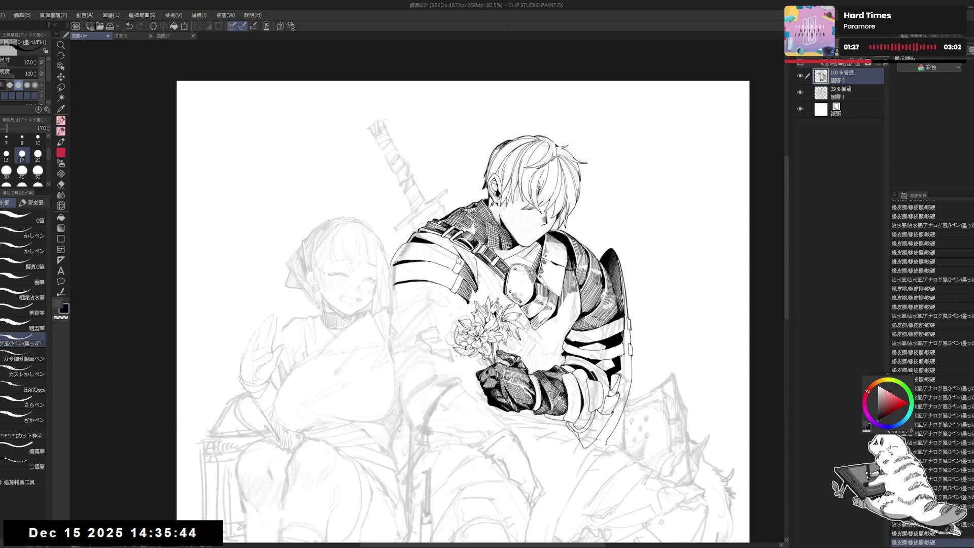
{"action": "key", "text": "h"}
{"action": "left_click_drag", "start_coordinate": [441, 355], "coordinate": [420, 374]}
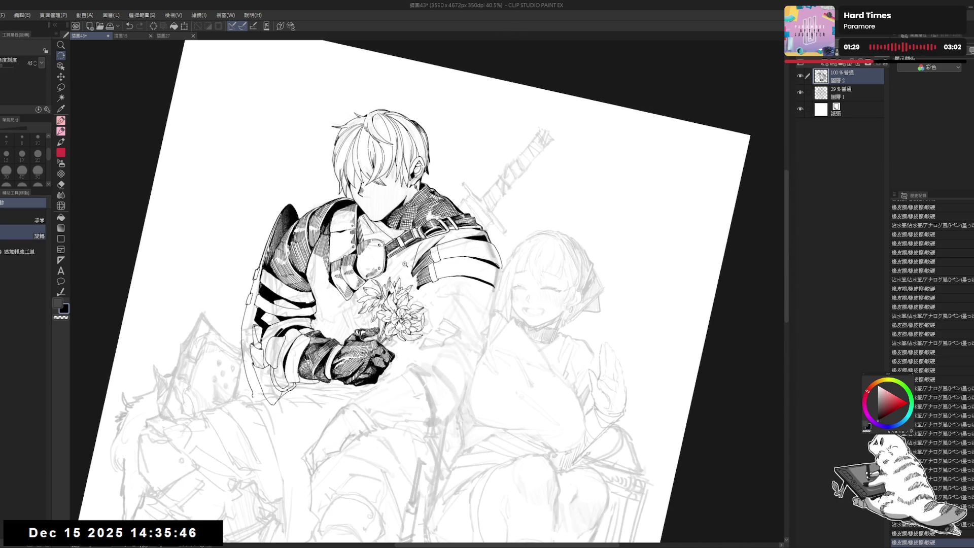
{"action": "scroll", "coordinate": [405, 264], "scroll_direction": "up", "scroll_amount": 1}
{"action": "key", "text": "ctrl+at"}
{"action": "scroll", "coordinate": [404, 264], "scroll_direction": "up", "scroll_amount": 1}
{"action": "key", "text": "h"}
{"action": "left_click_drag", "start_coordinate": [426, 294], "coordinate": [380, 331]}
{"action": "key", "text": "e"}
{"action": "key", "text": "bracketleft"}
{"action": "key", "text": "bracketleft"}
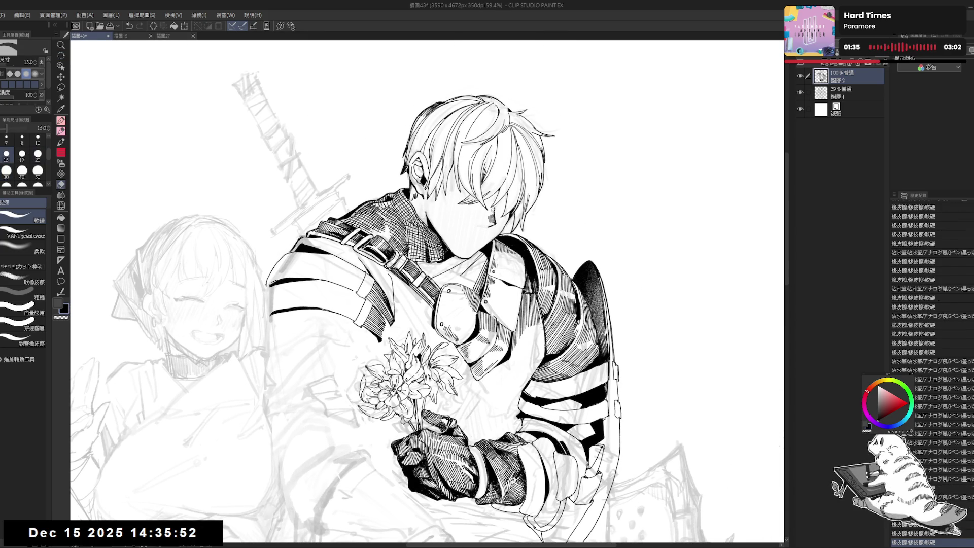
{"action": "mouse_move", "coordinate": [406, 304]}
{"action": "left_mouse_down"}
{"action": "mouse_move", "coordinate": [466, 274]}
{"action": "mouse_move", "coordinate": [445, 287]}
{"action": "left_mouse_up"}
{"action": "key", "text": "p"}
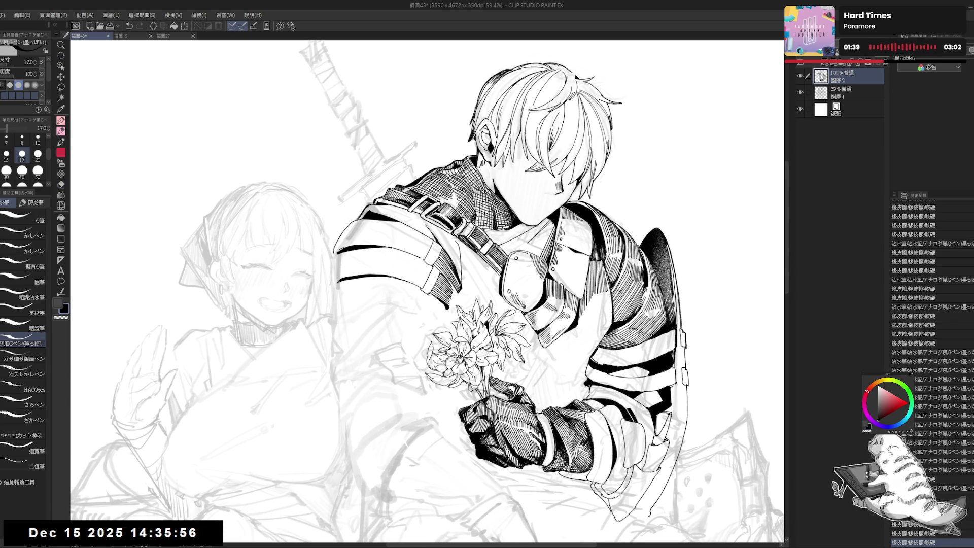
Ink a short dark G-pen stroke on the shoulder strap, then reset rotation and zoom out
{"action": "scroll", "coordinate": [436, 241], "scroll_direction": "down", "scroll_amount": 2}
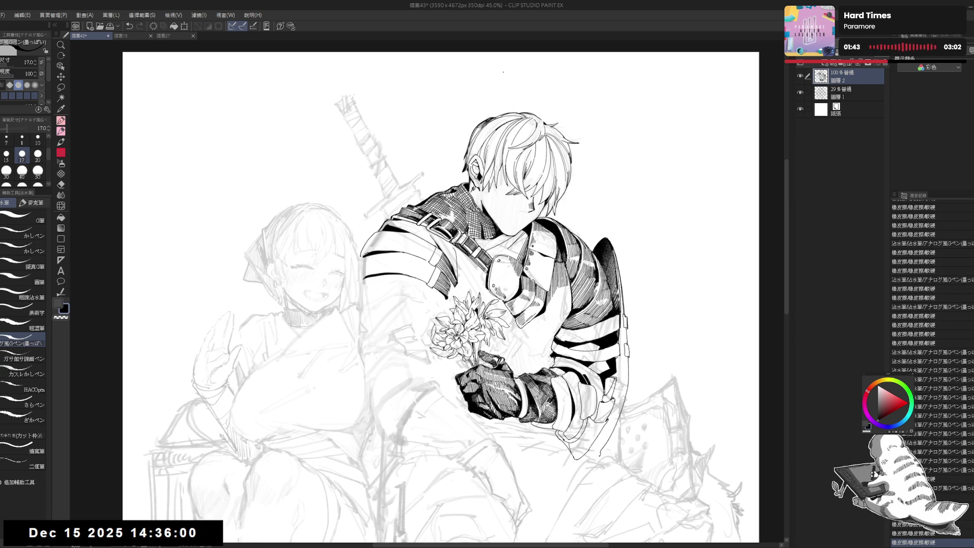
{"action": "key", "text": "r"}
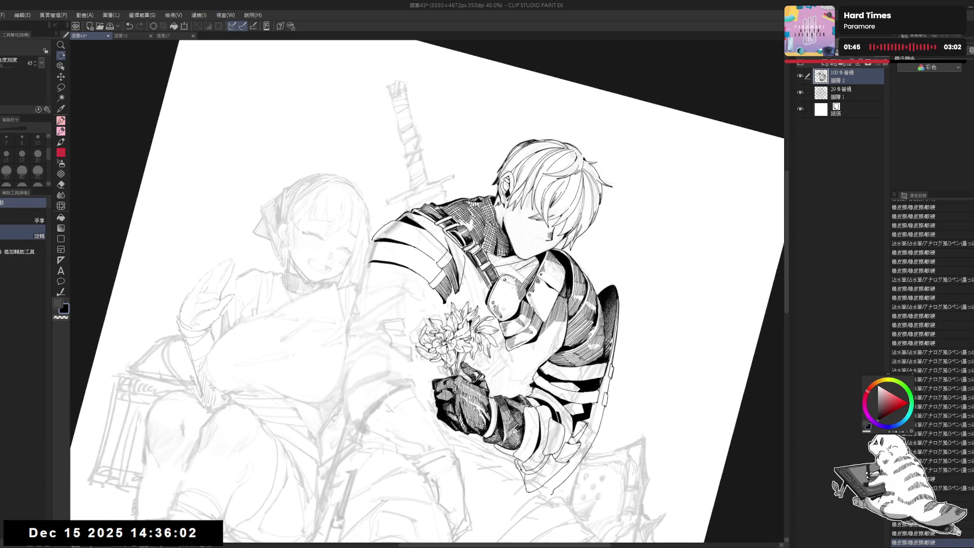
{"action": "key", "text": "p"}
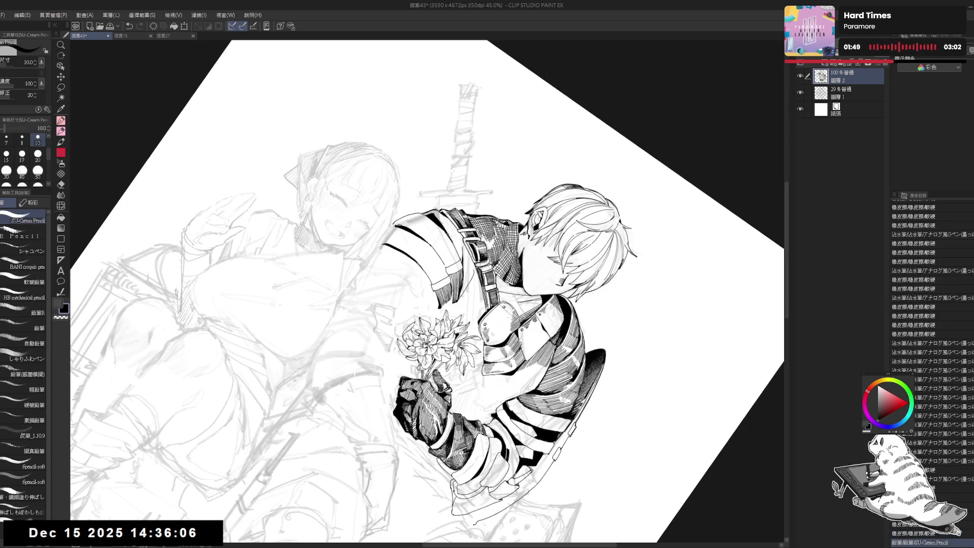
{"action": "key", "text": "p"}
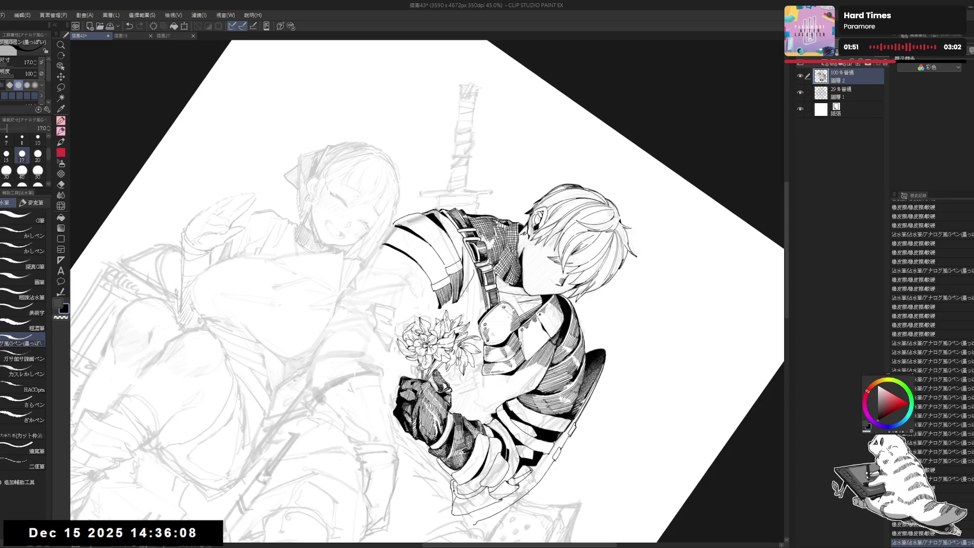
{"action": "left_click_drag", "start_coordinate": [454, 239], "coordinate": [454, 256]}
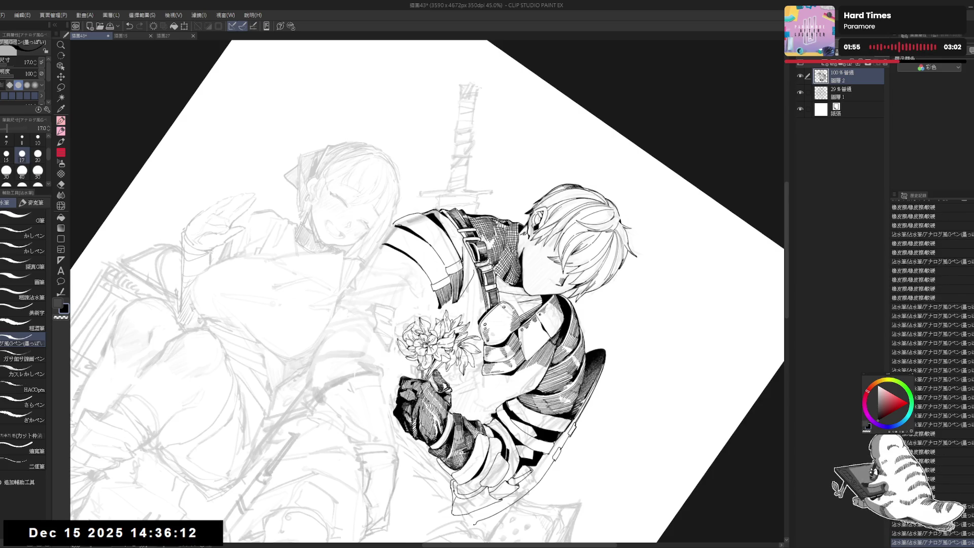
{"action": "key", "text": "at"}
{"action": "key", "text": "ctrl+minus"}
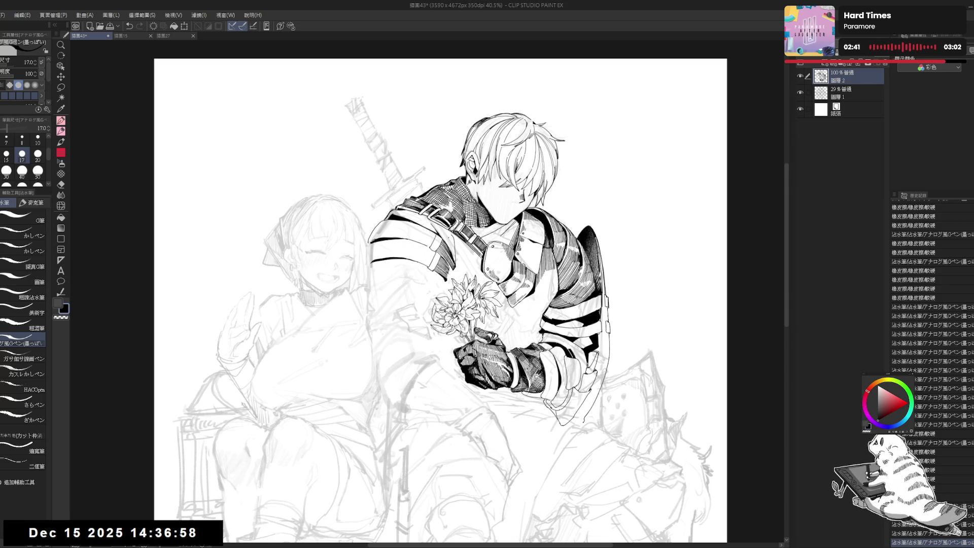
{"action": "mouse_move", "coordinate": [382, 341]}
{"action": "left_mouse_down"}
{"action": "mouse_move", "coordinate": [387, 368]}
{"action": "mouse_move", "coordinate": [438, 262]}
{"action": "mouse_move", "coordinate": [428, 268]}
{"action": "left_mouse_up"}
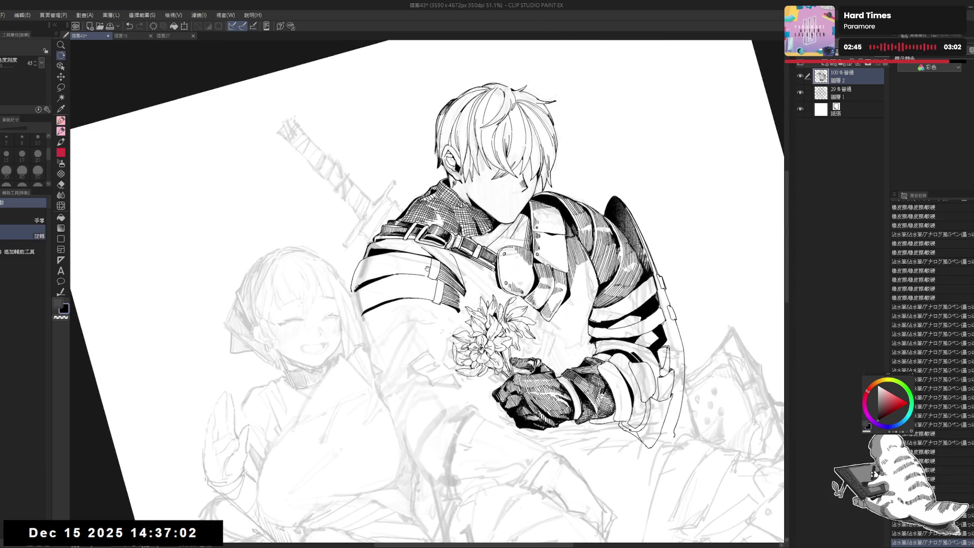
{"action": "left_click_drag", "start_coordinate": [417, 301], "coordinate": [412, 245]}
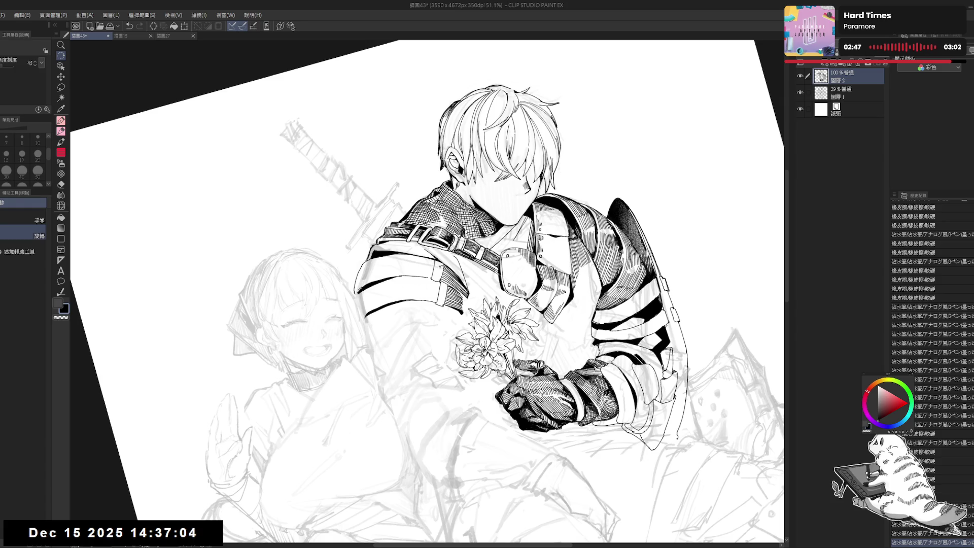
{"action": "key", "text": "p"}
{"action": "left_click", "coordinate": [442, 271]}
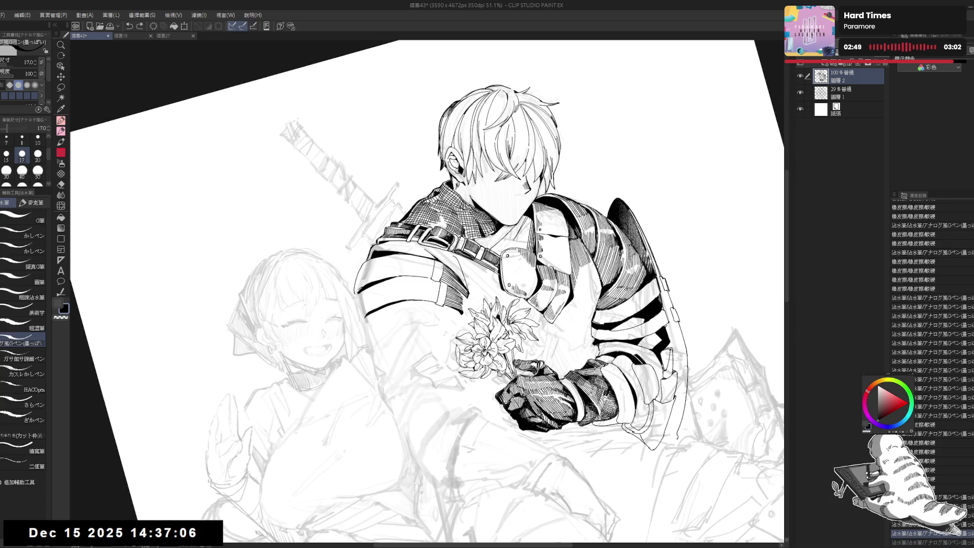
{"action": "key", "text": "r"}
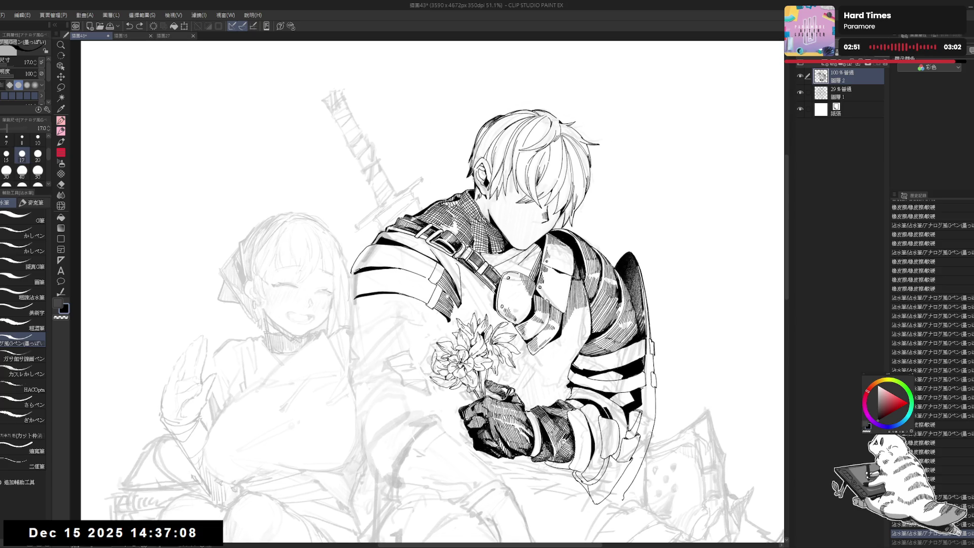
{"action": "key", "text": "p"}
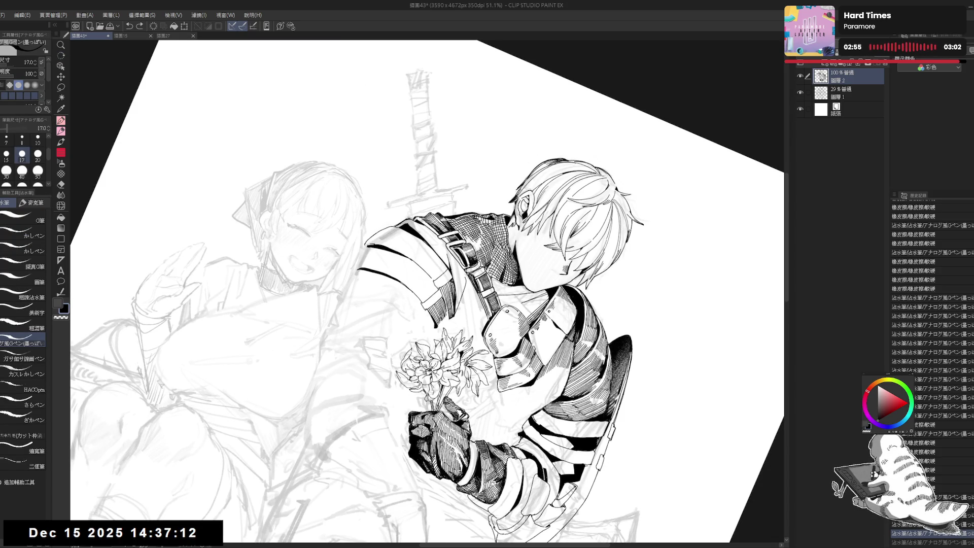
{"action": "key", "text": "ctrl+at"}
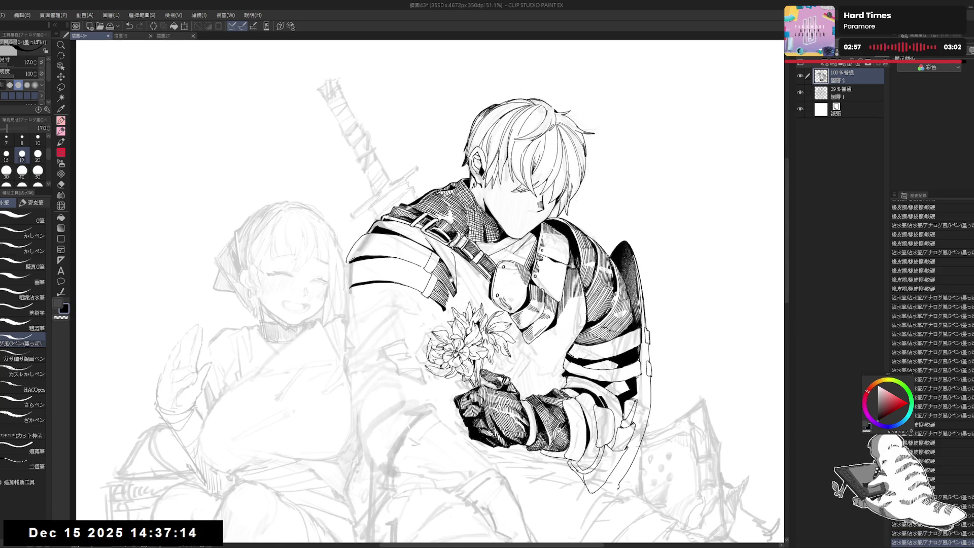
{"action": "key", "text": "ctrl+minus"}
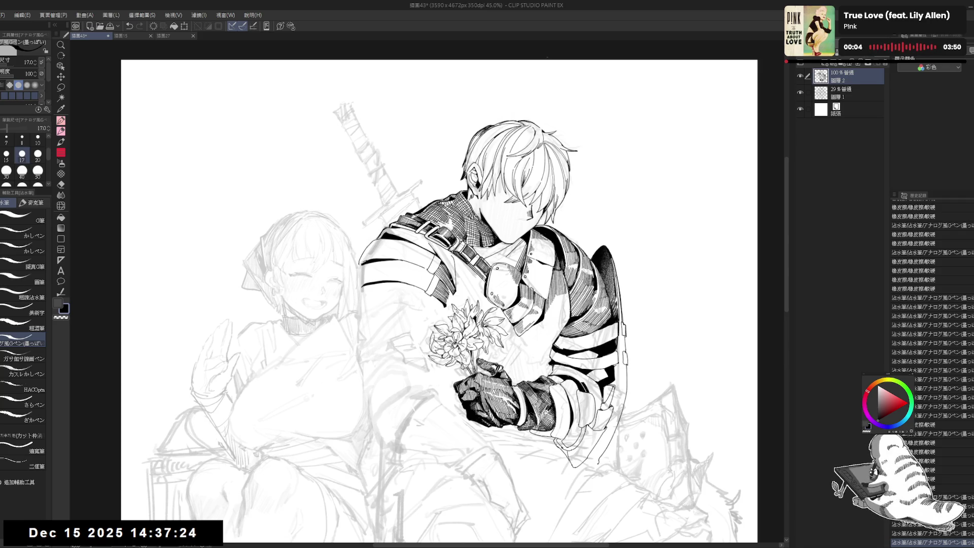
{"action": "mouse_move", "coordinate": [429, 277]}
{"action": "left_mouse_down"}
{"action": "mouse_move", "coordinate": [392, 267]}
{"action": "mouse_move", "coordinate": [406, 301]}
{"action": "mouse_move", "coordinate": [389, 322]}
{"action": "left_mouse_up"}
Tilt the view about 30° counter-clockwise, undo the last stroke, and enlarge the G-pen to 17
{"action": "left_click_drag", "start_coordinate": [391, 280], "coordinate": [400, 297]}
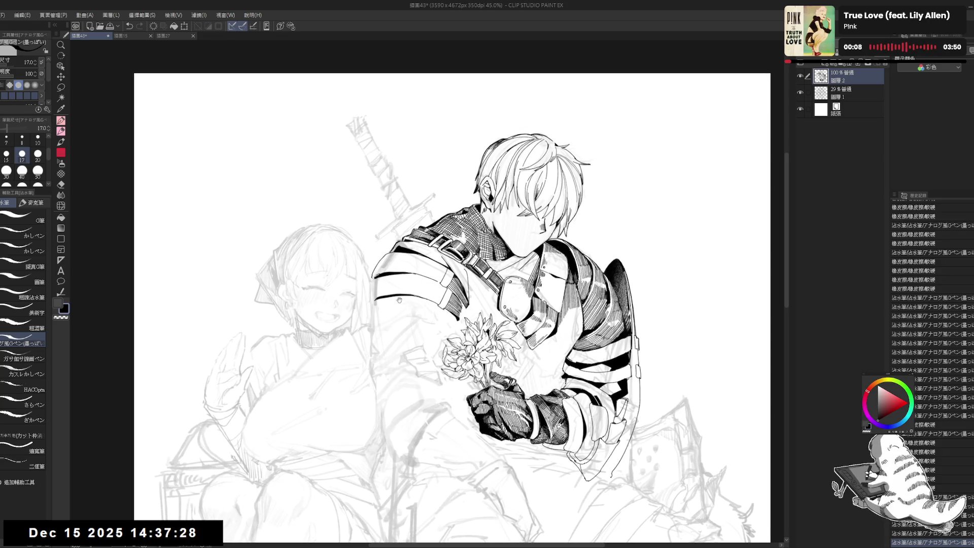
{"action": "key", "text": "r"}
{"action": "mouse_move", "coordinate": [394, 358]}
{"action": "left_mouse_down"}
{"action": "mouse_move", "coordinate": [404, 379]}
{"action": "mouse_move", "coordinate": [386, 393]}
{"action": "left_mouse_up"}
{"action": "key", "text": "p"}
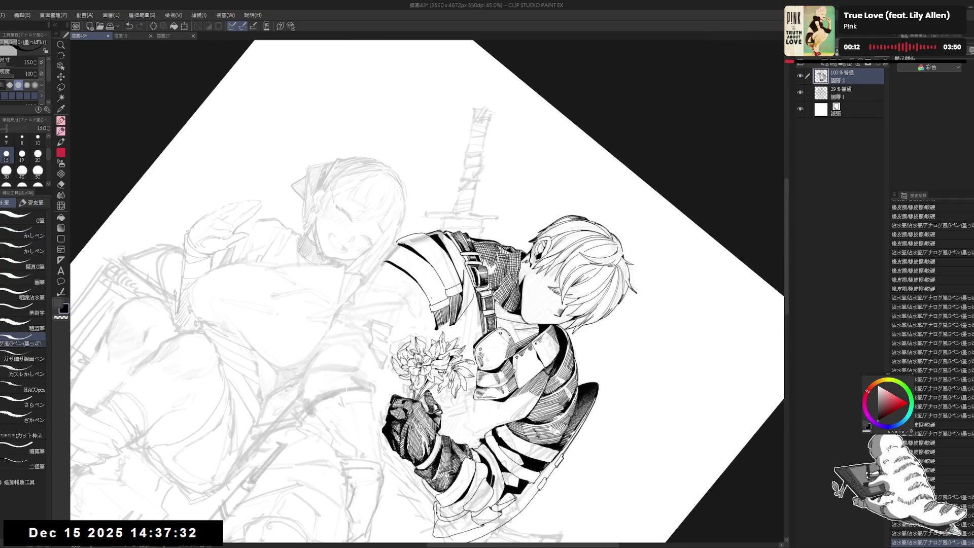
{"action": "key", "text": "ctrl+z"}
{"action": "key", "text": "bracketright"}
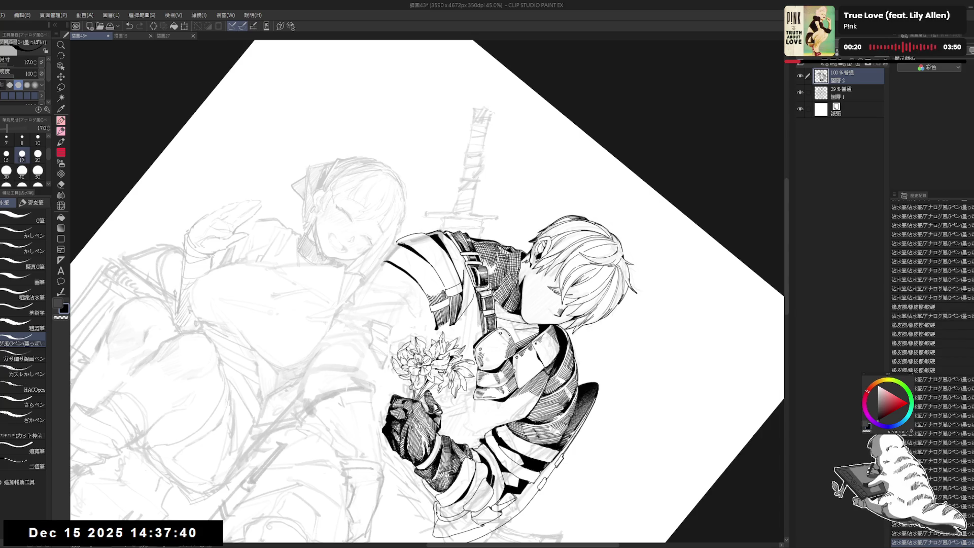
Ink the first short hatch strokes on the knight's shoulder armor
{"action": "key", "text": "ctrl+@"}
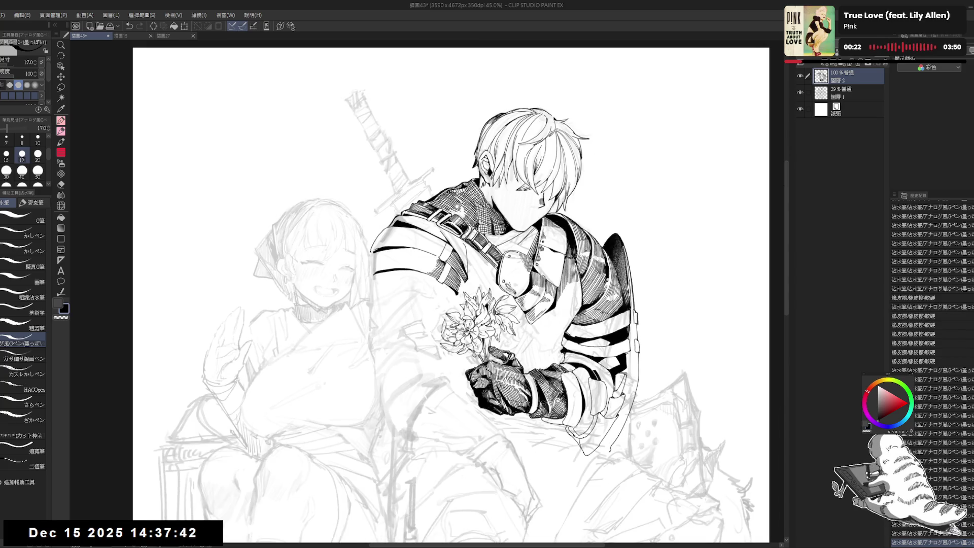
{"action": "key", "text": "ctrl+minus"}
{"action": "key", "text": "h"}
{"action": "key", "text": "h"}
{"action": "key", "text": "ctrl+plus"}
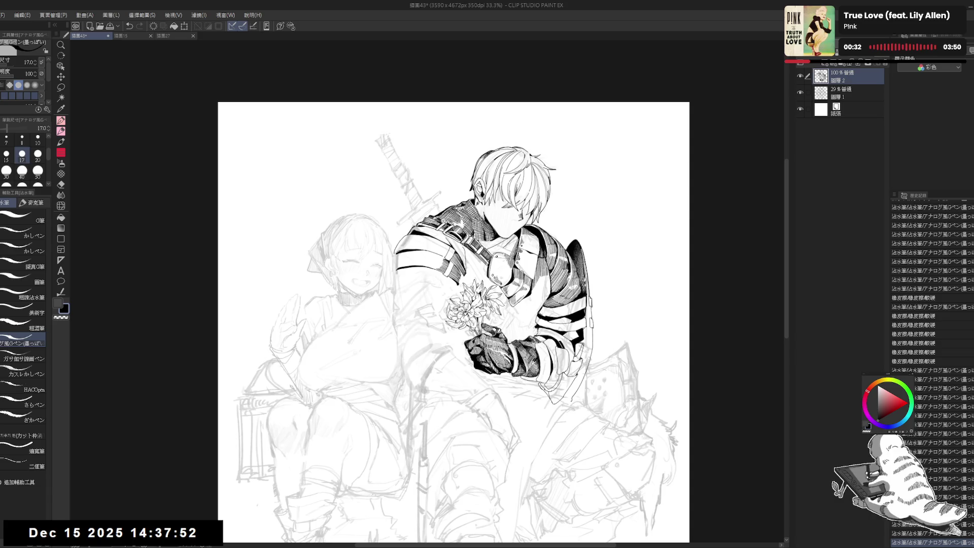
{"action": "scroll", "coordinate": [447, 263], "scroll_direction": "up", "scroll_amount": 3}
{"action": "left_click_drag", "start_coordinate": [446, 265], "coordinate": [461, 298]}
{"action": "key", "text": "ctrl+z"}
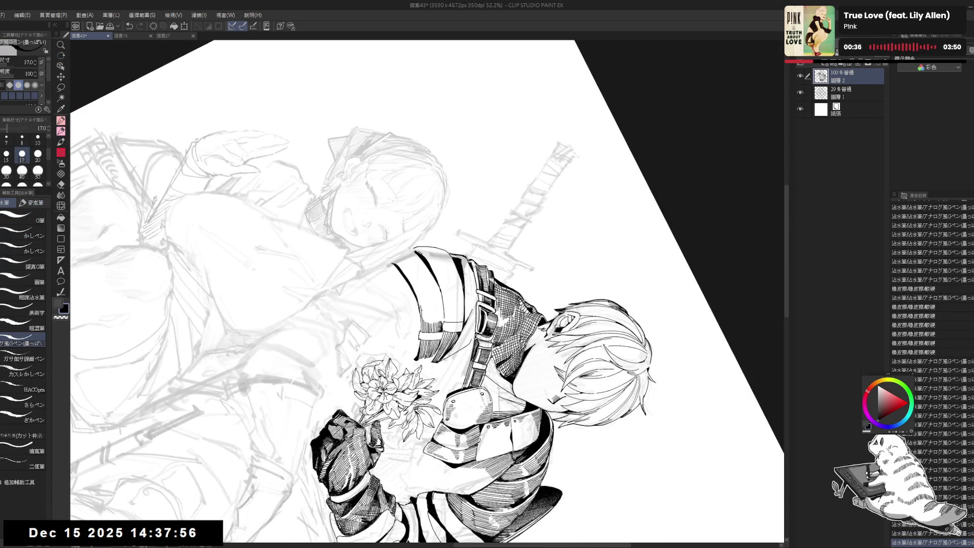
{"action": "left_click_drag", "start_coordinate": [423, 307], "coordinate": [438, 323]}
{"action": "left_click_drag", "start_coordinate": [438, 310], "coordinate": [444, 324]}
Add three short vertical hatch lines running rightward across the shoulder
{"action": "key", "text": "minus"}
{"action": "key", "text": "minus"}
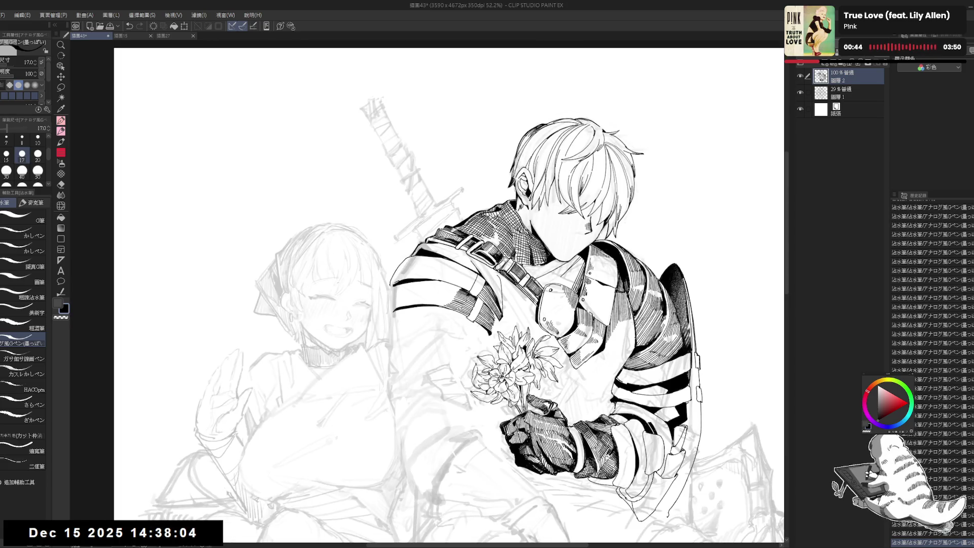
{"action": "key", "text": "r"}
{"action": "key", "text": "minus"}
{"action": "key", "text": "minus"}
{"action": "key", "text": "p"}
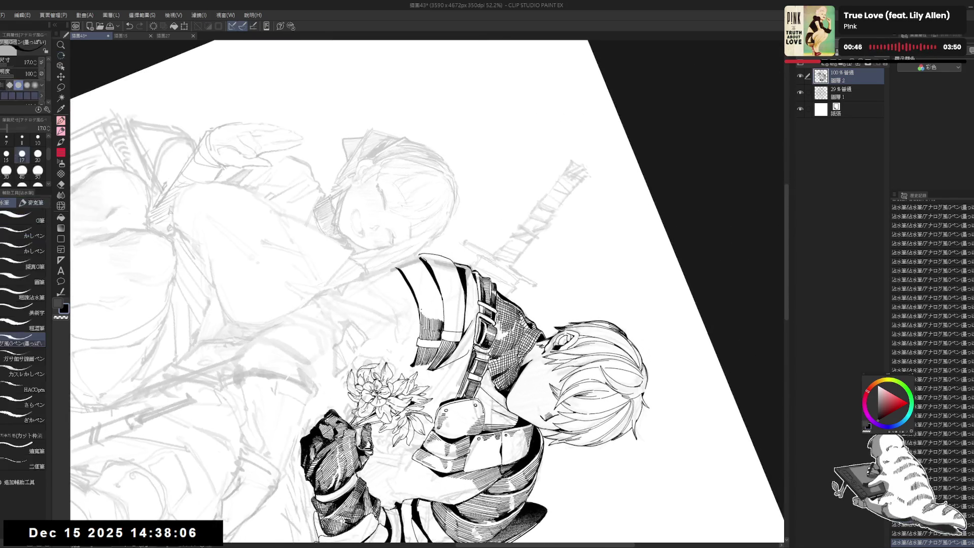
{"action": "mouse_move", "coordinate": [420, 301]}
{"action": "left_mouse_down"}
{"action": "mouse_move", "coordinate": [420, 316]}
{"action": "mouse_move", "coordinate": [432, 319]}
{"action": "left_mouse_up"}
{"action": "left_click_drag", "start_coordinate": [433, 305], "coordinate": [438, 320]}
{"action": "left_click_drag", "start_coordinate": [438, 307], "coordinate": [443, 324]}
{"action": "key", "text": "ctrl+0"}
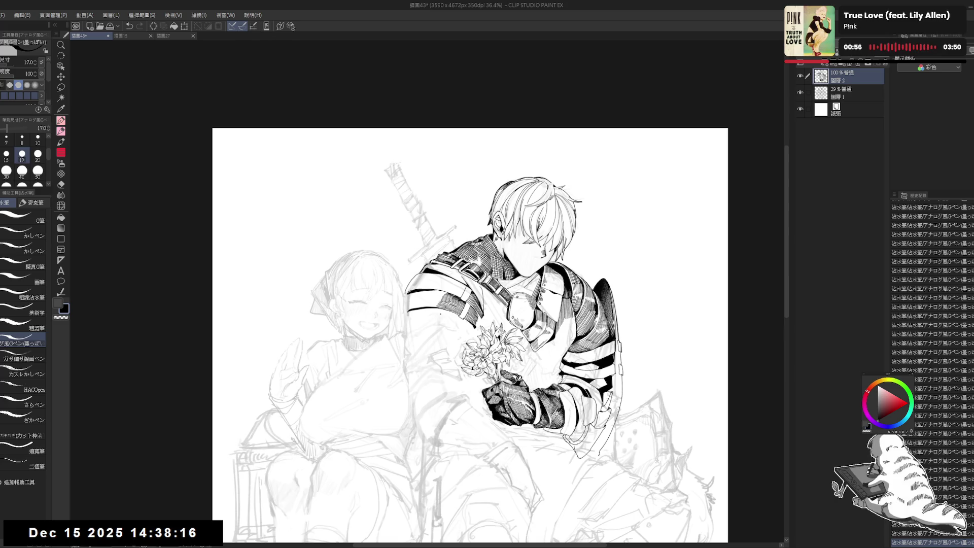
Compare the shoulder with and without the last hatch, keep it, and add another dark hatch
{"action": "scroll", "coordinate": [440, 314], "scroll_direction": "up", "scroll_amount": 3}
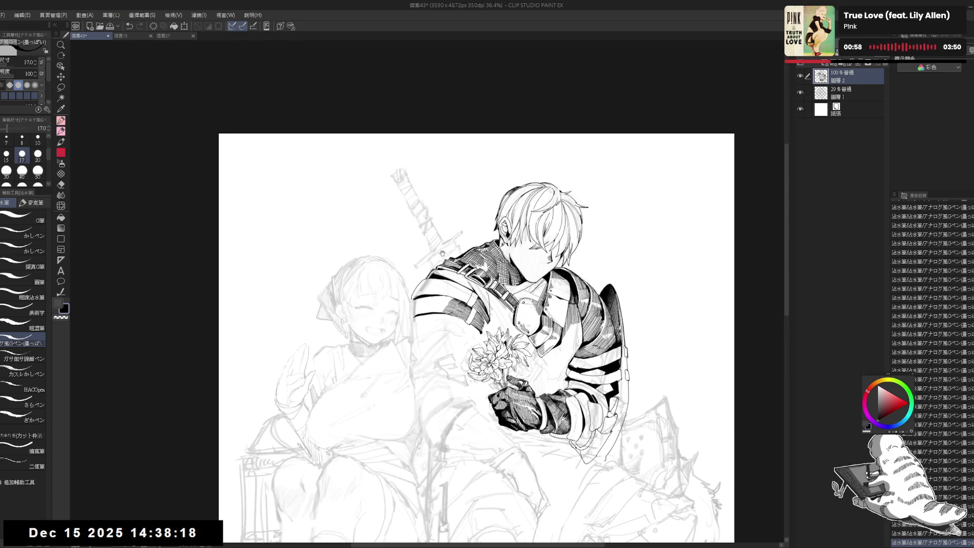
{"action": "mouse_move", "coordinate": [411, 308]}
{"action": "left_mouse_down"}
{"action": "mouse_move", "coordinate": [391, 425]}
{"action": "mouse_move", "coordinate": [300, 351]}
{"action": "mouse_move", "coordinate": [291, 328]}
{"action": "left_mouse_up"}
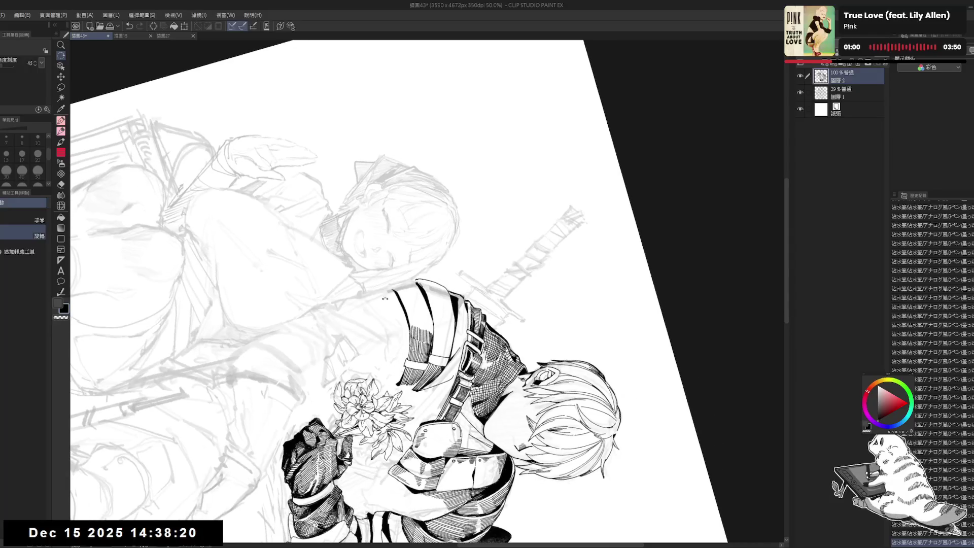
{"action": "key", "text": "ctrl+z"}
{"action": "key", "text": "ctrl+y"}
{"action": "key", "text": "ctrl+z"}
{"action": "key", "text": "ctrl+y"}
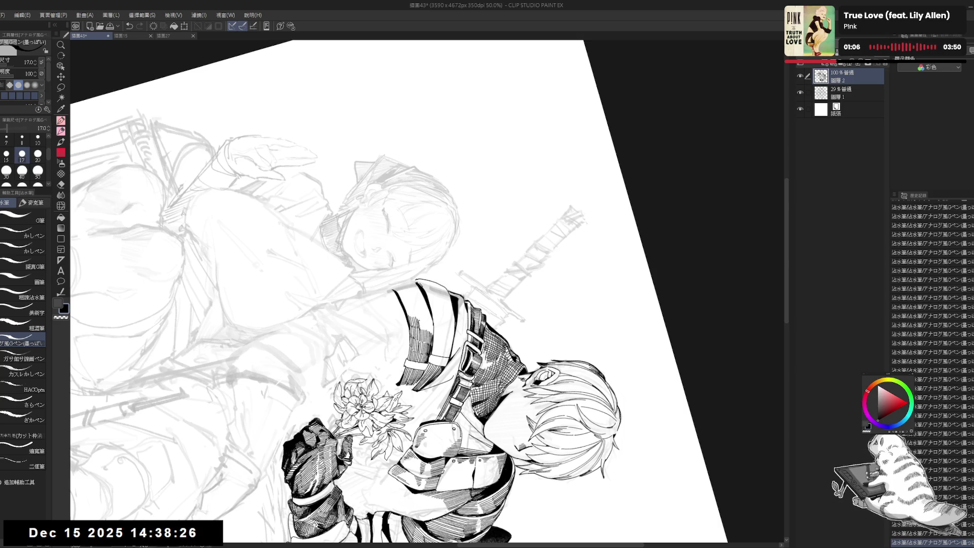
{"action": "left_click_drag", "start_coordinate": [432, 320], "coordinate": [432, 337]}
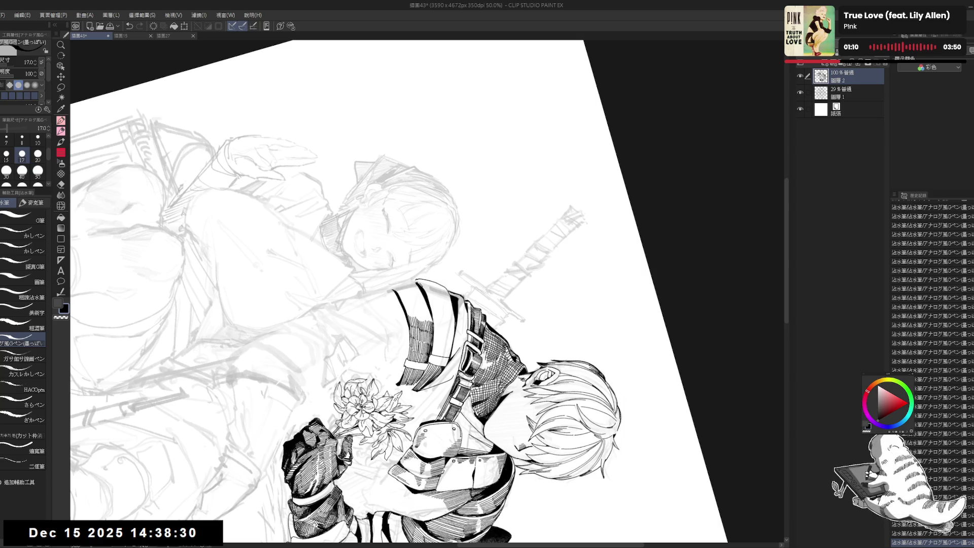
Add one more short dark stroke on the armor and reset the view upright
{"action": "key", "text": "ctrl+@"}
{"action": "mouse_move", "coordinate": [355, 385]}
{"action": "left_mouse_down"}
{"action": "mouse_move", "coordinate": [380, 360]}
{"action": "mouse_move", "coordinate": [403, 304]}
{"action": "left_mouse_up"}
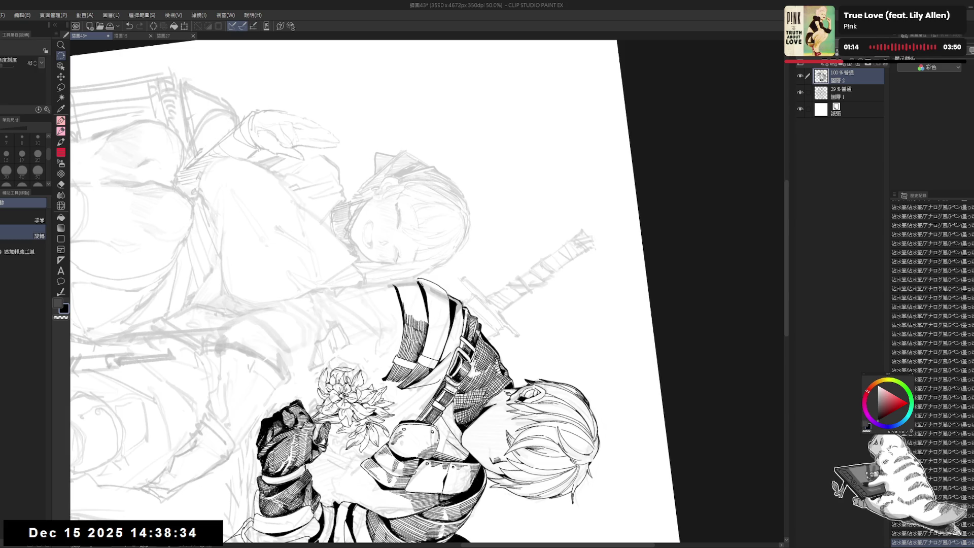
{"action": "key", "text": "ctrl+z"}
{"action": "key", "text": "ctrl+y"}
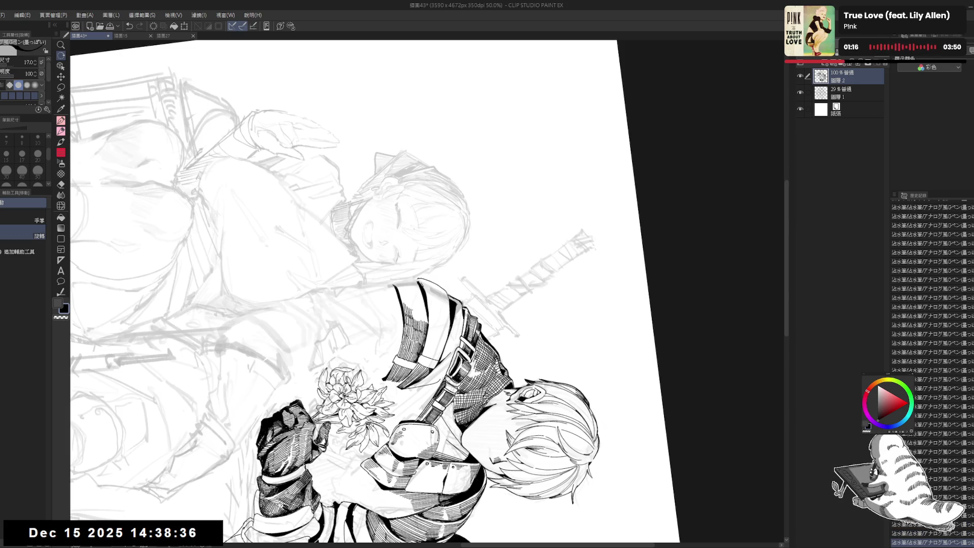
{"action": "left_click_drag", "start_coordinate": [414, 309], "coordinate": [420, 322]}
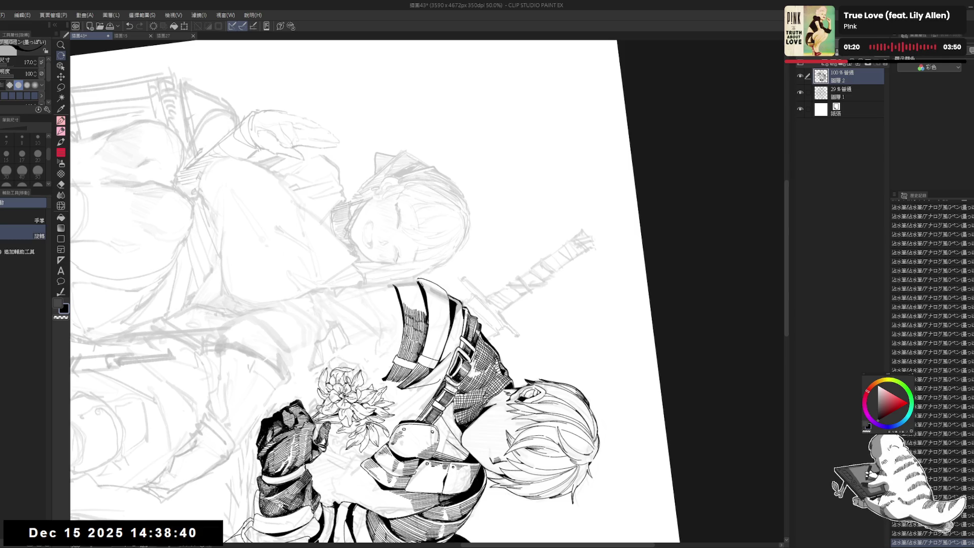
{"action": "key", "text": "ctrl+@"}
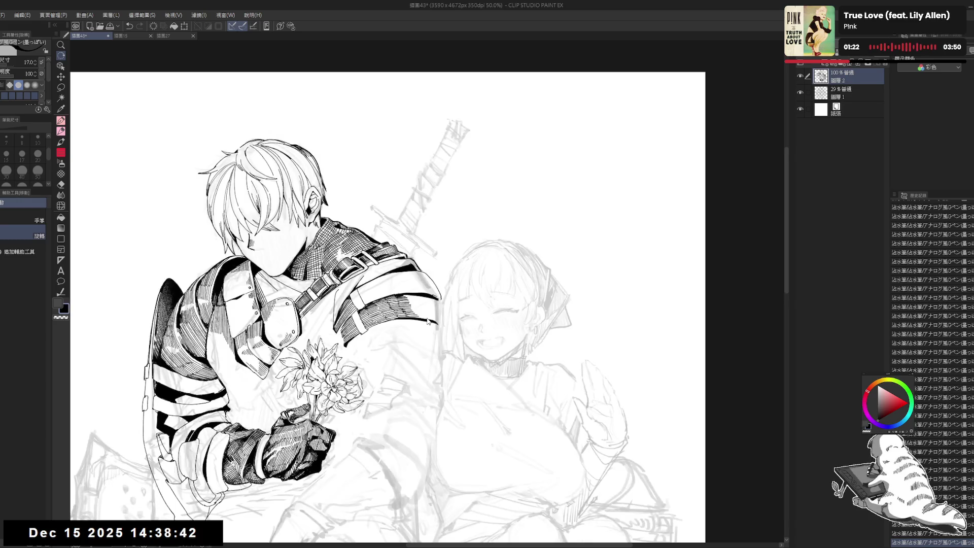
Replace a rejected shoulder stroke with a new short dark G-pen stroke, then reset the view upright
{"action": "key", "text": "h"}
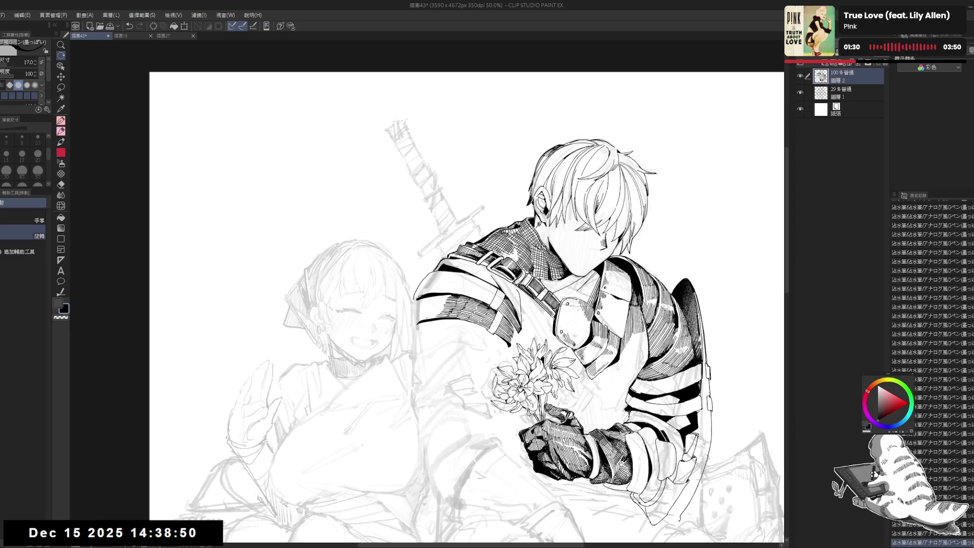
{"action": "mouse_move", "coordinate": [426, 318]}
{"action": "left_mouse_down"}
{"action": "mouse_move", "coordinate": [449, 333]}
{"action": "mouse_move", "coordinate": [396, 383]}
{"action": "mouse_move", "coordinate": [390, 322]}
{"action": "left_mouse_up"}
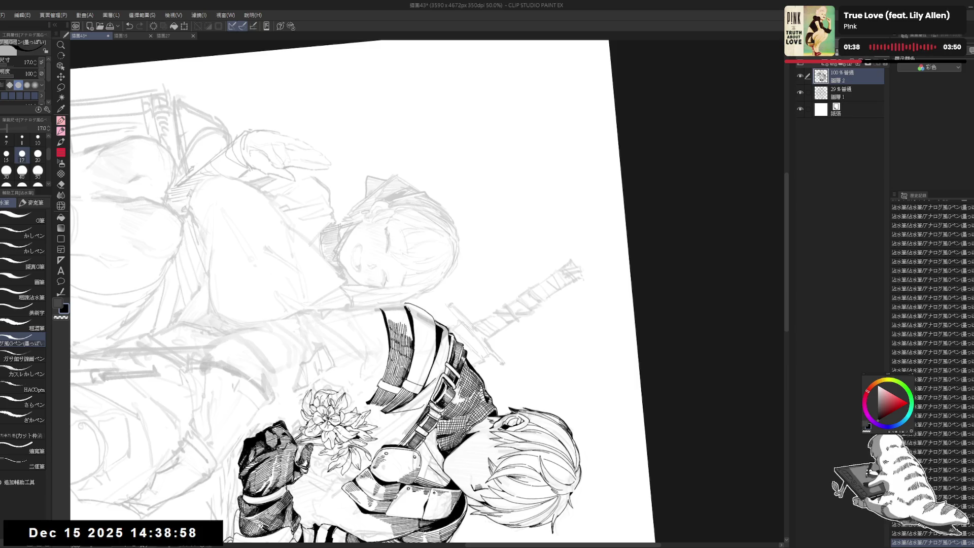
{"action": "mouse_move", "coordinate": [355, 253]}
{"action": "left_mouse_down"}
{"action": "mouse_move", "coordinate": [416, 213]}
{"action": "mouse_move", "coordinate": [366, 243]}
{"action": "left_mouse_up"}
{"action": "left_click_drag", "start_coordinate": [389, 311], "coordinate": [386, 323]}
{"action": "key", "text": "ctrl+z"}
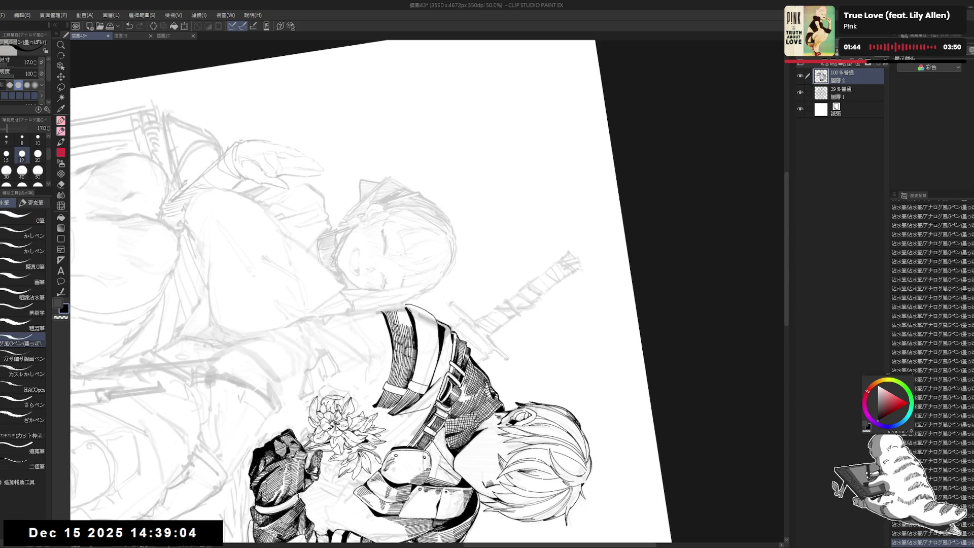
{"action": "left_click_drag", "start_coordinate": [404, 311], "coordinate": [407, 328]}
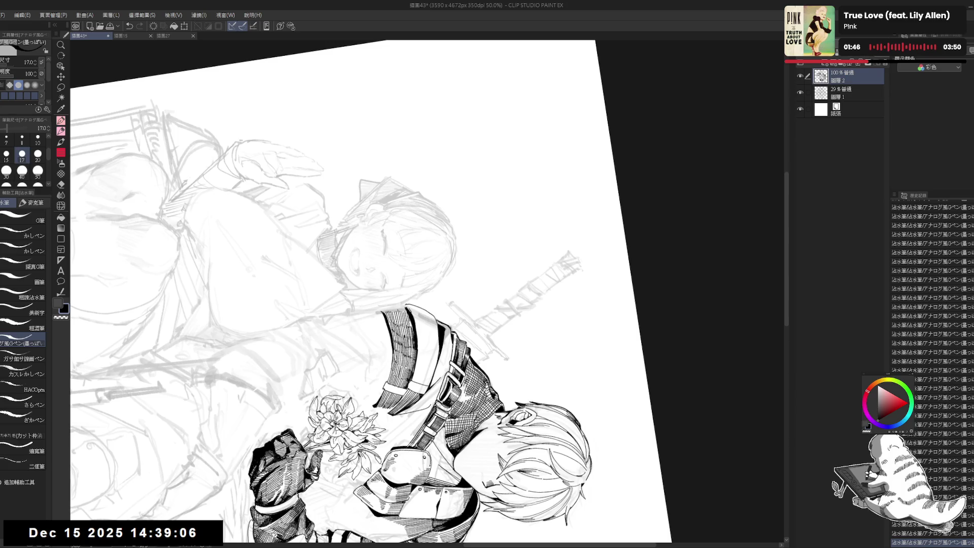
{"action": "key", "text": "ctrl+@"}
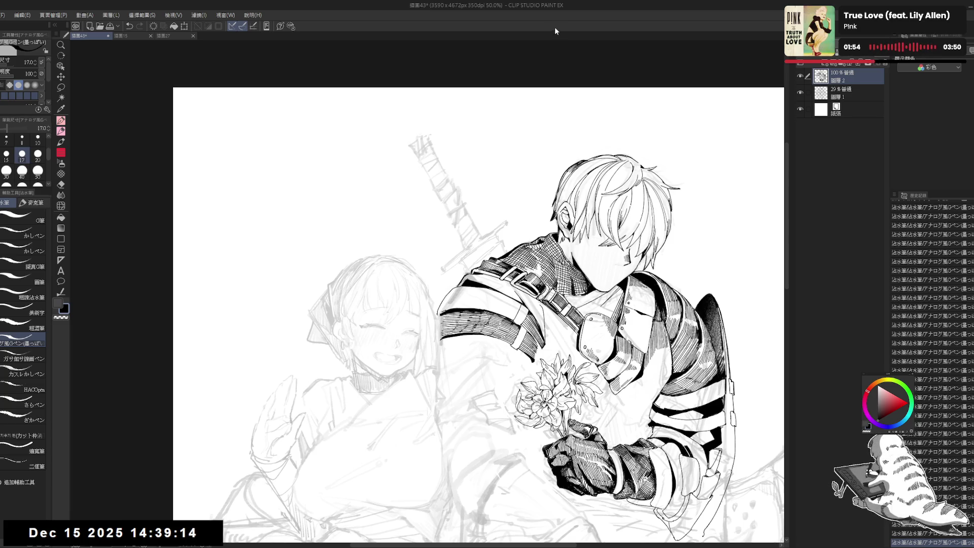
Draw a series of five fine G-pen hatch strokes on the knight's armor
{"action": "key", "text": "r"}
{"action": "mouse_move", "coordinate": [448, 323]}
{"action": "left_mouse_down"}
{"action": "mouse_move", "coordinate": [476, 318]}
{"action": "mouse_move", "coordinate": [451, 277]}
{"action": "left_mouse_up"}
{"action": "key", "text": "e"}
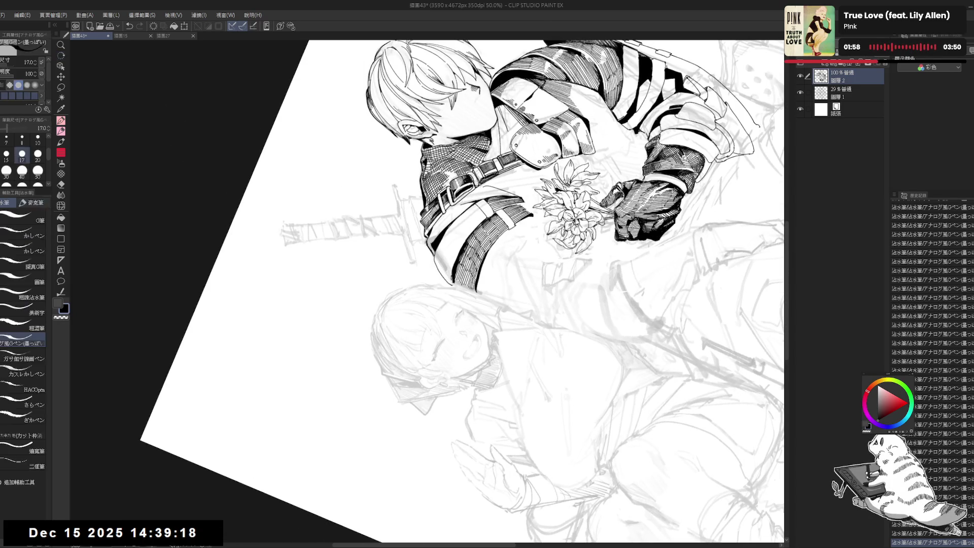
{"action": "key", "text": "p"}
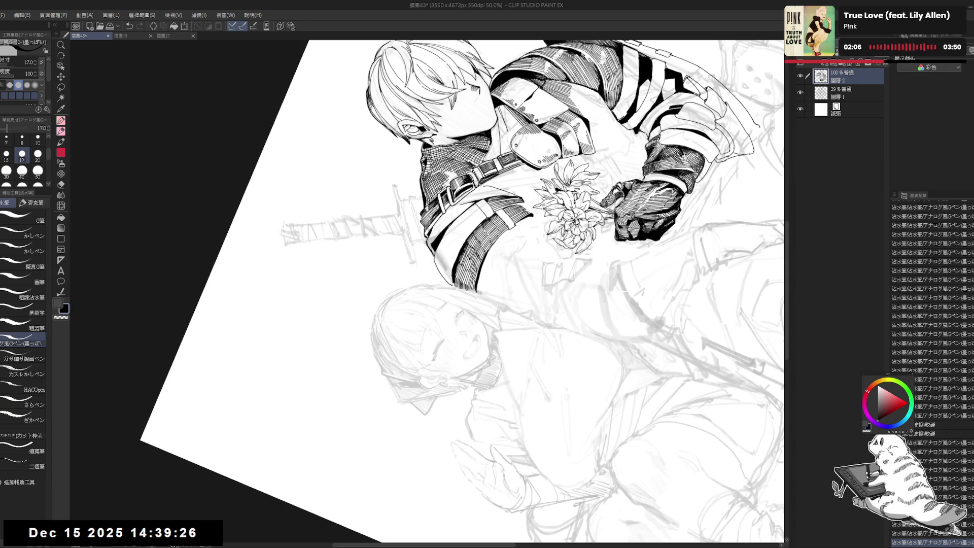
{"action": "key", "text": "ctrl+0"}
{"action": "mouse_move", "coordinate": [429, 373]}
{"action": "left_mouse_down"}
{"action": "mouse_move", "coordinate": [458, 367]}
{"action": "mouse_move", "coordinate": [415, 344]}
{"action": "mouse_move", "coordinate": [459, 349]}
{"action": "left_mouse_up"}
{"action": "left_click_drag", "start_coordinate": [455, 340], "coordinate": [462, 349]}
{"action": "left_click_drag", "start_coordinate": [458, 340], "coordinate": [460, 349]}
{"action": "left_click_drag", "start_coordinate": [455, 340], "coordinate": [461, 349]}
{"action": "left_click_drag", "start_coordinate": [457, 339], "coordinate": [464, 349]}
{"action": "left_click_drag", "start_coordinate": [461, 340], "coordinate": [465, 350]}
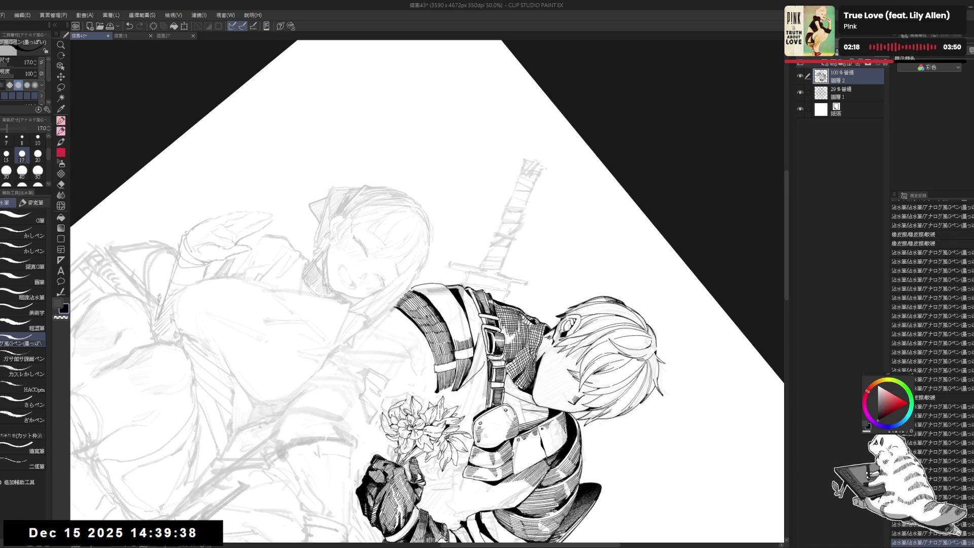
Mirror, tilt and zoom the view to check the knight's proportions
{"action": "key", "text": "ctrl+@"}
{"action": "key", "text": "h"}
{"action": "key", "text": "h"}
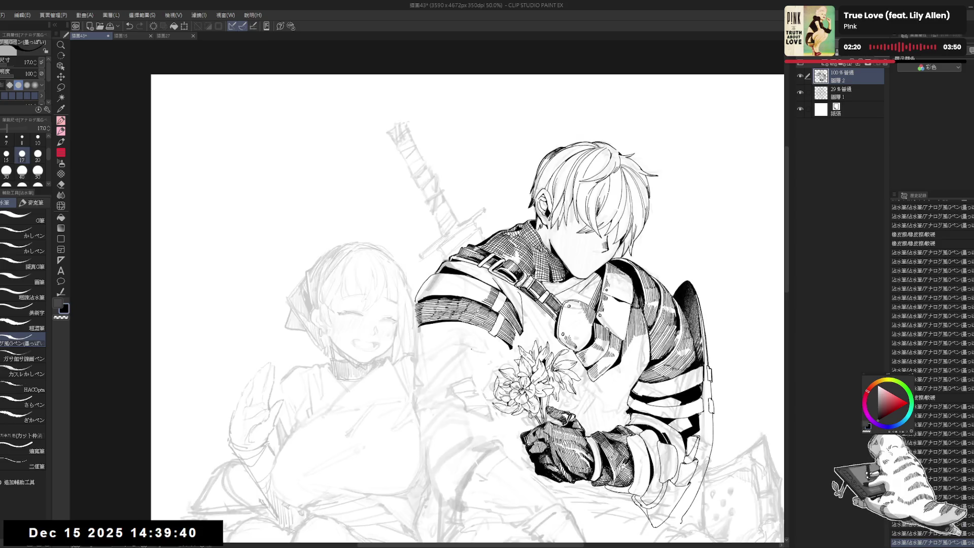
{"action": "mouse_move", "coordinate": [557, 315]}
{"action": "left_mouse_down"}
{"action": "mouse_move", "coordinate": [548, 238]}
{"action": "mouse_move", "coordinate": [532, 213]}
{"action": "left_mouse_up"}
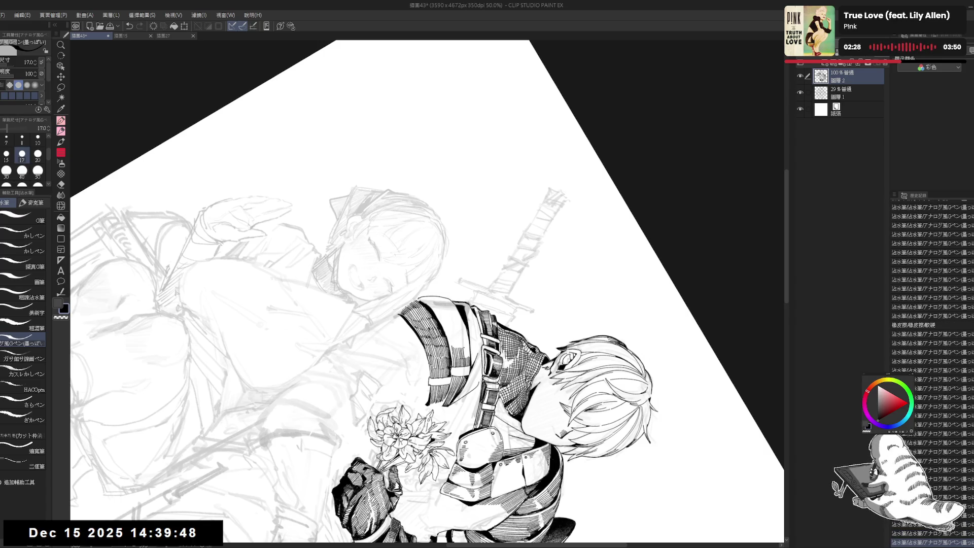
{"action": "key", "text": "r"}
{"action": "mouse_move", "coordinate": [426, 294]}
{"action": "left_mouse_down"}
{"action": "mouse_move", "coordinate": [386, 324]}
{"action": "mouse_move", "coordinate": [416, 304]}
{"action": "left_mouse_up"}
{"action": "key", "text": "p"}
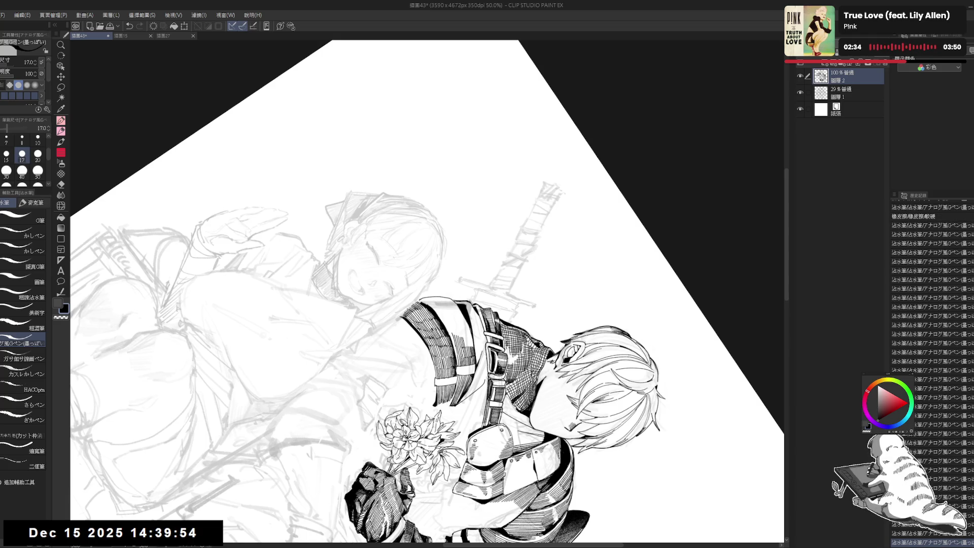
{"action": "left_click_drag", "start_coordinate": [456, 254], "coordinate": [482, 284]}
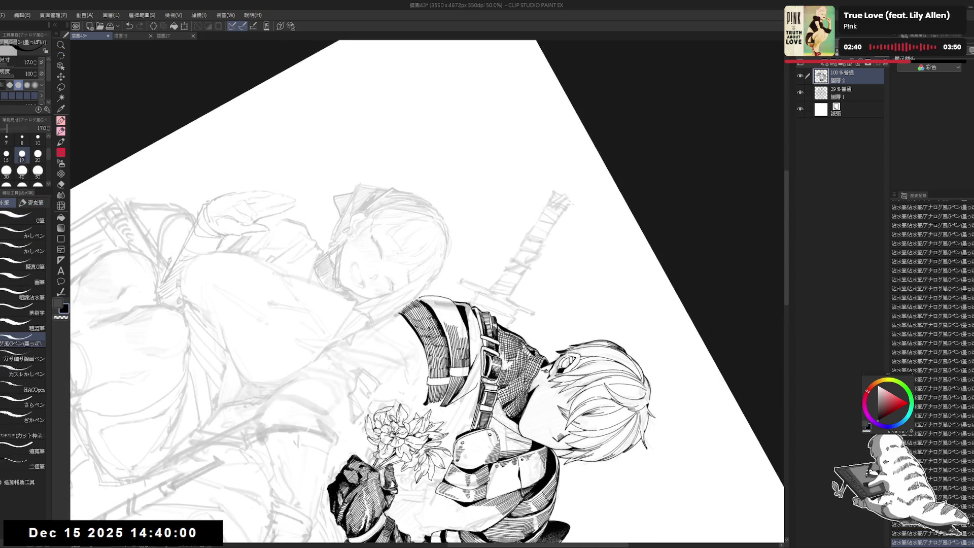
{"action": "key", "text": "ctrl+at"}
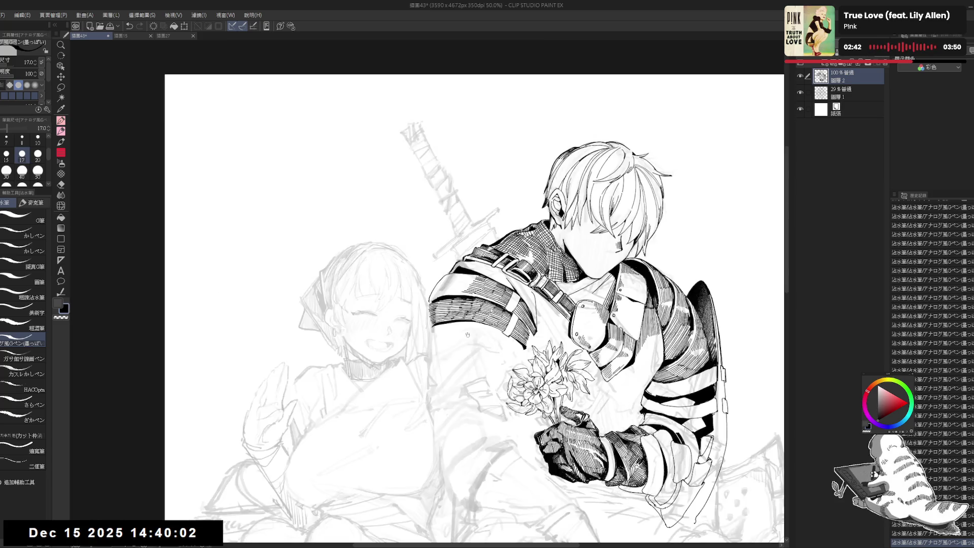
{"action": "key", "text": "ctrl+minus"}
{"action": "key", "text": "h"}
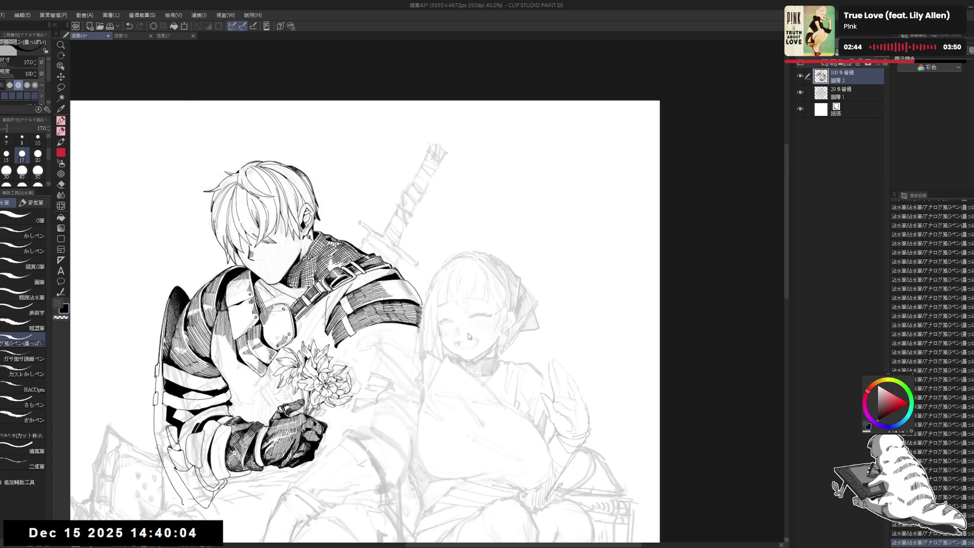
{"action": "key", "text": "h"}
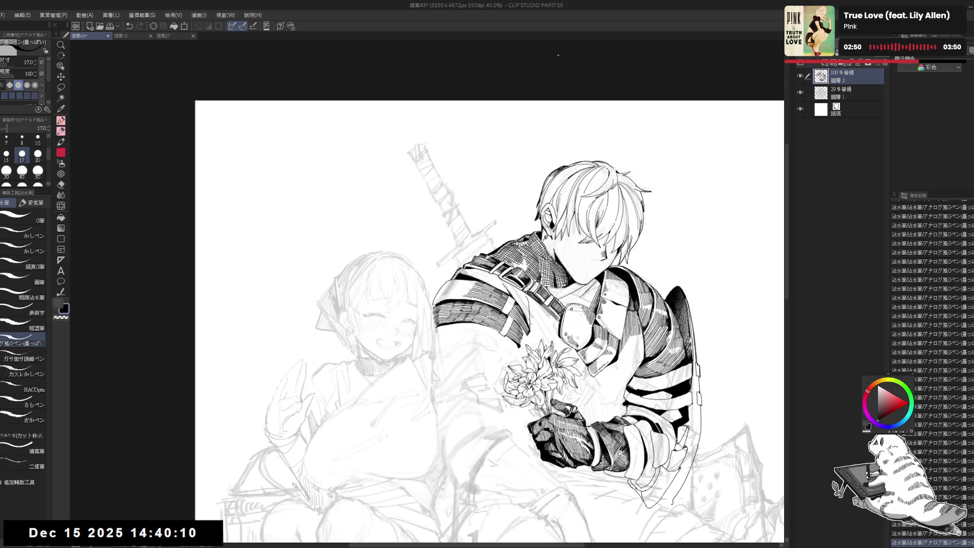
Add a hatching stroke on the knight's arm, then fit the whole drawing upright in view
{"action": "key", "text": "r"}
{"action": "mouse_move", "coordinate": [552, 38]}
{"action": "left_mouse_down"}
{"action": "mouse_move", "coordinate": [685, 179]}
{"action": "mouse_move", "coordinate": [654, 460]}
{"action": "mouse_move", "coordinate": [668, 439]}
{"action": "left_mouse_up"}
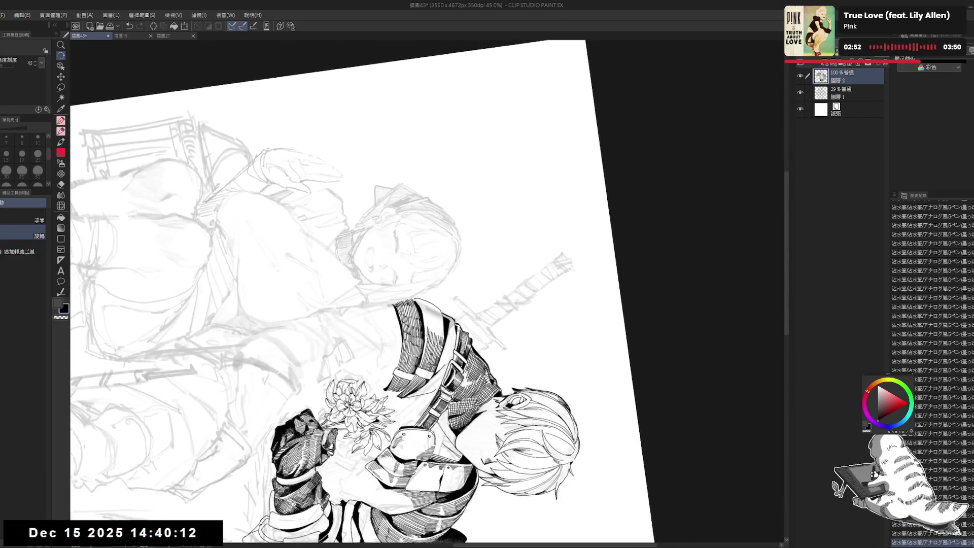
{"action": "key", "text": "p"}
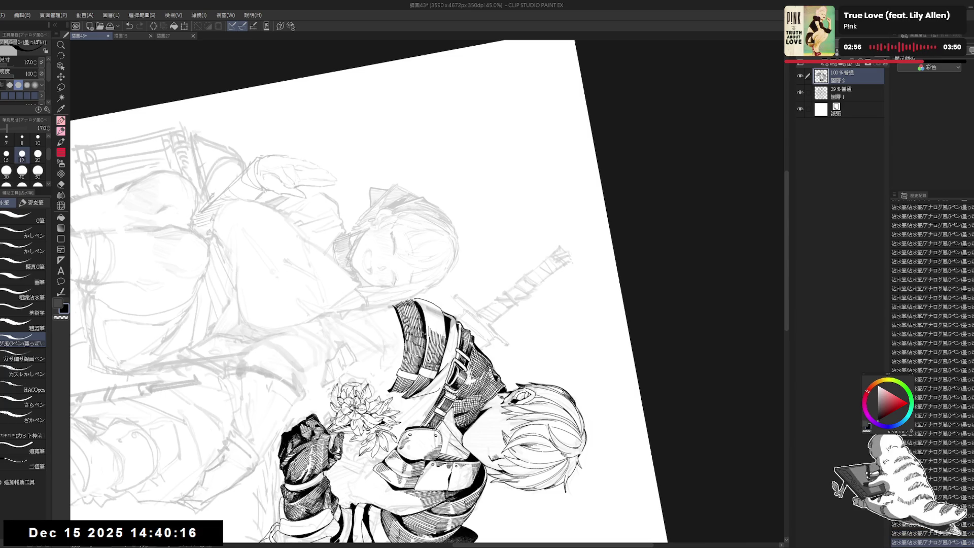
{"action": "left_click_drag", "start_coordinate": [427, 316], "coordinate": [438, 334]}
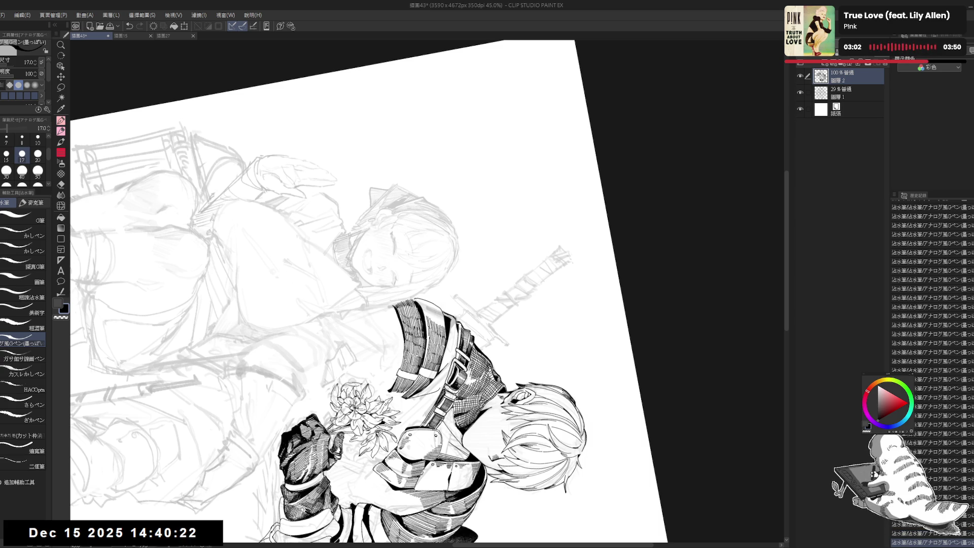
{"action": "key", "text": "ctrl+shift+0"}
{"action": "key", "text": "ctrl+minus"}
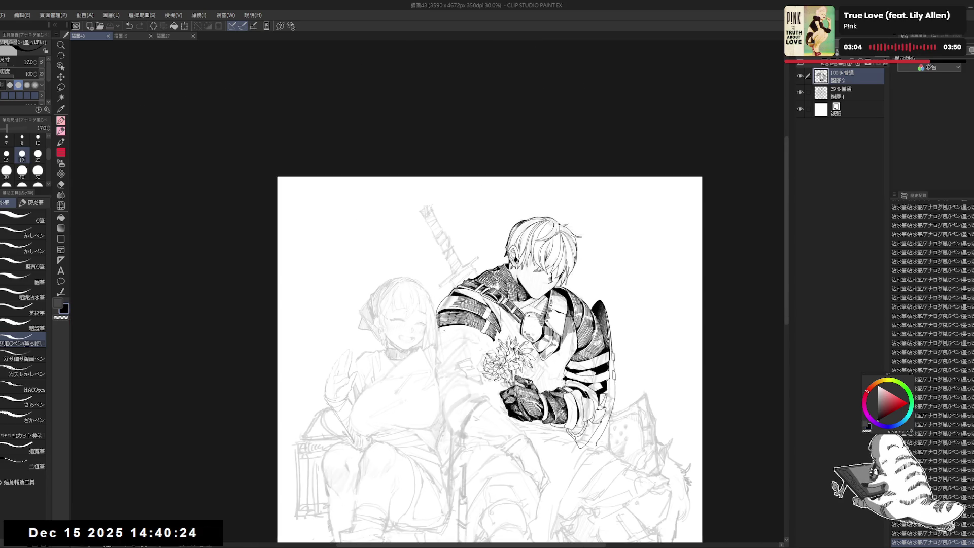
Rotate the canvas to inspect the lineart and undo the last stroke
{"action": "scroll", "coordinate": [445, 332], "scroll_direction": "up", "scroll_amount": 3}
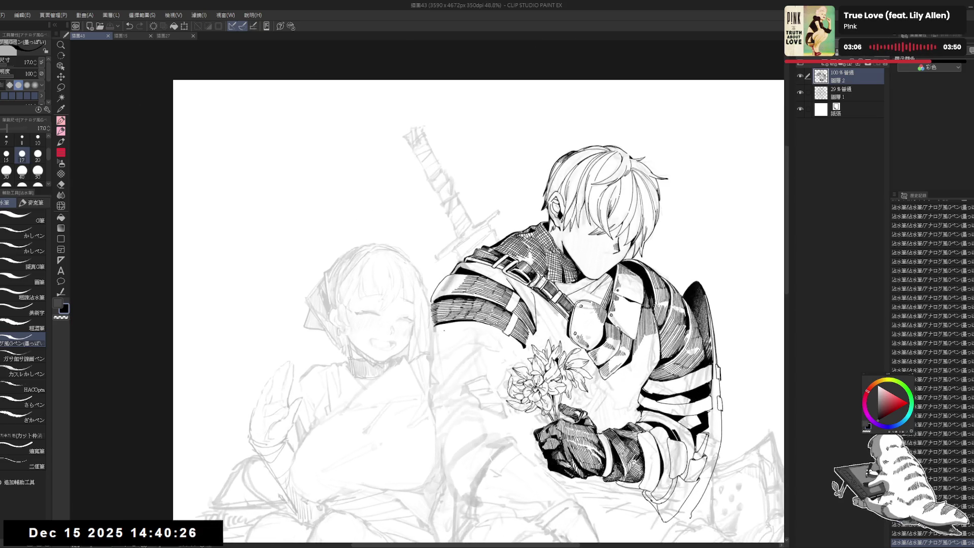
{"action": "mouse_move", "coordinate": [473, 219]}
{"action": "left_mouse_down"}
{"action": "mouse_move", "coordinate": [499, 223]}
{"action": "mouse_move", "coordinate": [557, 284]}
{"action": "mouse_move", "coordinate": [548, 355]}
{"action": "left_mouse_up"}
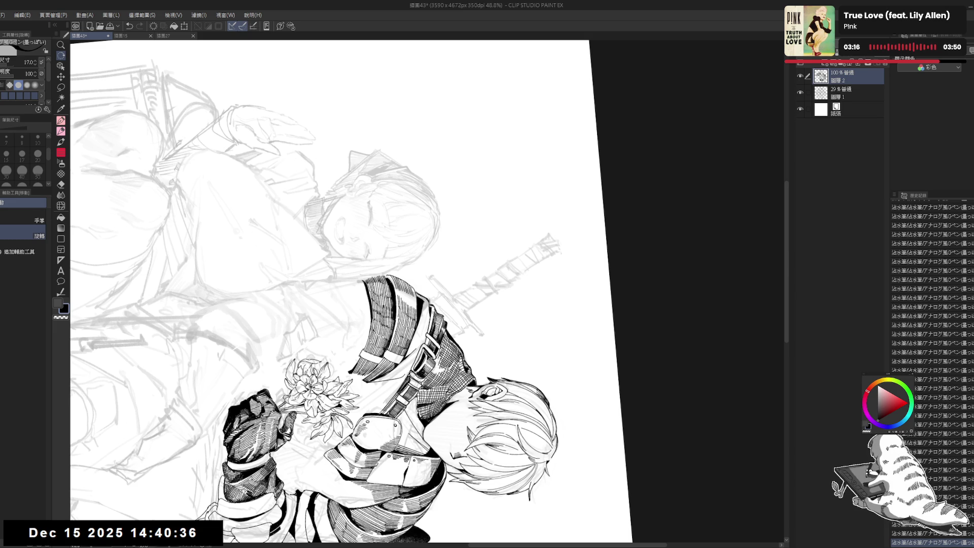
{"action": "key", "text": "ctrl+@"}
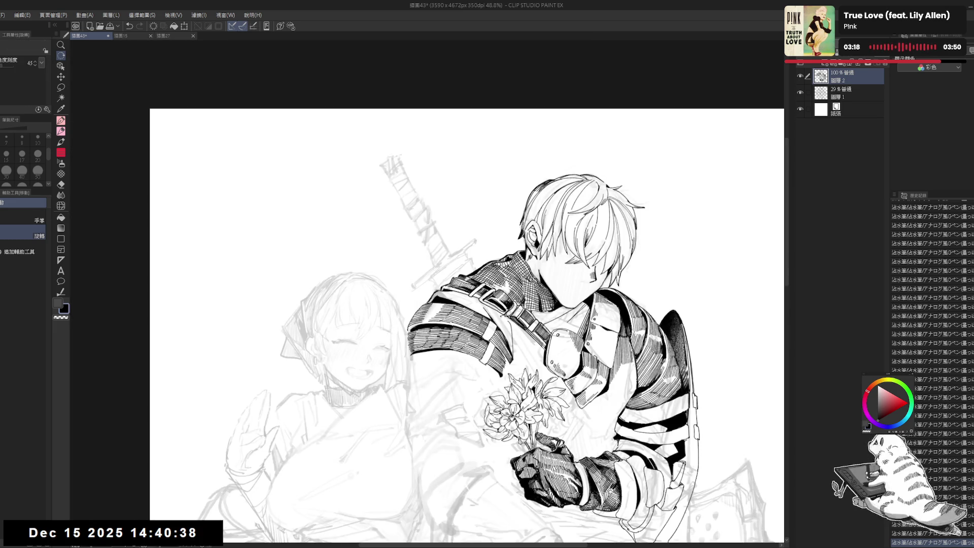
{"action": "mouse_move", "coordinate": [457, 305]}
{"action": "left_mouse_down"}
{"action": "mouse_move", "coordinate": [541, 236]}
{"action": "mouse_move", "coordinate": [583, 314]}
{"action": "mouse_move", "coordinate": [548, 405]}
{"action": "mouse_move", "coordinate": [456, 446]}
{"action": "left_mouse_up"}
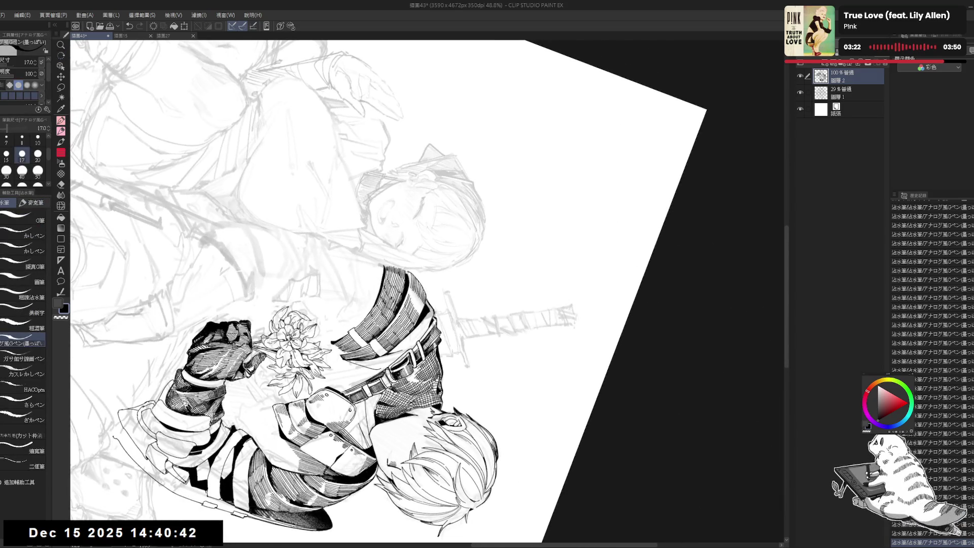
{"action": "key", "text": "ctrl+z"}
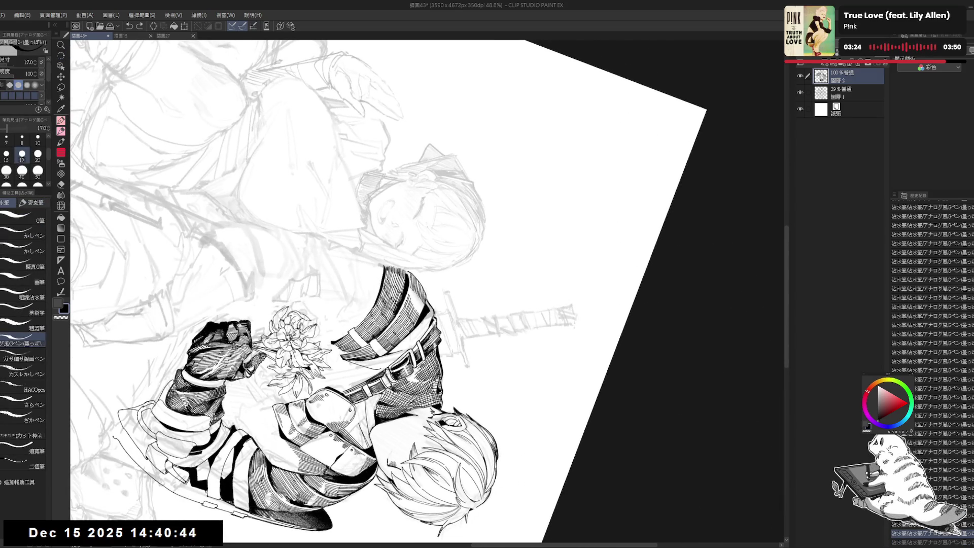
{"action": "key", "text": "at"}
{"action": "left_click_drag", "start_coordinate": [557, 355], "coordinate": [588, 264]}
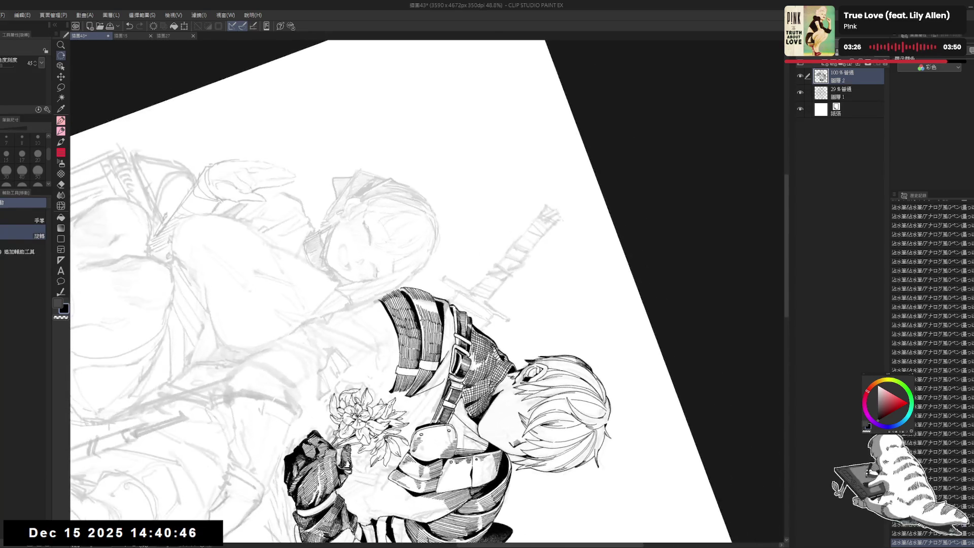
{"action": "key", "text": "p"}
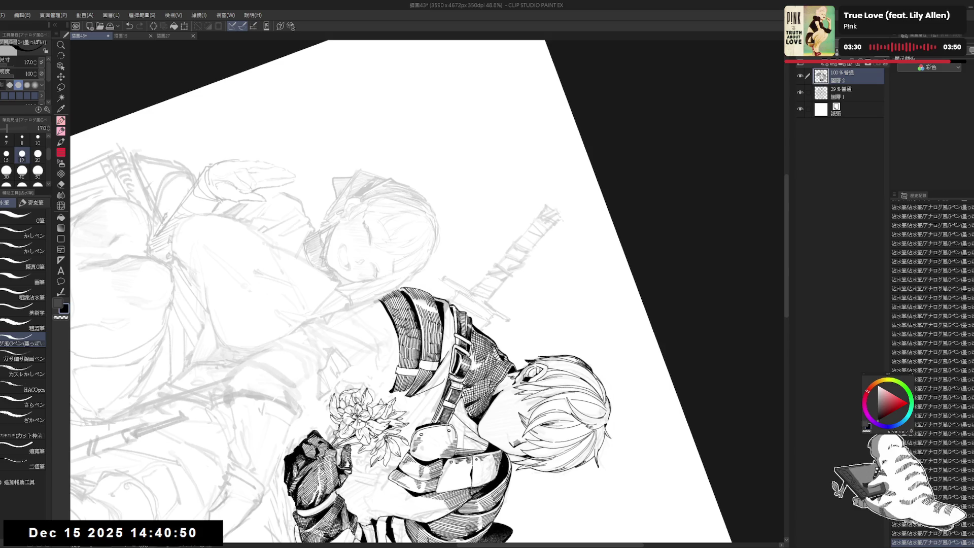
Mirror-check the drawing, undo and redo the latest step, and straighten the view
{"action": "key", "text": "ctrl+@"}
{"action": "left_click_drag", "start_coordinate": [438, 362], "coordinate": [443, 341]}
{"action": "key", "text": "h"}
{"action": "key", "text": "h"}
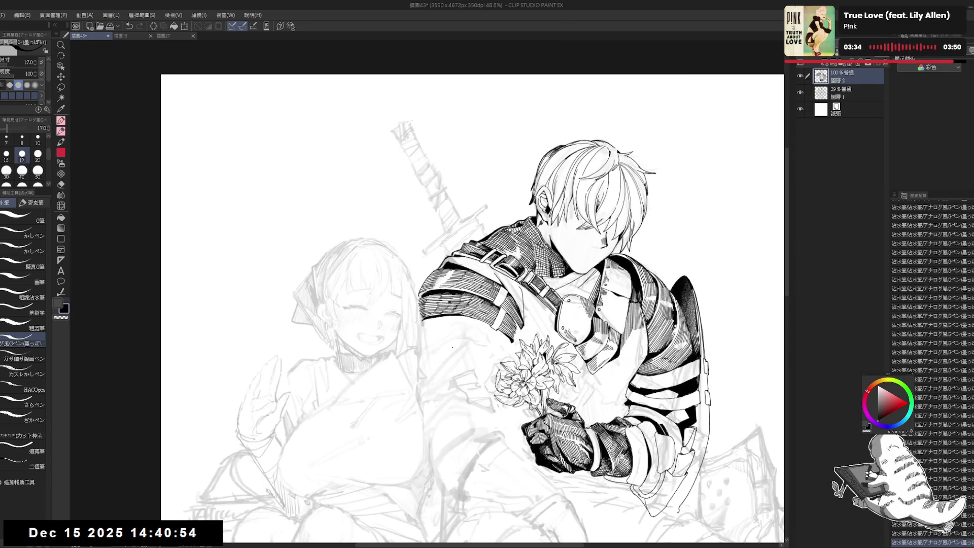
{"action": "mouse_move", "coordinate": [452, 347]}
{"action": "left_mouse_down"}
{"action": "mouse_move", "coordinate": [435, 335]}
{"action": "mouse_move", "coordinate": [456, 324]}
{"action": "left_mouse_up"}
{"action": "key", "text": "r"}
{"action": "key", "text": "p"}
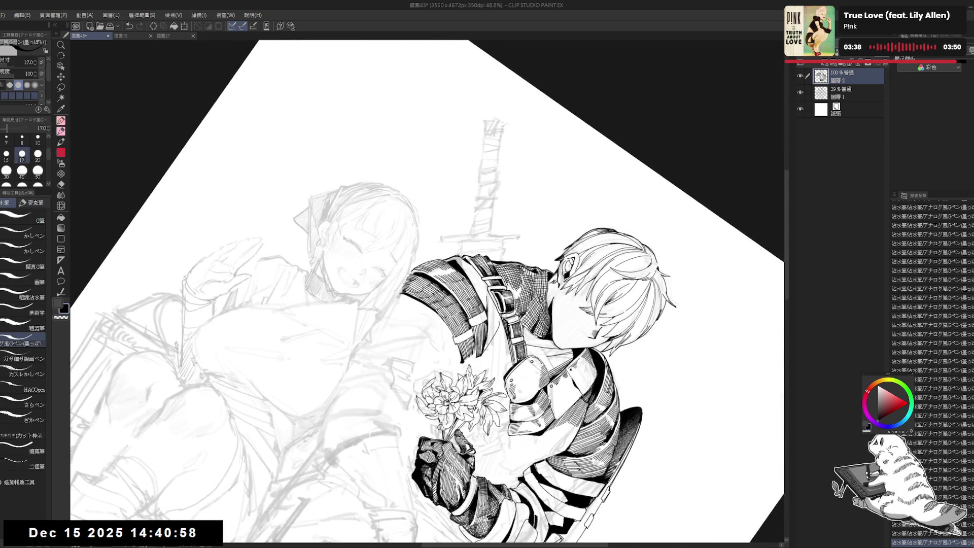
{"action": "key", "text": "ctrl+z"}
{"action": "key", "text": "ctrl+y"}
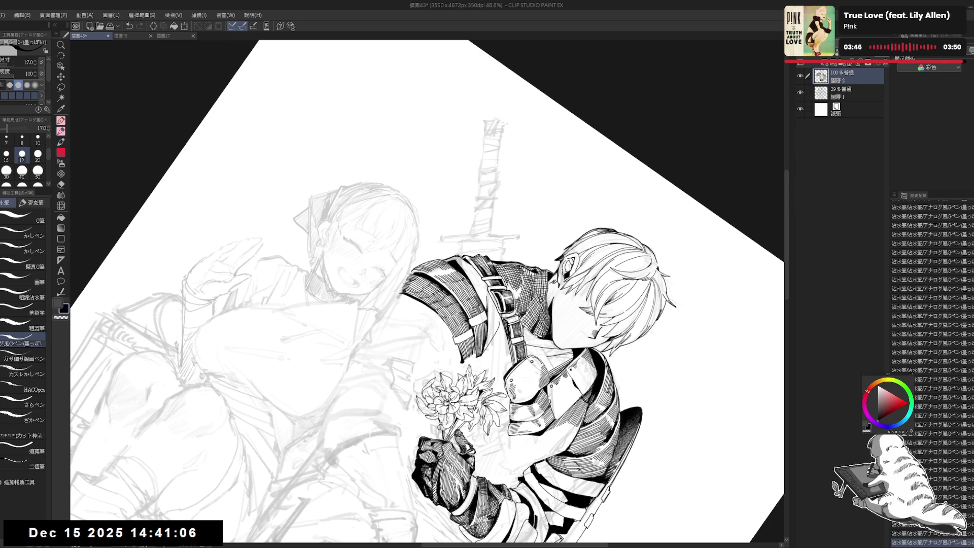
{"action": "key", "text": "ctrl+@"}
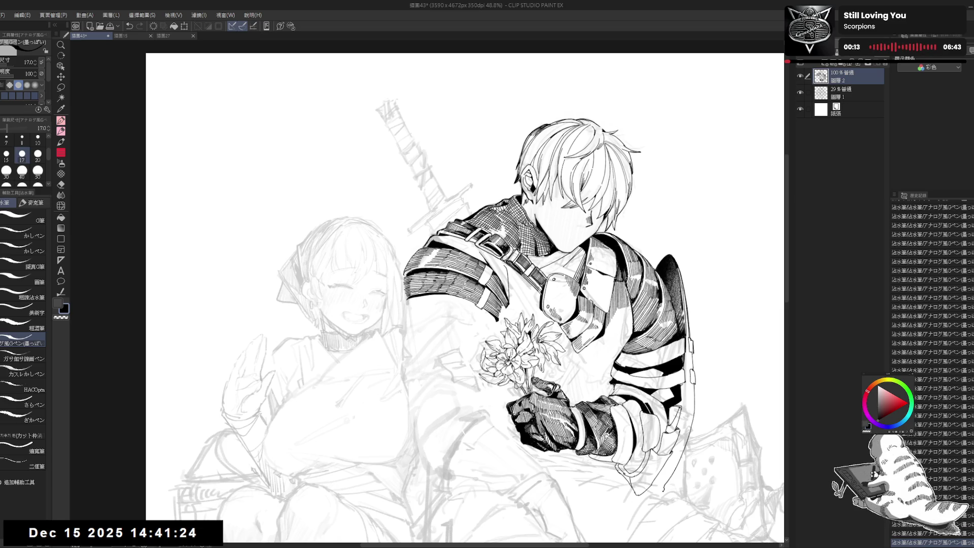
Discard a test stroke and erase a small stray mark on the knight's lineart
{"action": "left_click_drag", "start_coordinate": [499, 28], "coordinate": [355, 45]}
{"action": "left_click_drag", "start_coordinate": [398, 260], "coordinate": [399, 281]}
{"action": "key", "text": "ctrl+z"}
{"action": "key", "text": "ctrl+z"}
{"action": "key", "text": "ctrl+z"}
{"action": "key", "text": "ctrl+z"}
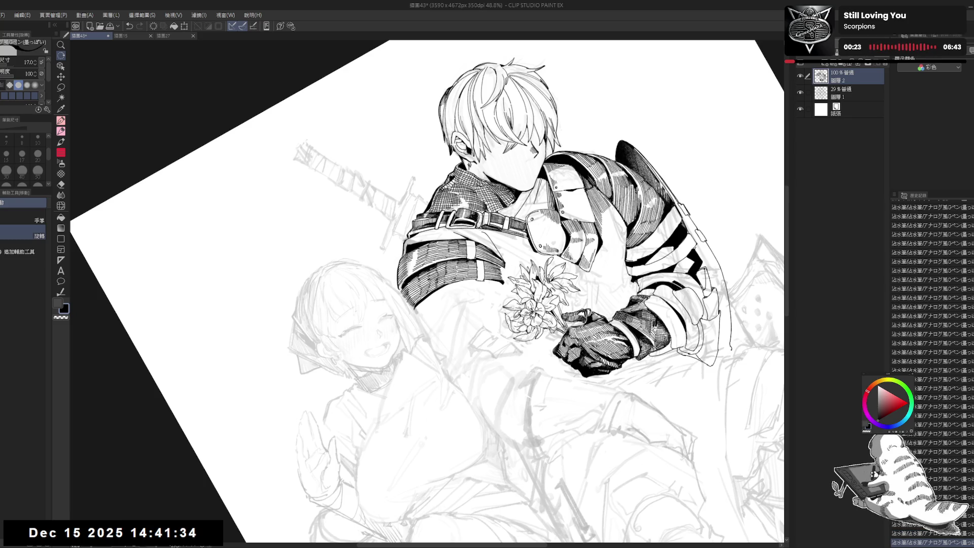
{"action": "key", "text": "e"}
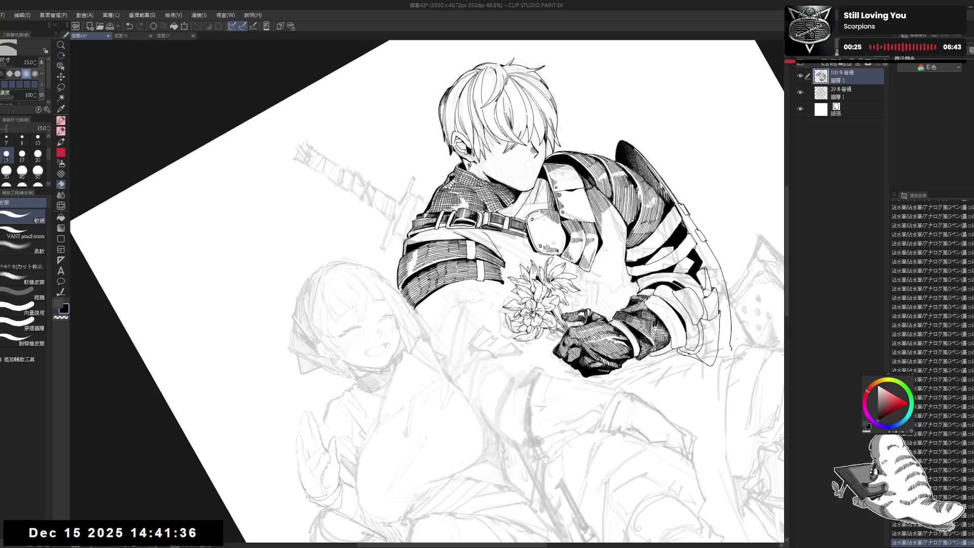
{"action": "left_click_drag", "start_coordinate": [403, 238], "coordinate": [403, 256]}
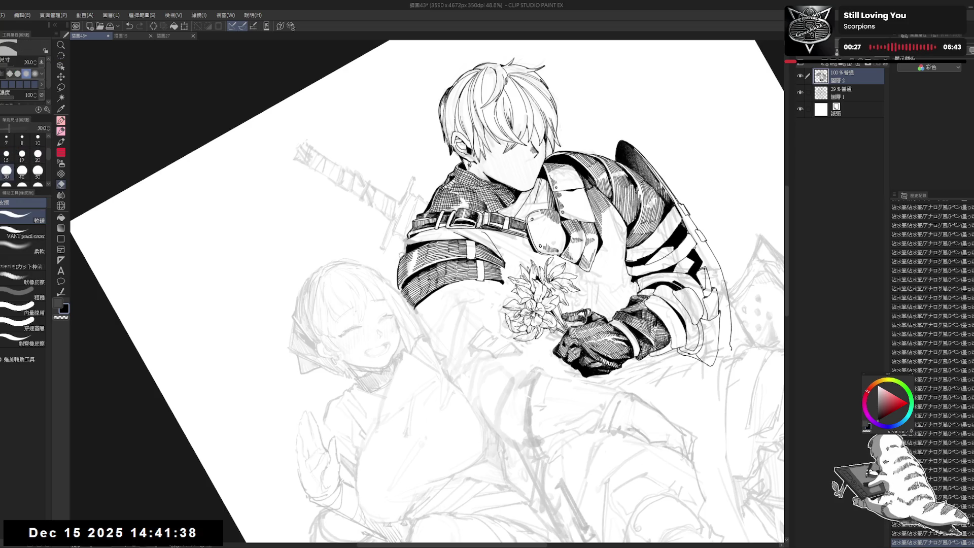
{"action": "key", "text": "p"}
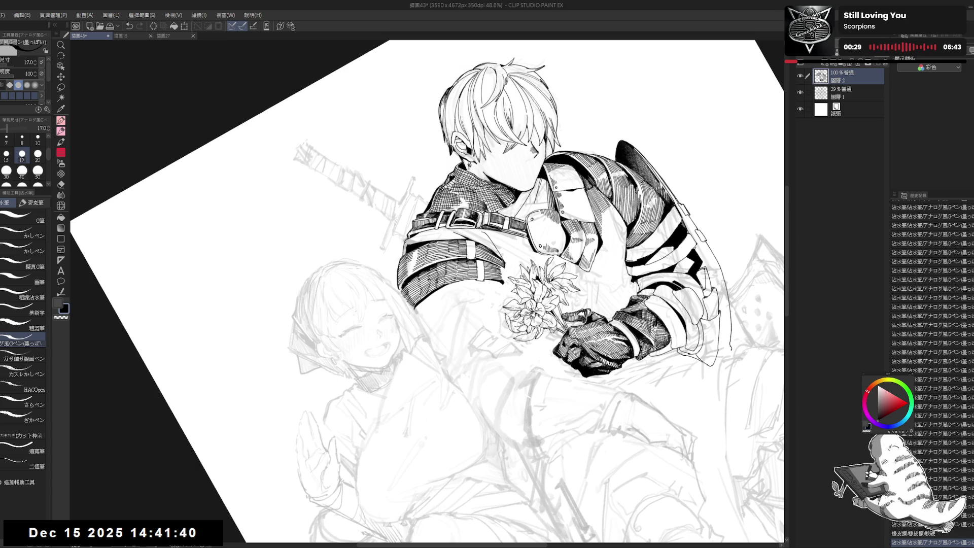
{"action": "key", "text": "ctrl+at"}
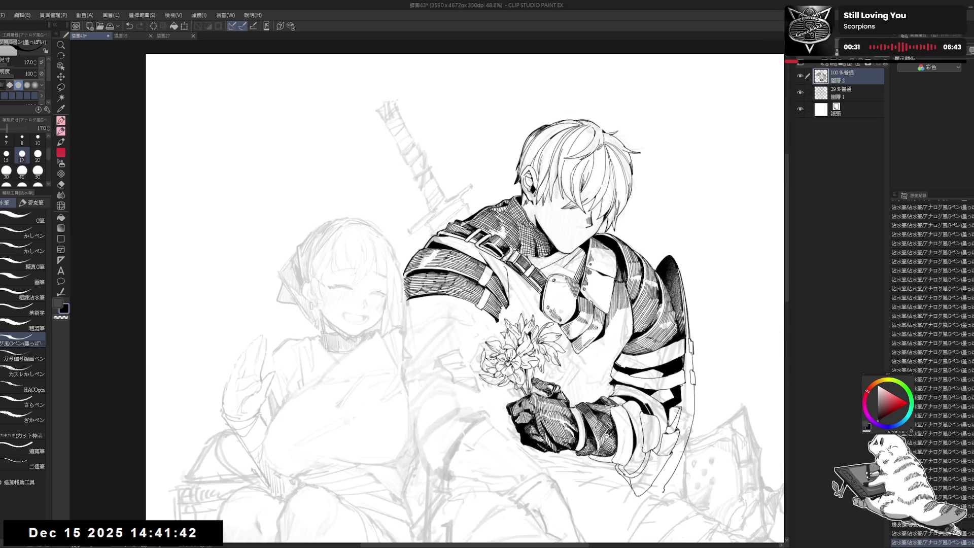
Erase a small stray spot near the shoulder strap with a larger eraser
{"action": "mouse_move", "coordinate": [499, 332]}
{"action": "left_mouse_down"}
{"action": "mouse_move", "coordinate": [487, 317]}
{"action": "mouse_move", "coordinate": [450, 312]}
{"action": "left_mouse_up"}
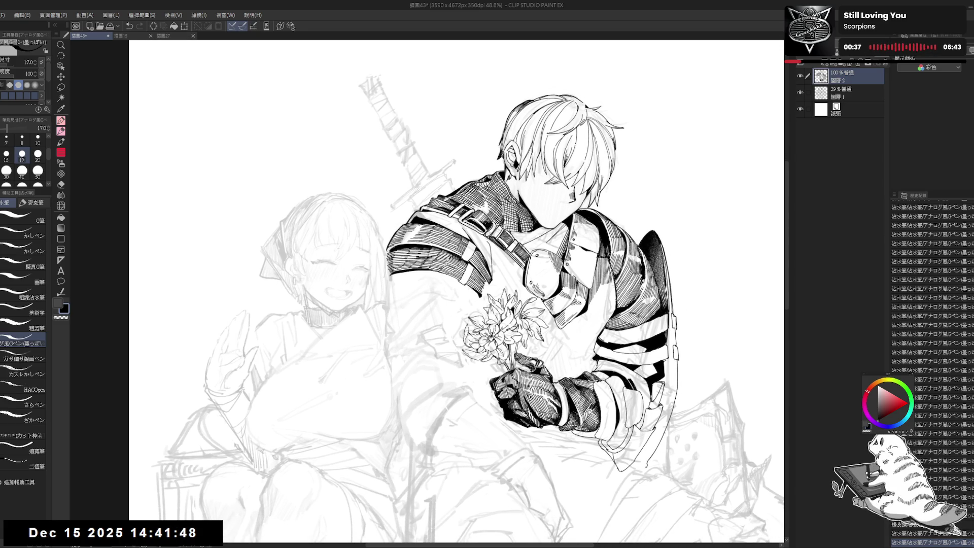
{"action": "mouse_move", "coordinate": [489, 317]}
{"action": "left_mouse_down"}
{"action": "mouse_move", "coordinate": [475, 302]}
{"action": "mouse_move", "coordinate": [457, 325]}
{"action": "left_mouse_up"}
{"action": "key", "text": "e"}
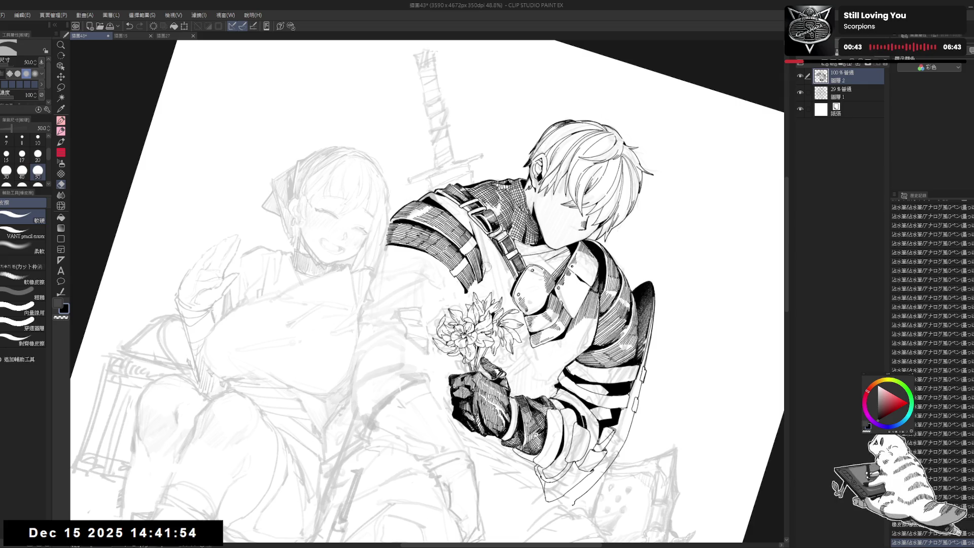
{"action": "left_click_drag", "start_coordinate": [485, 283], "coordinate": [490, 287]}
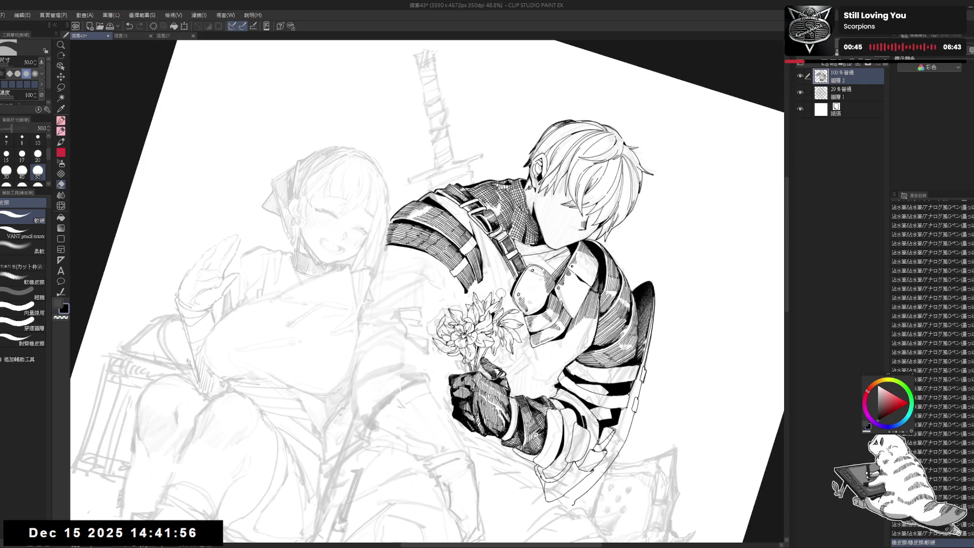
{"action": "key", "text": "p"}
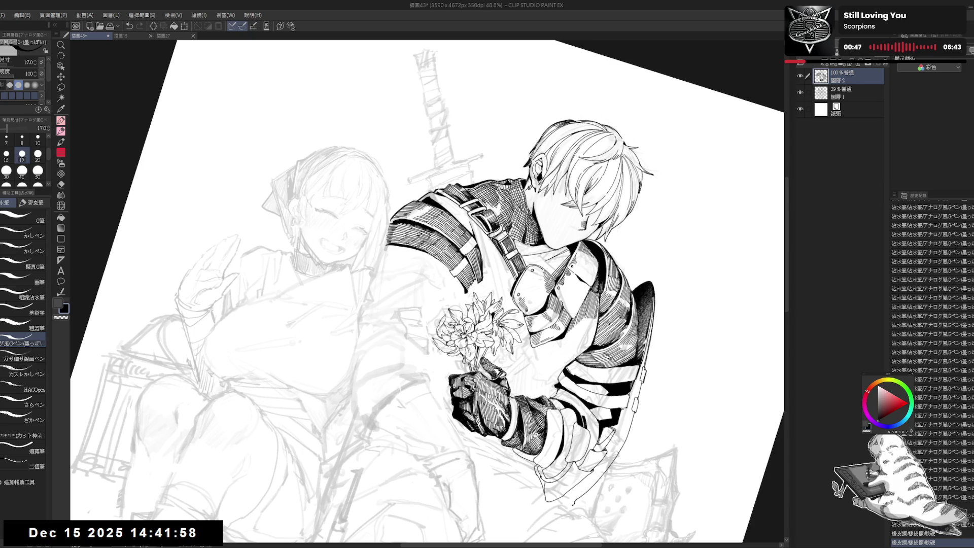
{"action": "key", "text": "ctrl+at"}
{"action": "key", "text": "h"}
{"action": "key", "text": "h"}
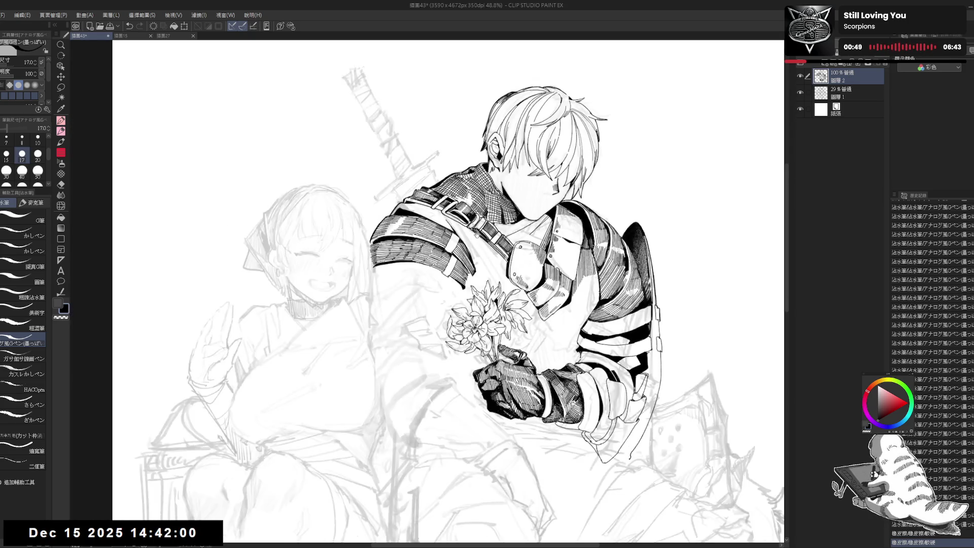
Undo a trial erase near the knight's face, reset the view, and save the drawing
{"action": "scroll", "coordinate": [476, 236], "scroll_direction": "up", "scroll_amount": 1}
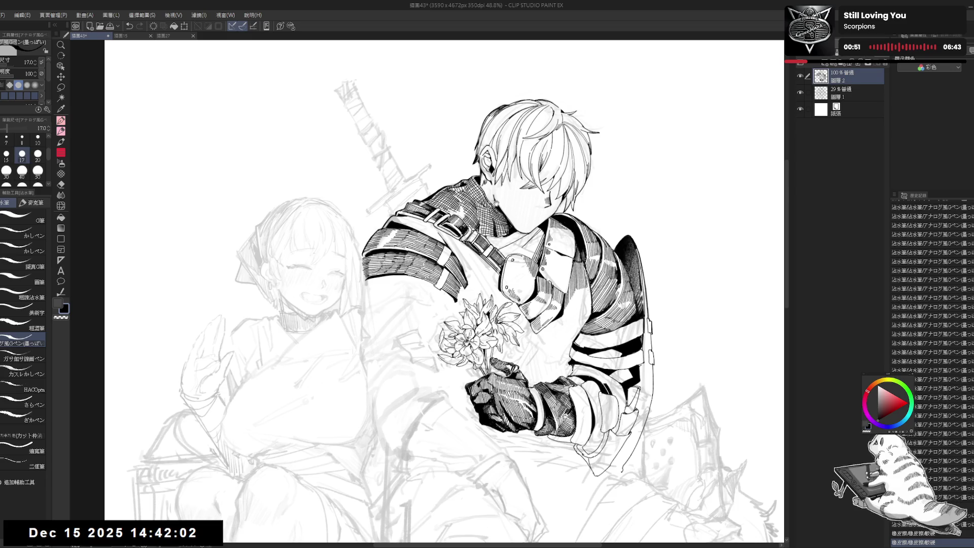
{"action": "scroll", "coordinate": [495, 202], "scroll_direction": "up", "scroll_amount": 2}
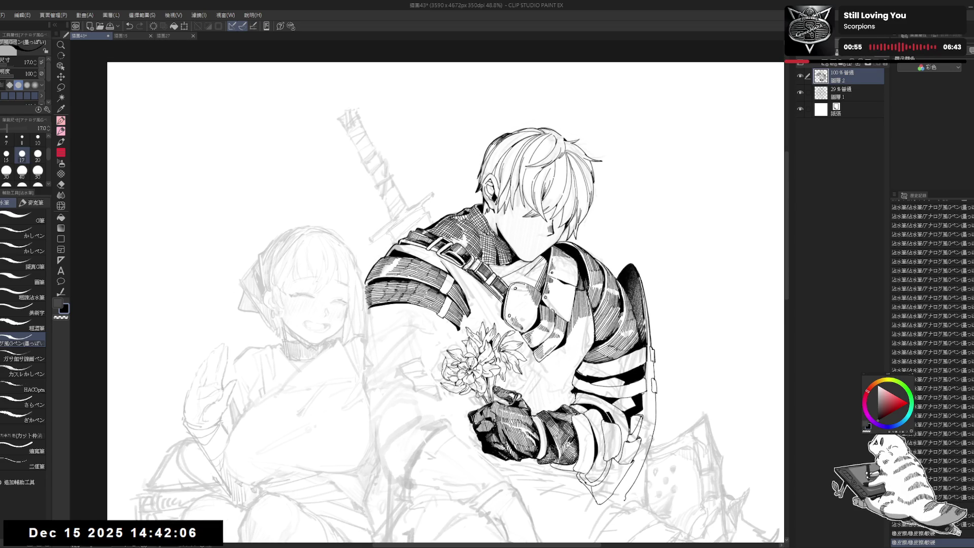
{"action": "left_click_drag", "start_coordinate": [496, 285], "coordinate": [484, 273]}
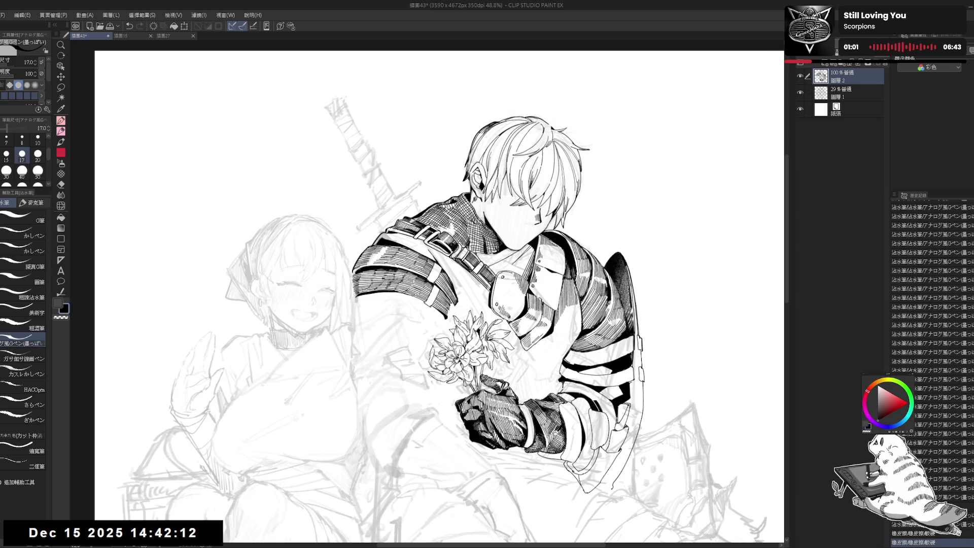
{"action": "mouse_move", "coordinate": [431, 312]}
{"action": "left_mouse_down"}
{"action": "mouse_move", "coordinate": [382, 355]}
{"action": "mouse_move", "coordinate": [354, 323]}
{"action": "mouse_move", "coordinate": [368, 368]}
{"action": "mouse_move", "coordinate": [355, 350]}
{"action": "left_mouse_up"}
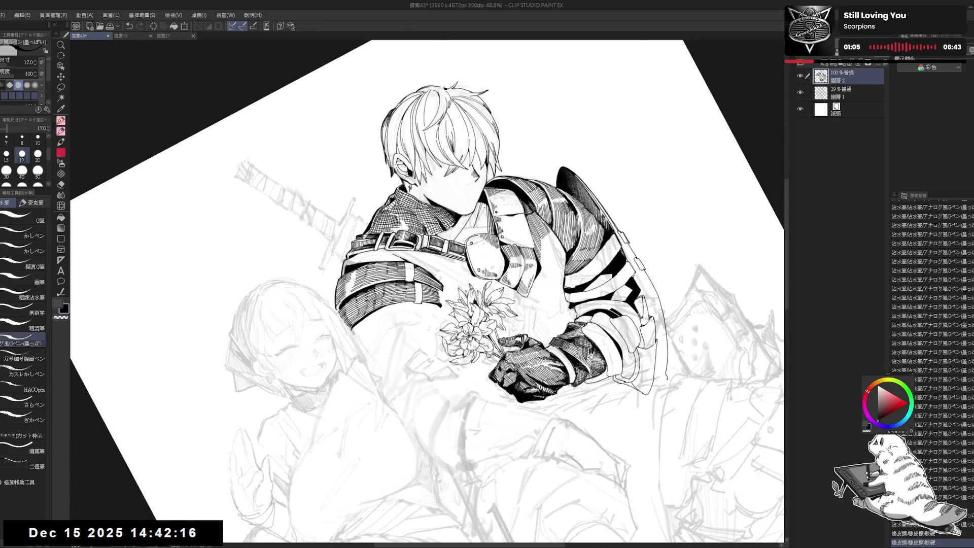
{"action": "left_click_drag", "start_coordinate": [481, 210], "coordinate": [486, 201]}
{"action": "key", "text": "ctrl+z"}
{"action": "key", "text": "ctrl+0"}
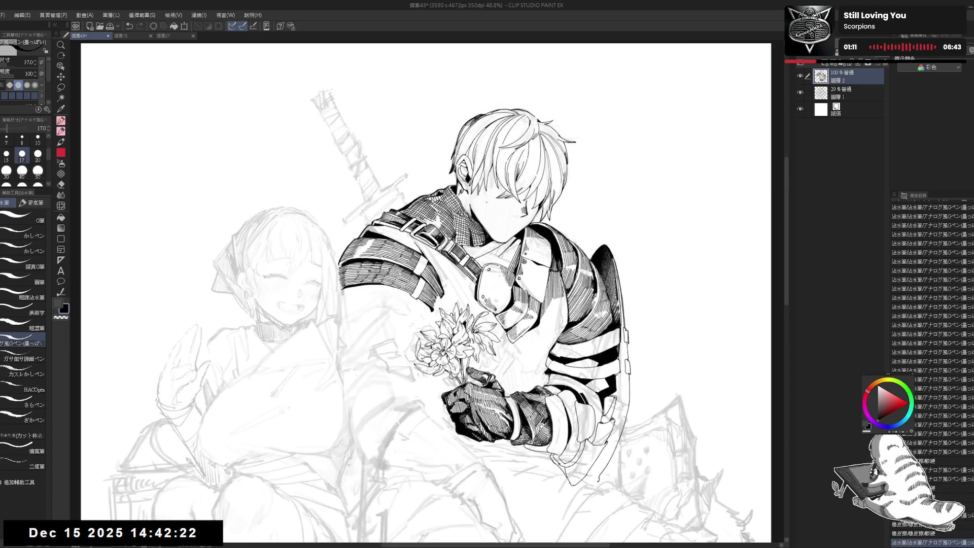
{"action": "key", "text": "ctrl+s"}
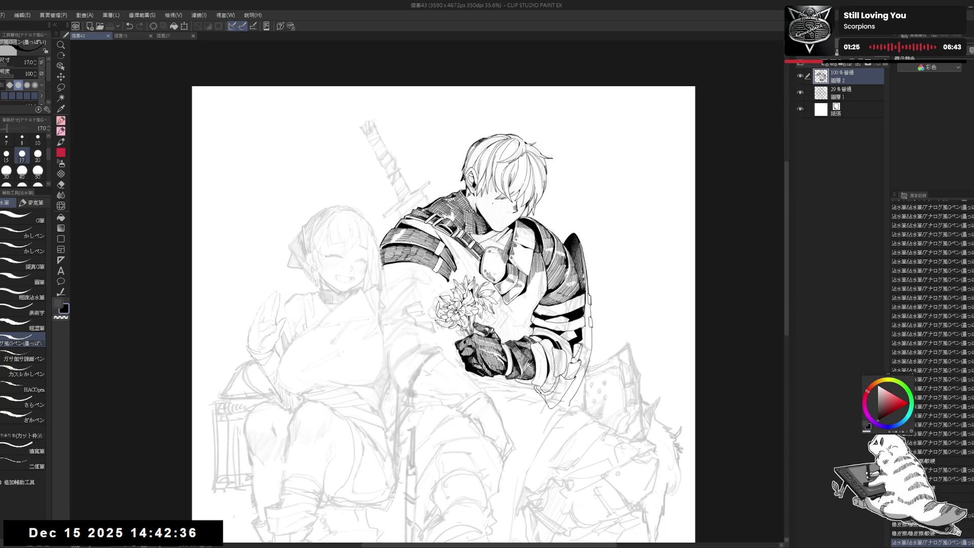
{"action": "key", "text": "ctrl+minus"}
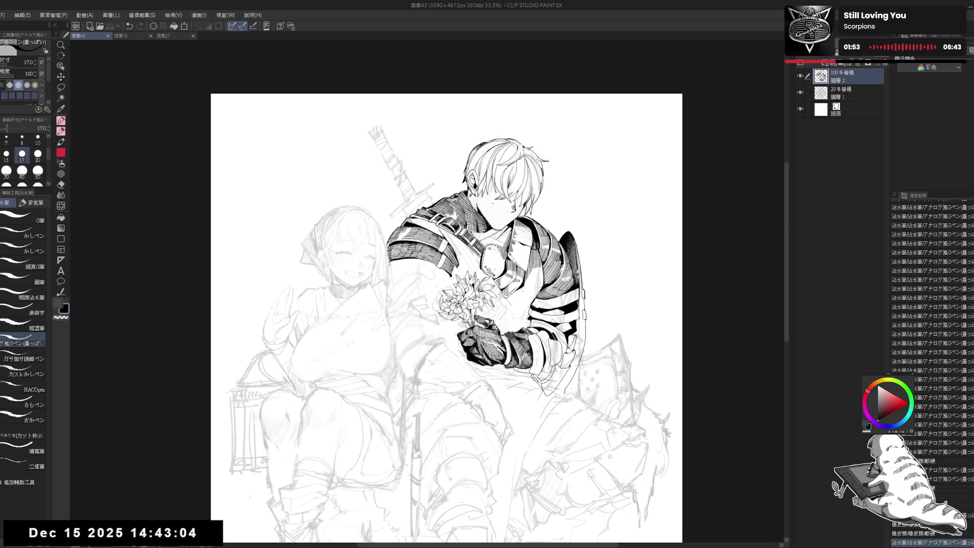
Tilt the canvas about 45°, raise the G-pen to size 20, and hatch the shoulder armor beside the neck
{"action": "left_click_drag", "start_coordinate": [511, 303], "coordinate": [505, 301]}
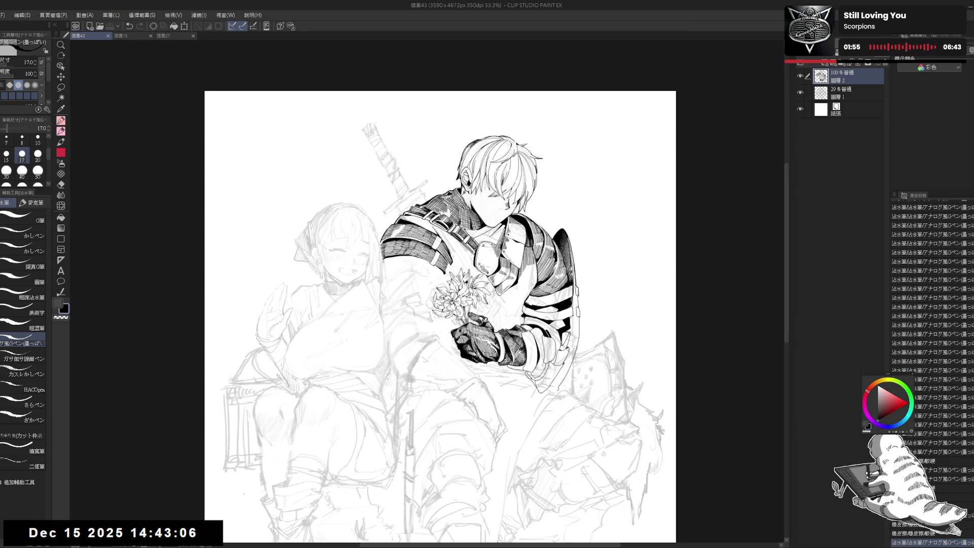
{"action": "scroll", "coordinate": [444, 258], "scroll_direction": "up", "scroll_amount": 3}
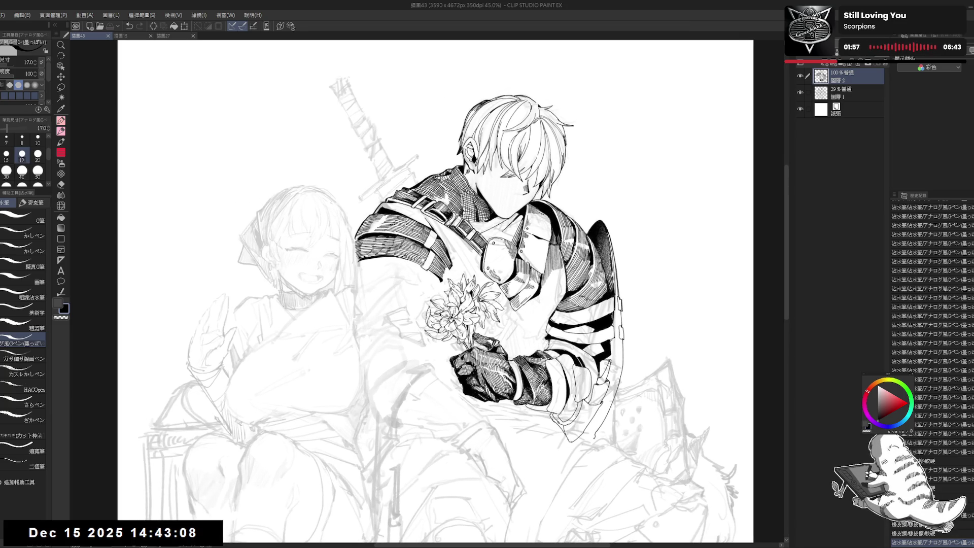
{"action": "left_click_drag", "start_coordinate": [444, 278], "coordinate": [429, 282]}
{"action": "mouse_move", "coordinate": [337, 256]}
{"action": "left_mouse_down"}
{"action": "mouse_move", "coordinate": [356, 265]}
{"action": "mouse_move", "coordinate": [357, 253]}
{"action": "left_mouse_up"}
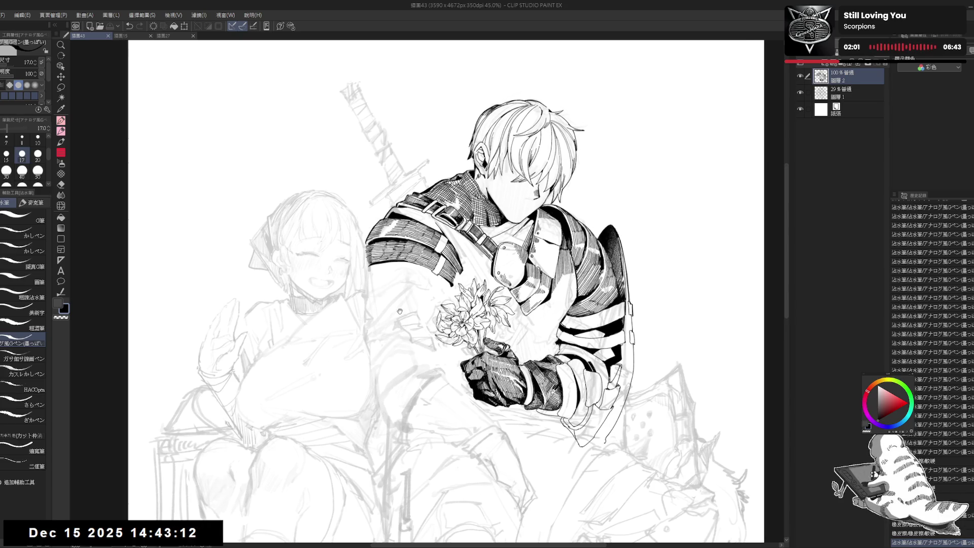
{"action": "left_click_drag", "start_coordinate": [399, 311], "coordinate": [389, 299]}
{"action": "left_click_drag", "start_coordinate": [434, 278], "coordinate": [441, 256]}
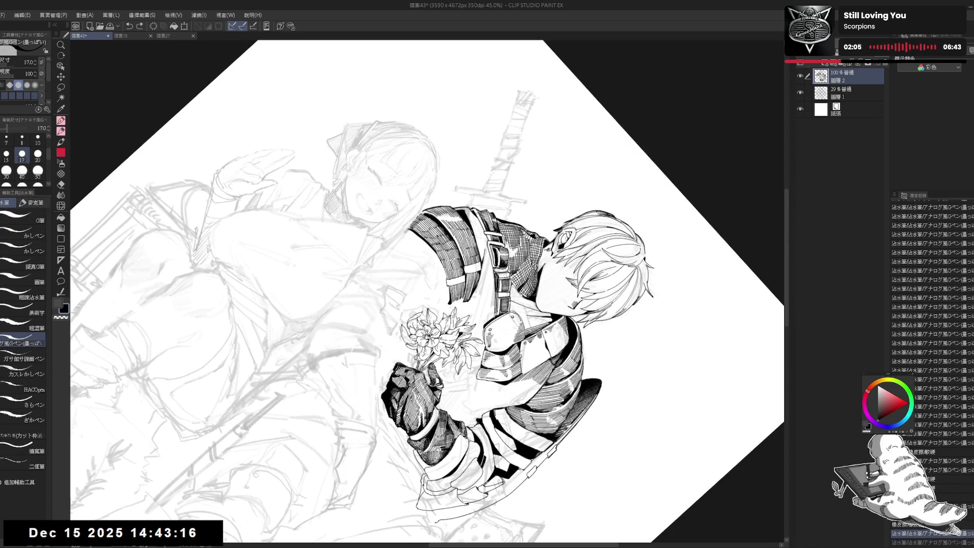
{"action": "key", "text": "bracketright"}
{"action": "mouse_move", "coordinate": [446, 255]}
{"action": "left_mouse_down"}
{"action": "mouse_move", "coordinate": [439, 276]}
{"action": "mouse_move", "coordinate": [435, 266]}
{"action": "left_mouse_up"}
{"action": "left_click_drag", "start_coordinate": [446, 265], "coordinate": [440, 280]}
{"action": "key", "text": "ctrl+at"}
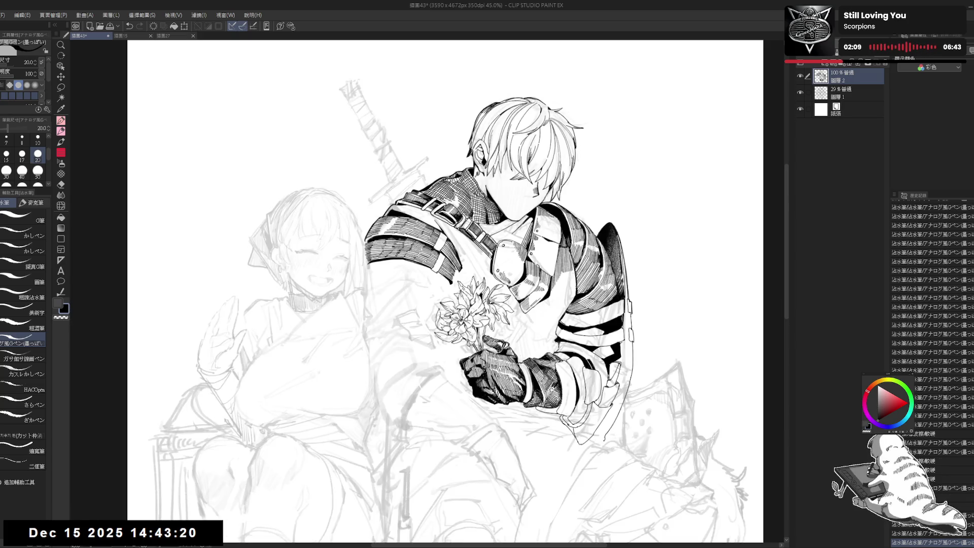
Try another hatch stroke on the armor with a steeply rotated view, undo it, and reset rotation
{"action": "scroll", "coordinate": [462, 255], "scroll_direction": "down", "scroll_amount": 1}
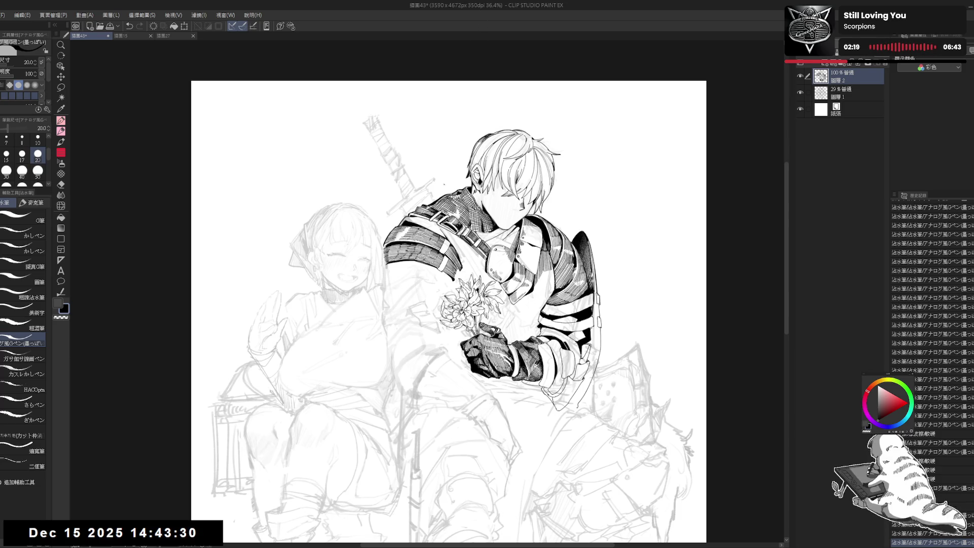
{"action": "left_click_drag", "start_coordinate": [424, 273], "coordinate": [441, 269]}
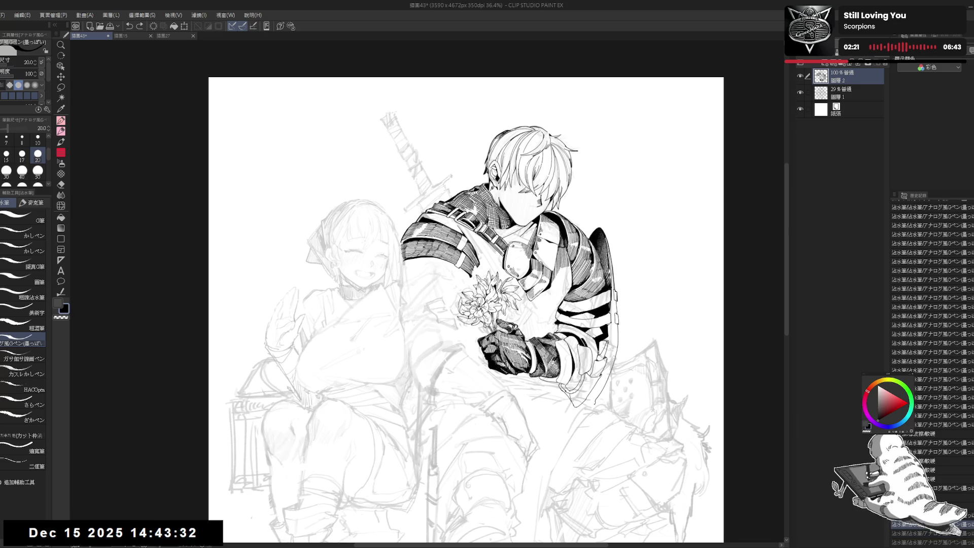
{"action": "scroll", "coordinate": [413, 268], "scroll_direction": "up", "scroll_amount": 2}
{"action": "key", "text": "e"}
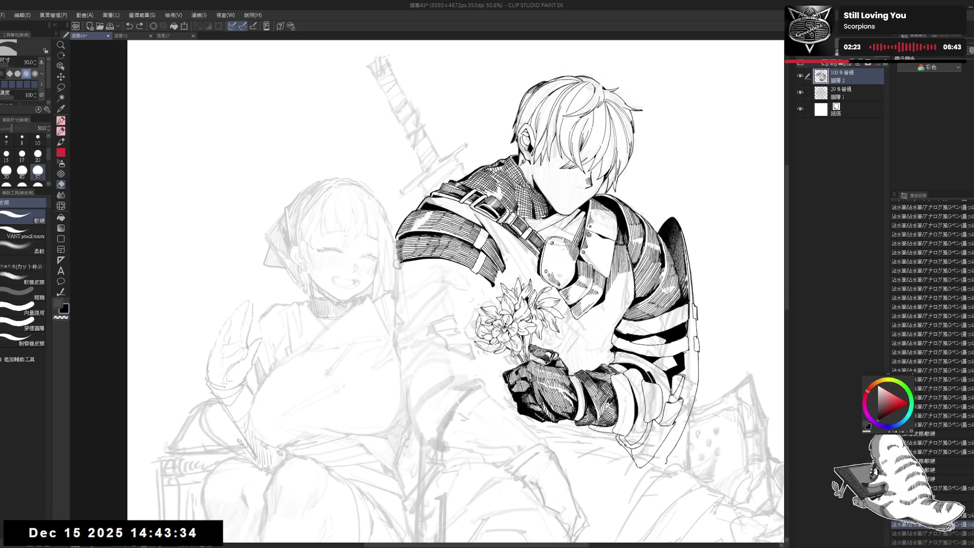
{"action": "key", "text": "p"}
{"action": "mouse_move", "coordinate": [406, 267]}
{"action": "left_mouse_down"}
{"action": "mouse_move", "coordinate": [385, 304]}
{"action": "mouse_move", "coordinate": [355, 325]}
{"action": "left_mouse_up"}
{"action": "key", "text": "r"}
{"action": "key", "text": "ctrl+z"}
{"action": "mouse_move", "coordinate": [400, 268]}
{"action": "left_mouse_down"}
{"action": "mouse_move", "coordinate": [392, 303]}
{"action": "mouse_move", "coordinate": [403, 308]}
{"action": "left_mouse_up"}
{"action": "key", "text": "ctrl+z"}
{"action": "key", "text": "ctrl+z"}
{"action": "key", "text": "ctrl+z"}
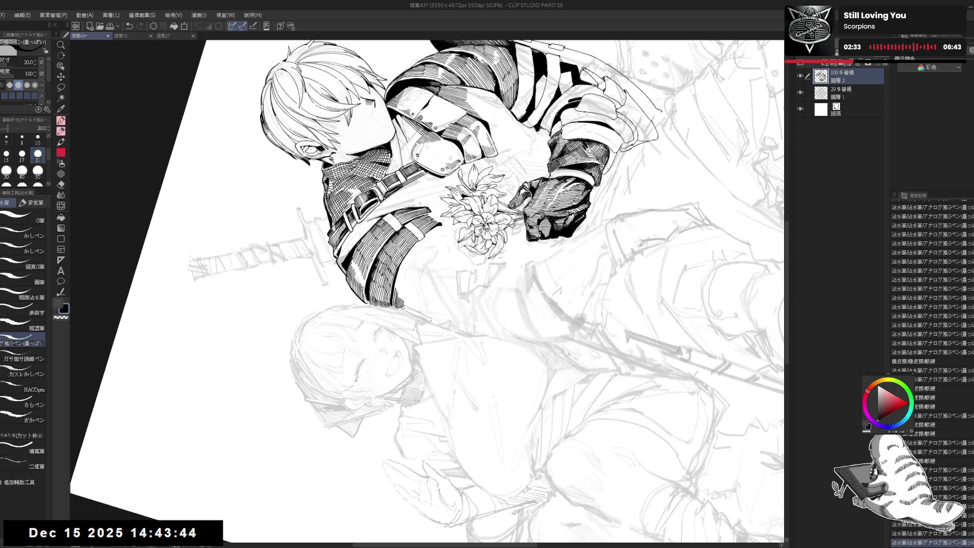
{"action": "key", "text": "ctrl+@"}
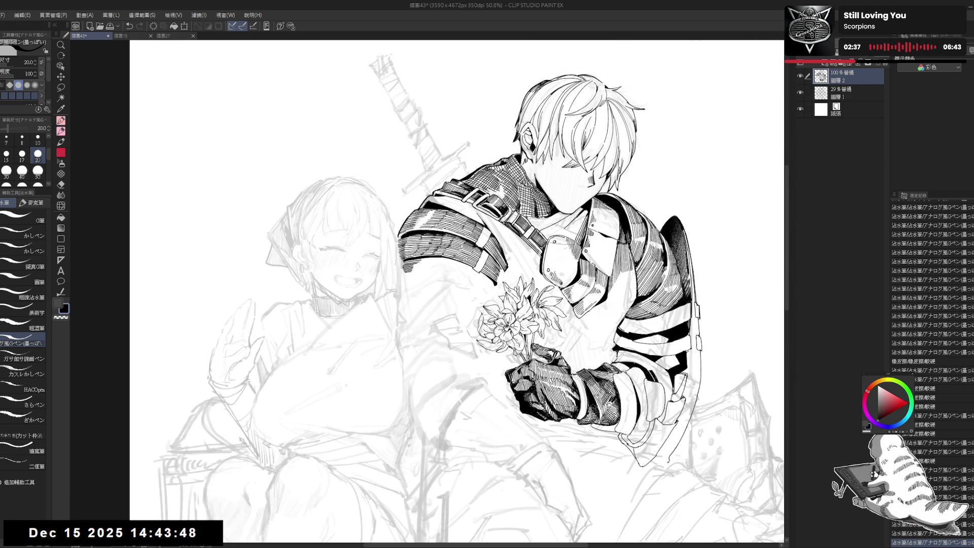
Mirror and tilt the canvas about 8°, undo two stray strokes, and reduce the pen size to 17
{"action": "key", "text": "h"}
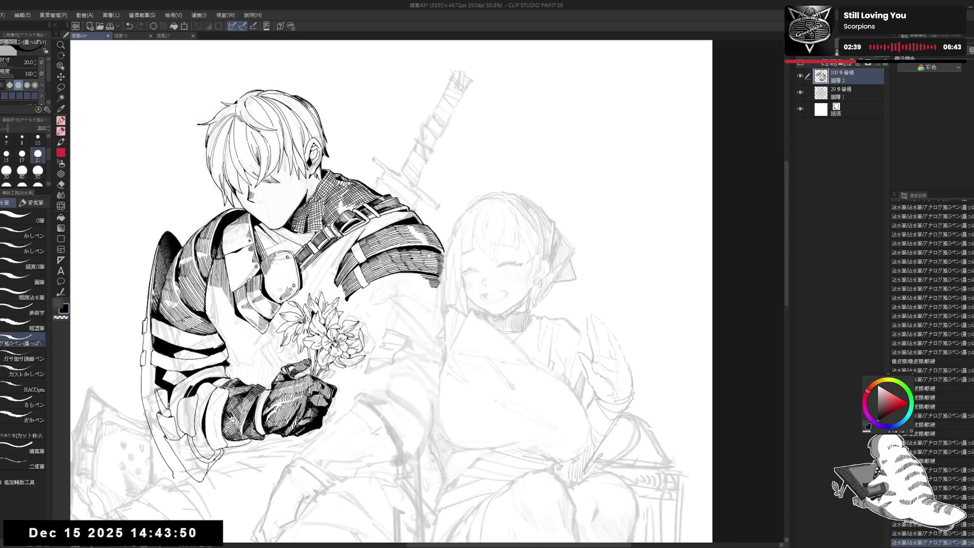
{"action": "key", "text": "r"}
{"action": "mouse_move", "coordinate": [446, 400]}
{"action": "left_mouse_down"}
{"action": "mouse_move", "coordinate": [420, 405]}
{"action": "mouse_move", "coordinate": [443, 330]}
{"action": "mouse_move", "coordinate": [417, 285]}
{"action": "mouse_move", "coordinate": [427, 303]}
{"action": "left_mouse_up"}
{"action": "key", "text": "p"}
{"action": "key", "text": "ctrl+z"}
{"action": "key", "text": "ctrl+z"}
{"action": "key", "text": "bracketleft"}
{"action": "key", "text": "ctrl+z"}
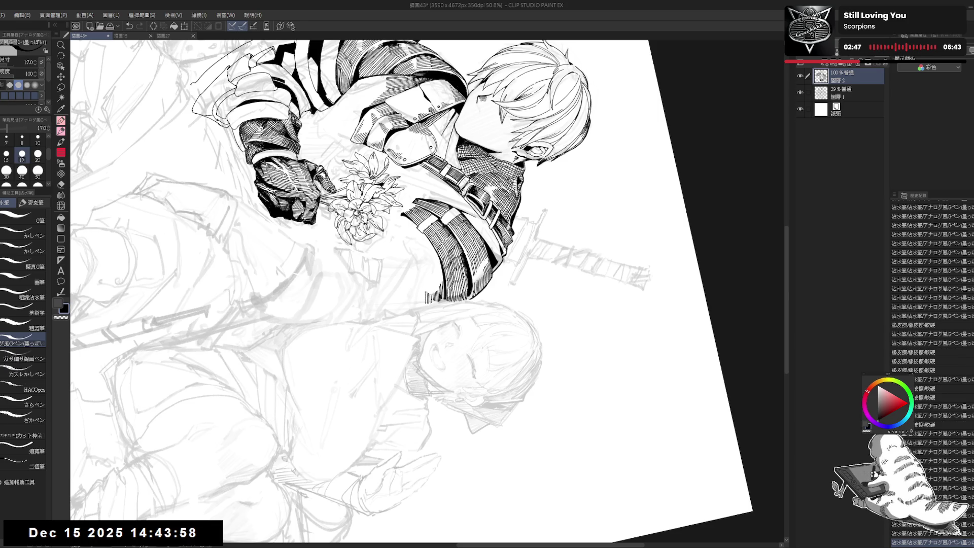
{"action": "key", "text": "ctrl+@"}
{"action": "key", "text": "ctrl+h"}
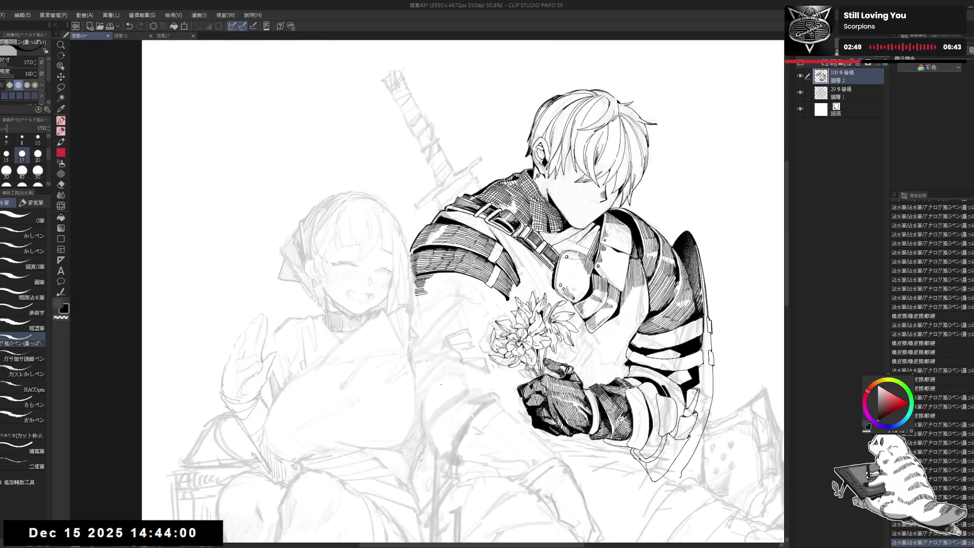
Erase a small stray ink mark near the sleeve with the Eraser
{"action": "left_click_drag", "start_coordinate": [415, 337], "coordinate": [413, 328]}
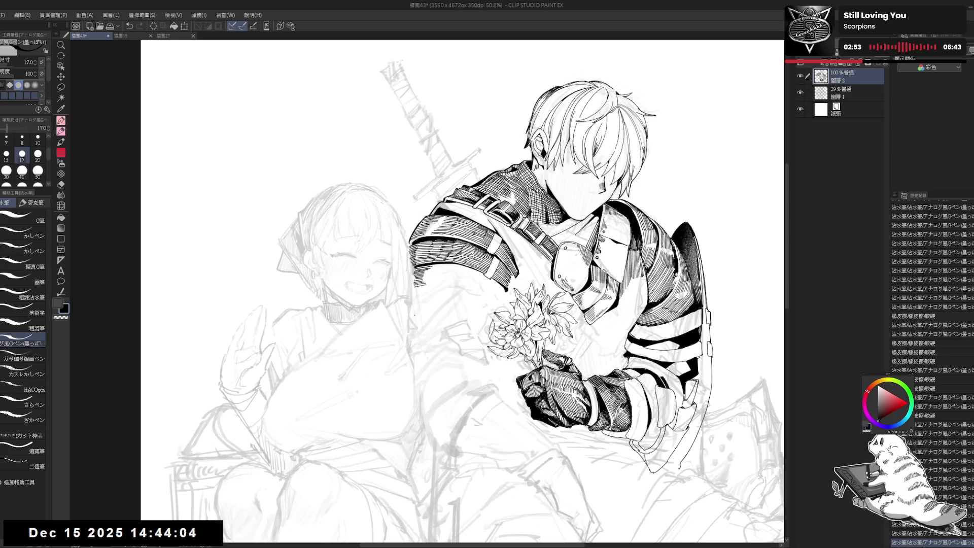
{"action": "left_click_drag", "start_coordinate": [560, 345], "coordinate": [548, 333]}
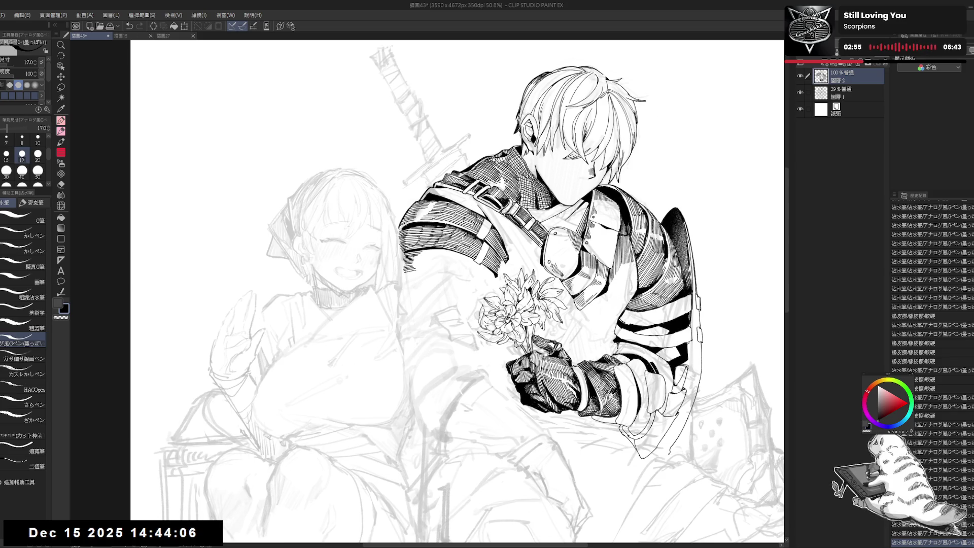
{"action": "key", "text": "e"}
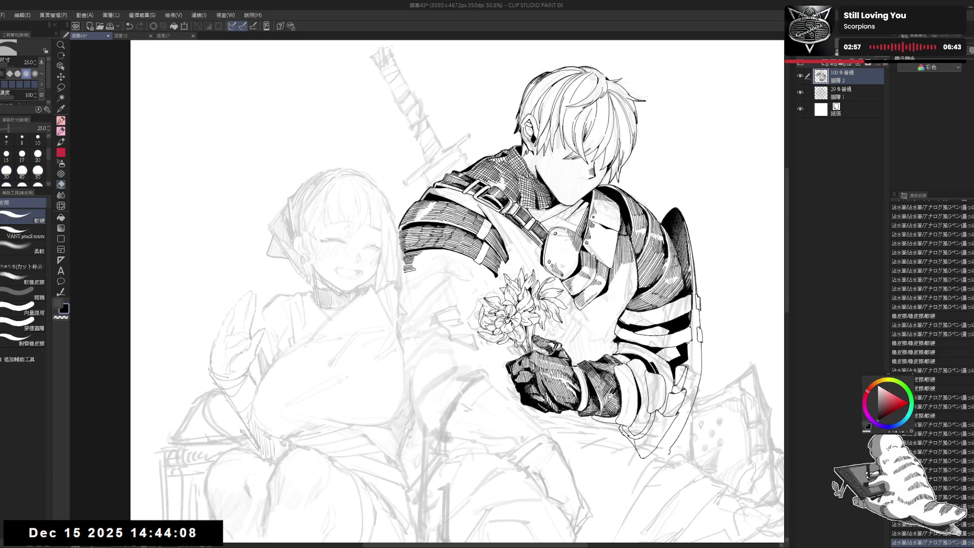
{"action": "left_click_drag", "start_coordinate": [541, 350], "coordinate": [547, 353]}
{"action": "key", "text": "p"}
Draw short hatch strokes on the armored sleeve, undoing the misfires
{"action": "left_click_drag", "start_coordinate": [408, 277], "coordinate": [442, 329]}
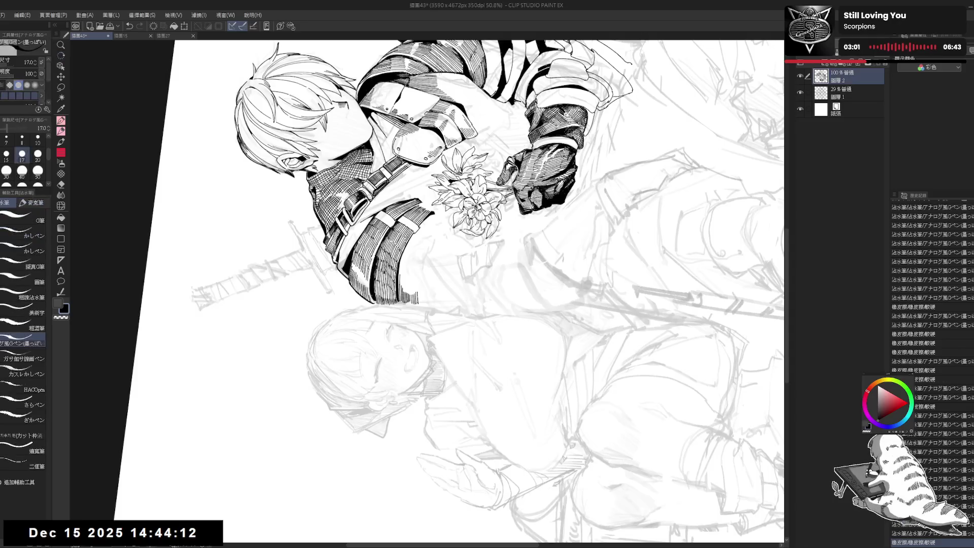
{"action": "left_click_drag", "start_coordinate": [400, 275], "coordinate": [400, 291]}
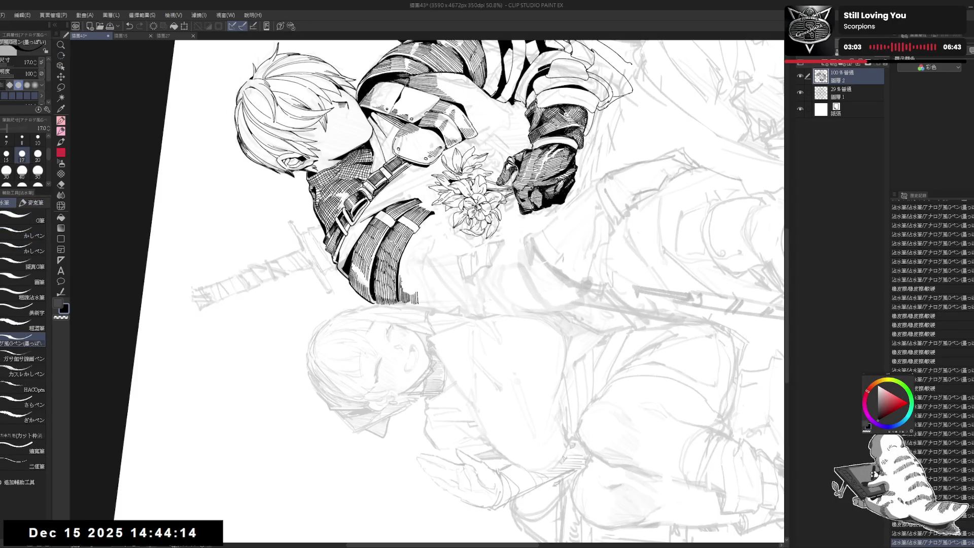
{"action": "key", "text": "ctrl+z"}
{"action": "left_click_drag", "start_coordinate": [406, 283], "coordinate": [406, 296]}
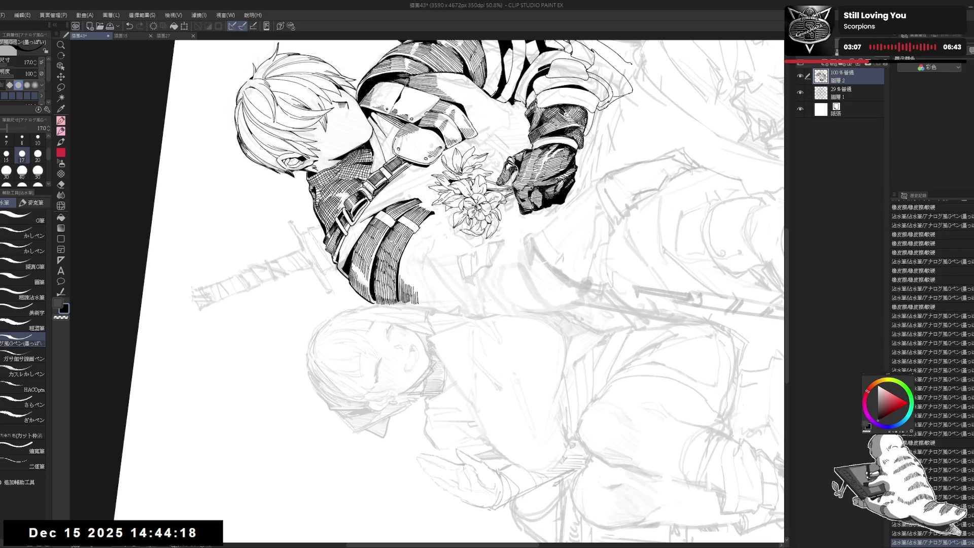
{"action": "key", "text": "ctrl+z"}
{"action": "key", "text": "ctrl+z"}
{"action": "key", "text": "ctrl+z"}
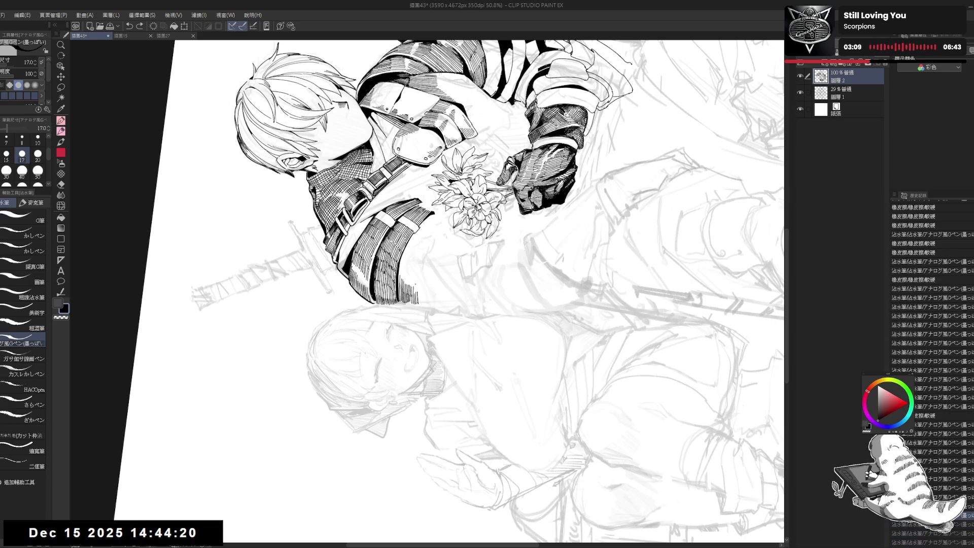
{"action": "key", "text": "at"}
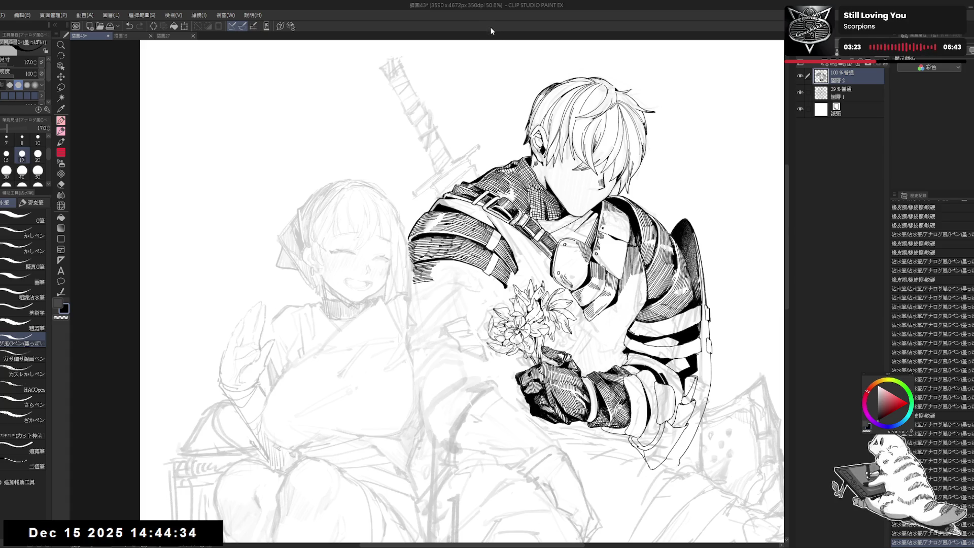
Tilt the canvas about 30° and add another hatch stroke to darken the sleeve
{"action": "left_click_drag", "start_coordinate": [445, 279], "coordinate": [452, 302]}
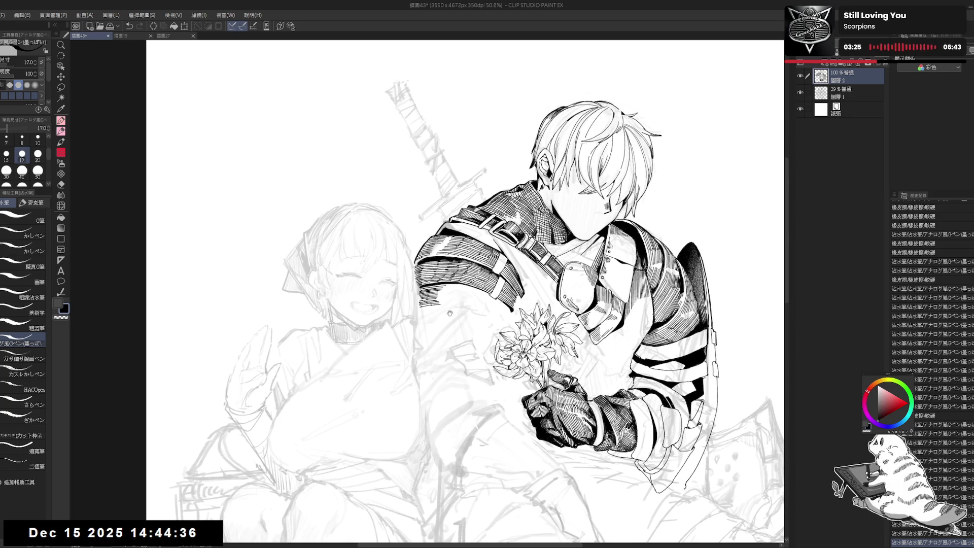
{"action": "left_click_drag", "start_coordinate": [429, 438], "coordinate": [515, 406]}
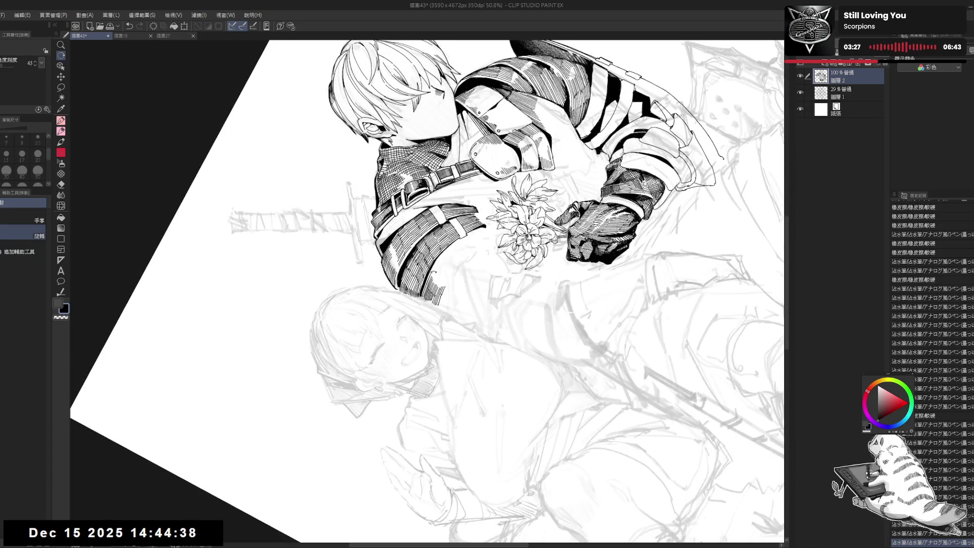
{"action": "key", "text": "p"}
{"action": "scroll", "coordinate": [931, 355], "scroll_direction": "down", "scroll_amount": 2}
{"action": "left_click_drag", "start_coordinate": [437, 277], "coordinate": [444, 289]}
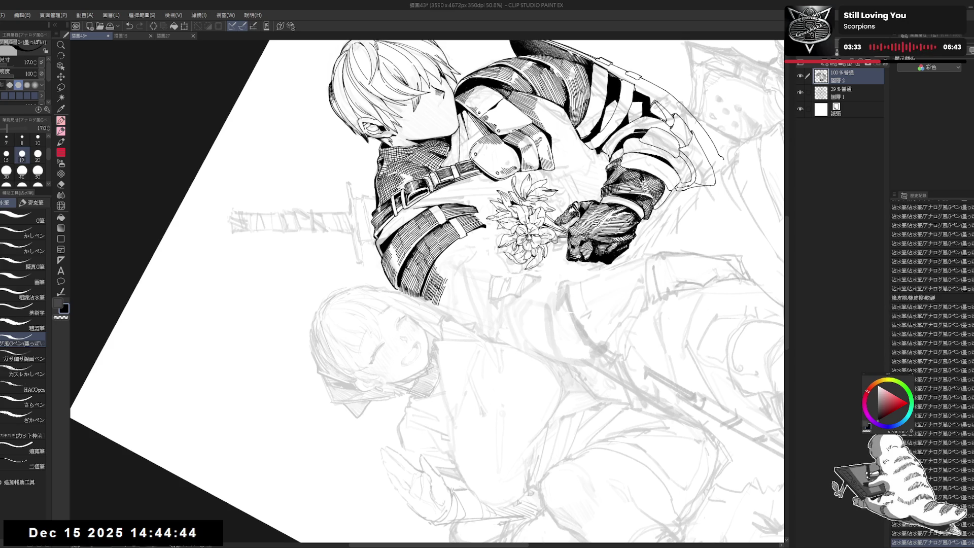
{"action": "key", "text": "ctrl+@"}
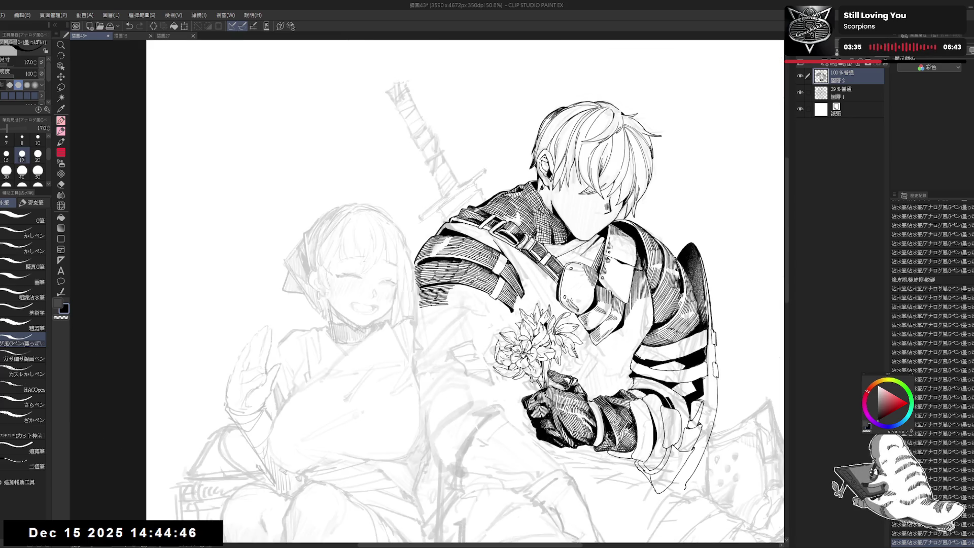
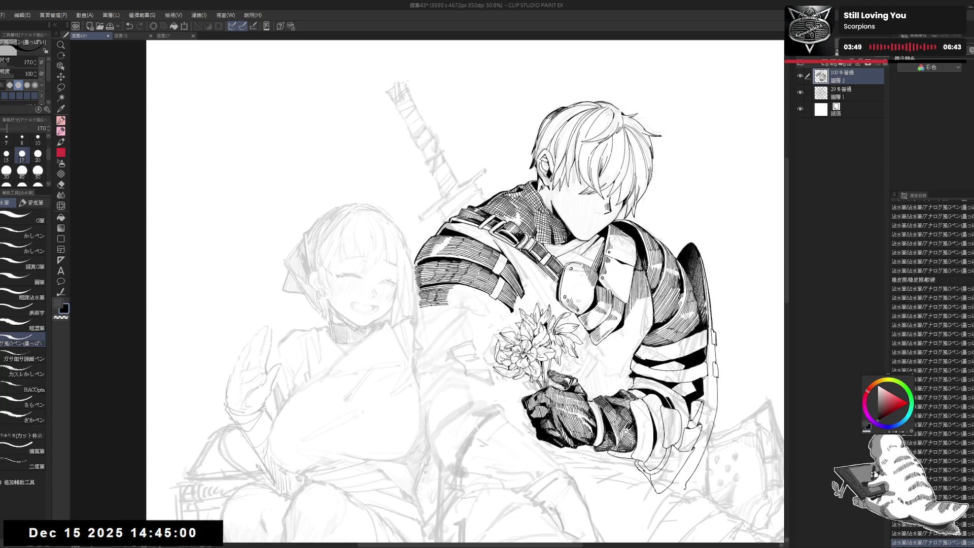
Mirror and tilt the view, compare the arm with and without the small stroke, and keep it
{"action": "key", "text": "h"}
{"action": "key", "text": "r"}
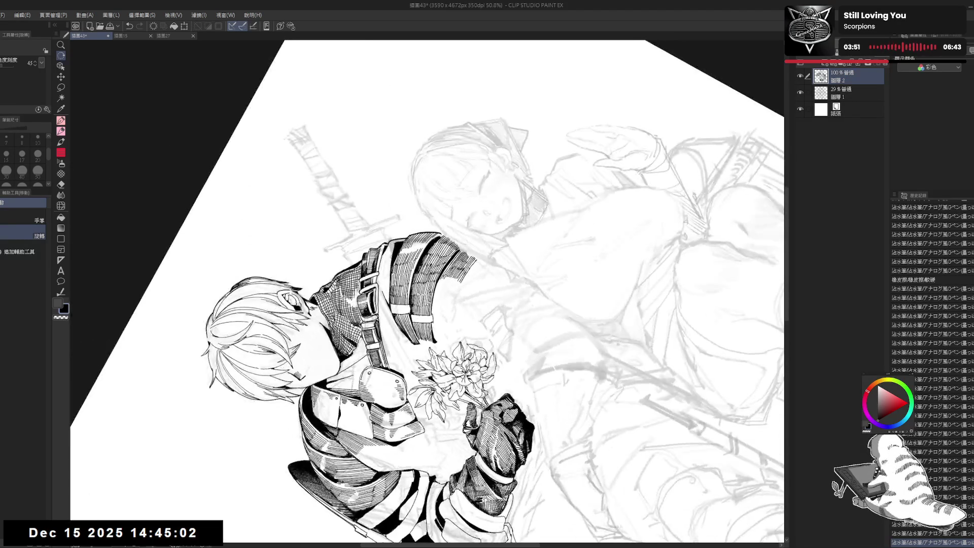
{"action": "key", "text": "p"}
{"action": "key", "text": "ctrl+z"}
{"action": "key", "text": "ctrl+y"}
{"action": "key", "text": "ctrl+z"}
{"action": "key", "text": "ctrl+y"}
{"action": "key", "text": "ctrl+z"}
{"action": "key", "text": "ctrl+y"}
{"action": "key", "text": "ctrl+z"}
{"action": "key", "text": "ctrl+y"}
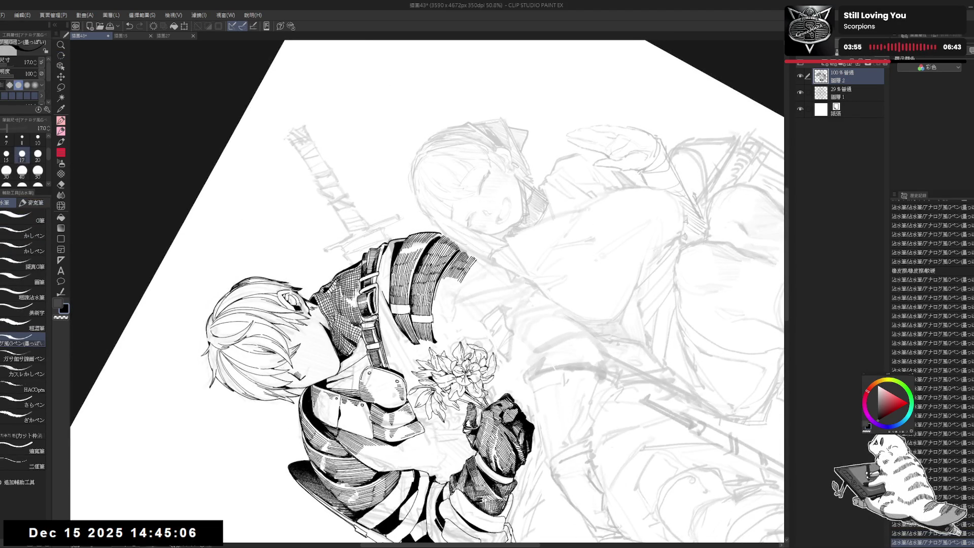
Try short hatching strokes on the armor and undo the ones that don't work
{"action": "left_click_drag", "start_coordinate": [442, 276], "coordinate": [455, 295]}
{"action": "key", "text": "ctrl+z"}
{"action": "key", "text": "ctrl+z"}
{"action": "left_click_drag", "start_coordinate": [453, 277], "coordinate": [458, 298]}
{"action": "key", "text": "ctrl+z"}
{"action": "key", "text": "ctrl+z"}
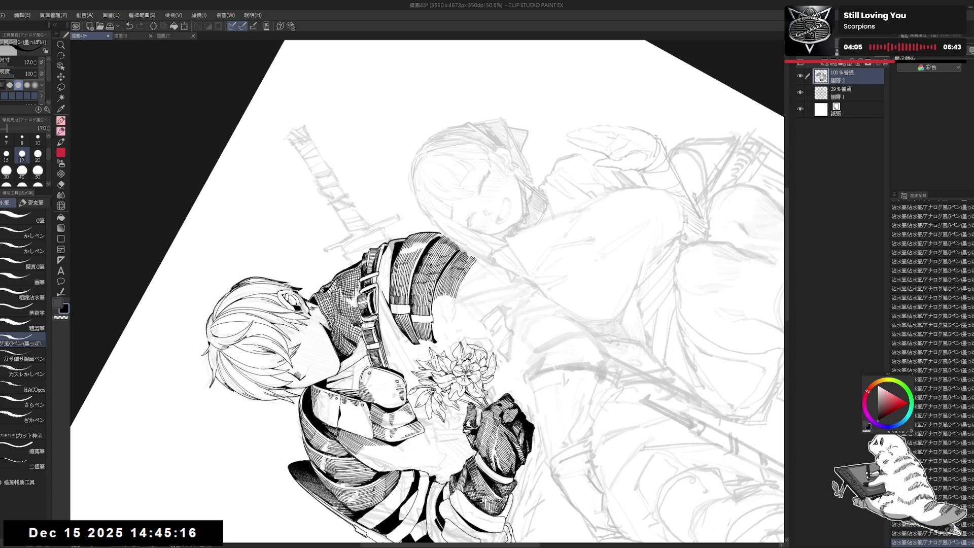
{"action": "key", "text": "ctrl+z"}
Straighten the view, mirror it, tilt it about 30 degrees, and undo the last stroke
{"action": "key", "text": "ctrl+at"}
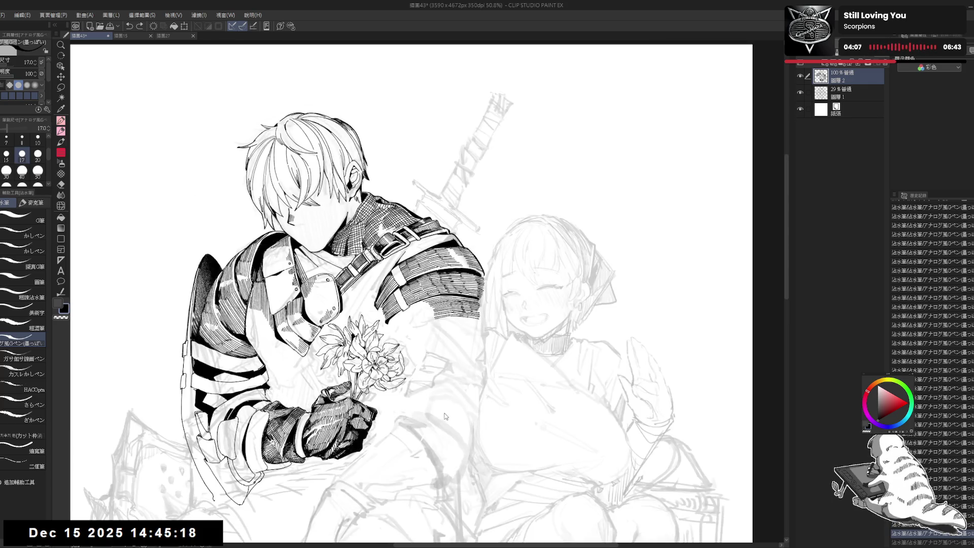
{"action": "key", "text": "h"}
{"action": "left_click_drag", "start_coordinate": [445, 415], "coordinate": [324, 382]}
{"action": "mouse_move", "coordinate": [413, 292]}
{"action": "left_mouse_down"}
{"action": "mouse_move", "coordinate": [400, 281]}
{"action": "mouse_move", "coordinate": [411, 287]}
{"action": "left_mouse_up"}
{"action": "key", "text": "ctrl+z"}
{"action": "key", "text": "ctrl+z"}
{"action": "key", "text": "ctrl+z"}
{"action": "key", "text": "ctrl+z"}
{"action": "key", "text": "ctrl+z"}
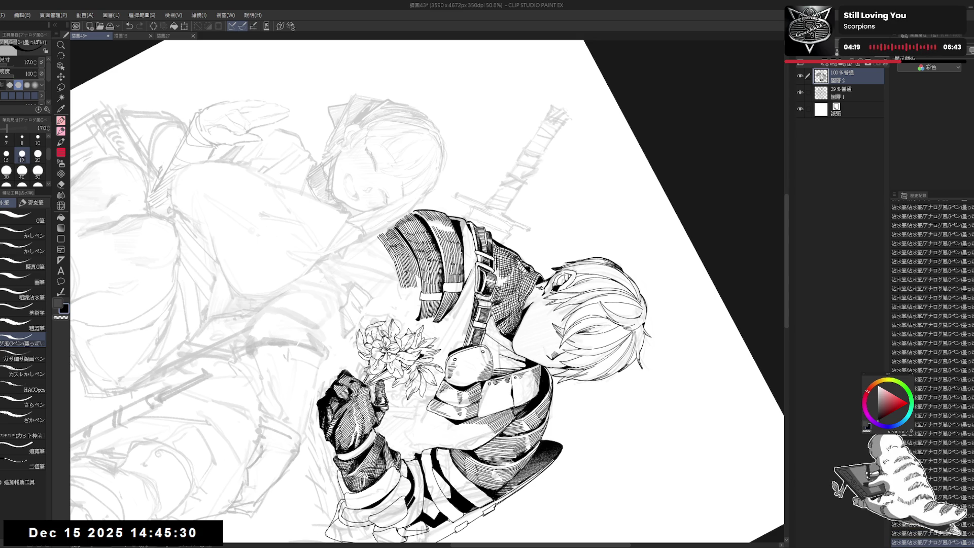
Rotate the view about 70 degrees, reset it upright, zoom in, and undo a small stroke
{"action": "key", "text": "r"}
{"action": "mouse_move", "coordinate": [558, 153]}
{"action": "left_mouse_down"}
{"action": "mouse_move", "coordinate": [634, 228]}
{"action": "mouse_move", "coordinate": [659, 330]}
{"action": "left_mouse_up"}
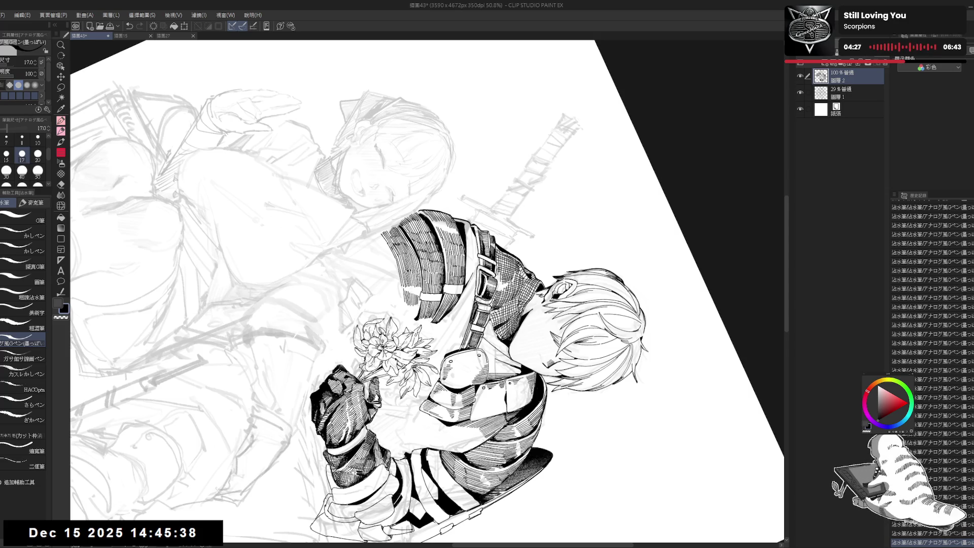
{"action": "key", "text": "ctrl+@"}
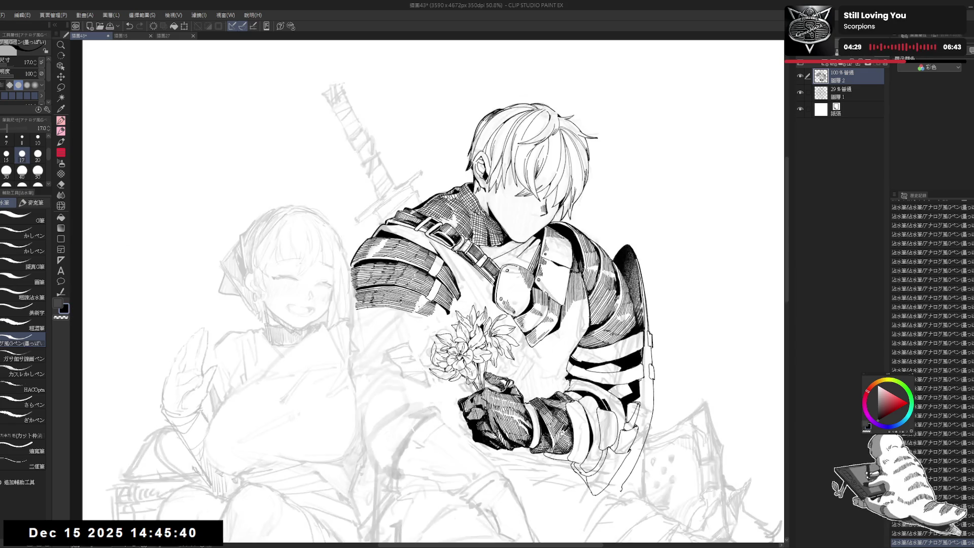
{"action": "key", "text": "ctrl+plus"}
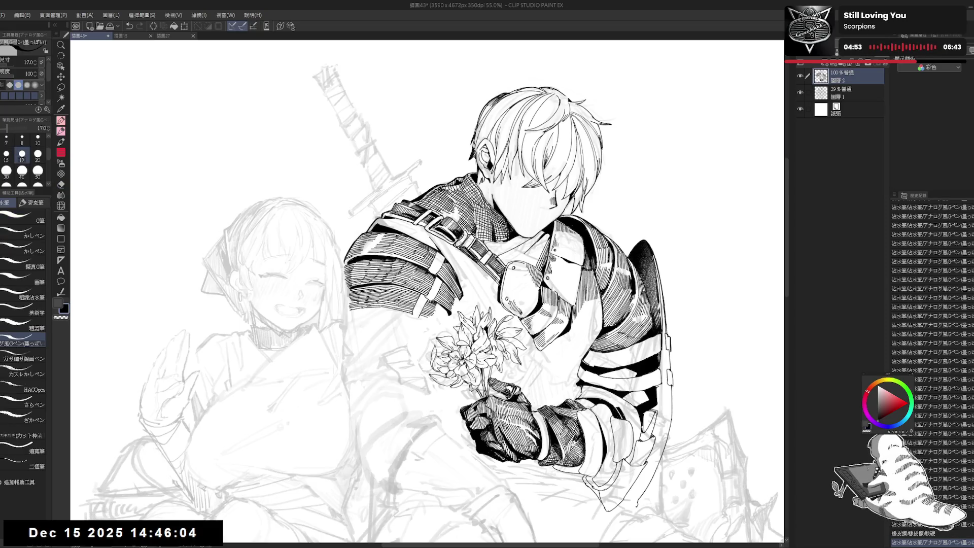
{"action": "key", "text": "ctrl+z"}
{"action": "key", "text": "ctrl+z"}
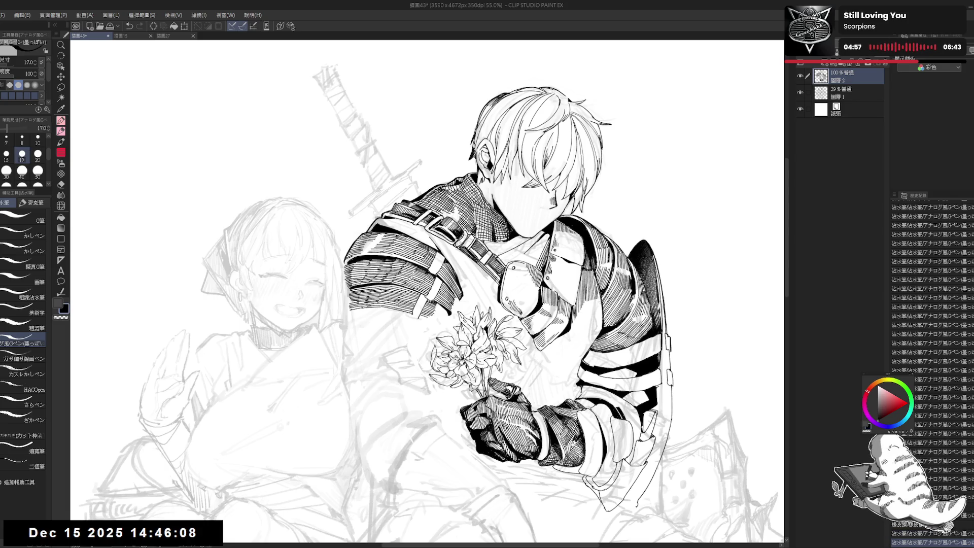
Add a small ink mark and a short stroke, then straighten and mirror the view
{"action": "key", "text": "e"}
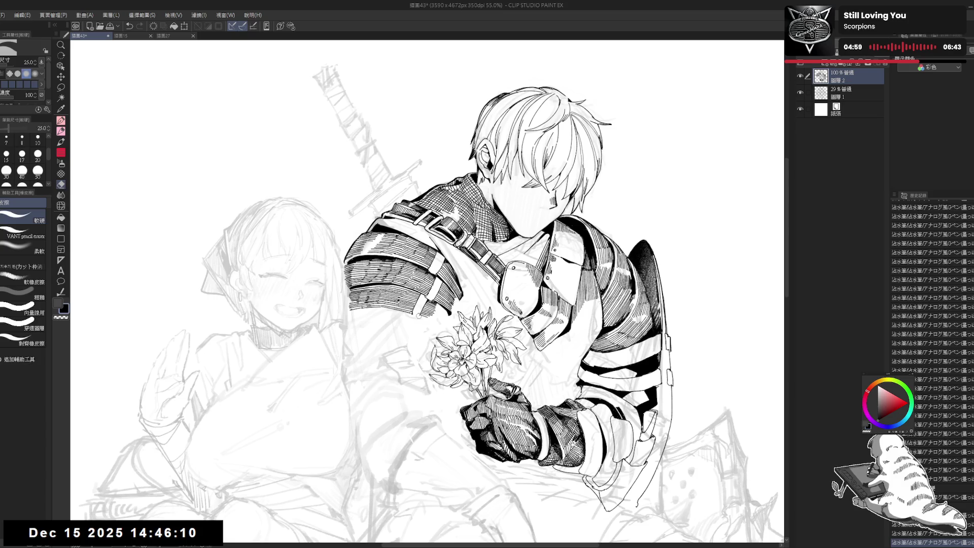
{"action": "key", "text": "p"}
{"action": "left_click", "coordinate": [409, 401]}
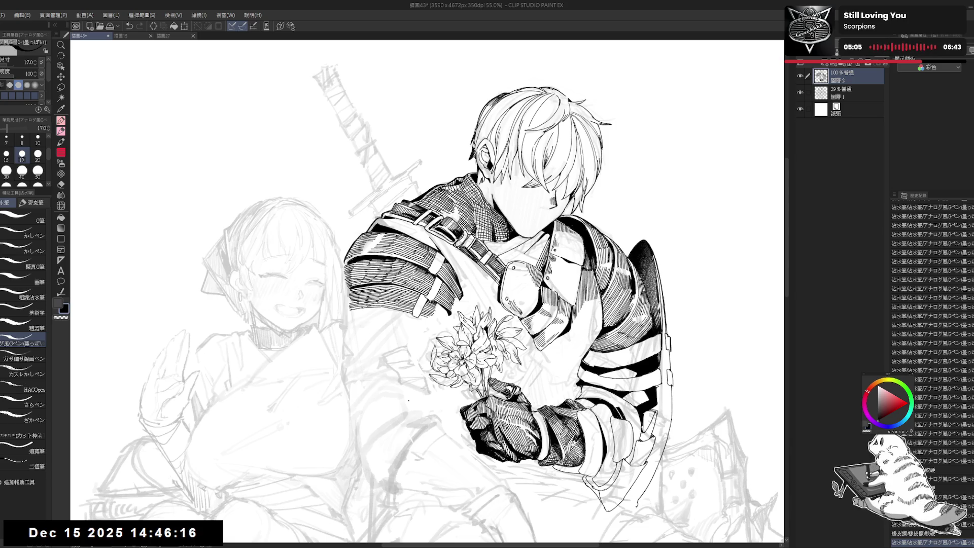
{"action": "mouse_move", "coordinate": [426, 289]}
{"action": "left_mouse_down"}
{"action": "mouse_move", "coordinate": [385, 355]}
{"action": "mouse_move", "coordinate": [355, 329]}
{"action": "left_mouse_up"}
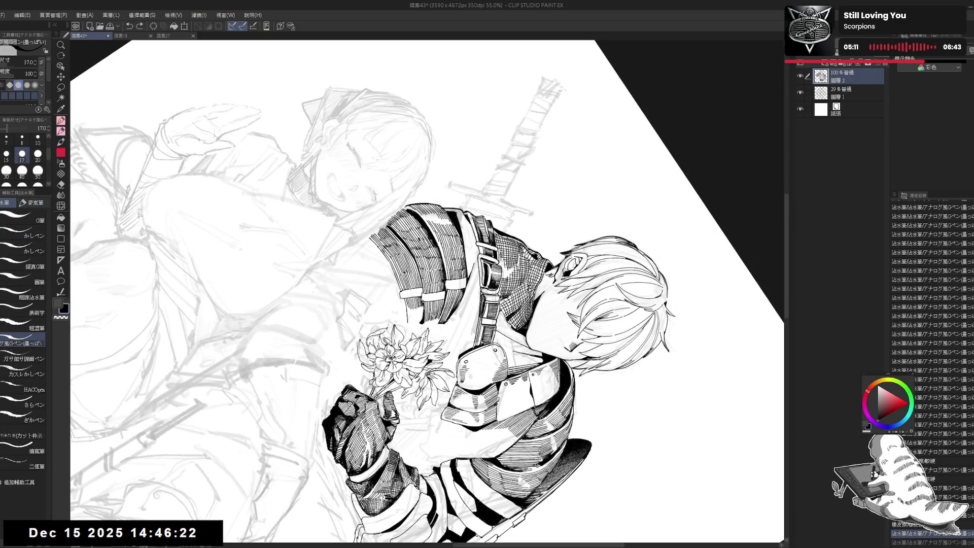
{"action": "left_click_drag", "start_coordinate": [412, 305], "coordinate": [419, 321]}
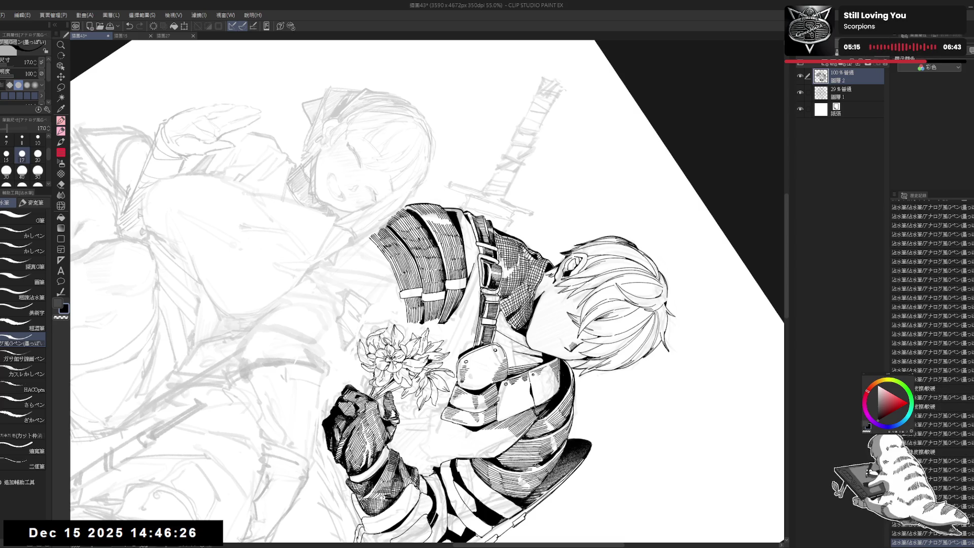
{"action": "key", "text": "ctrl+at"}
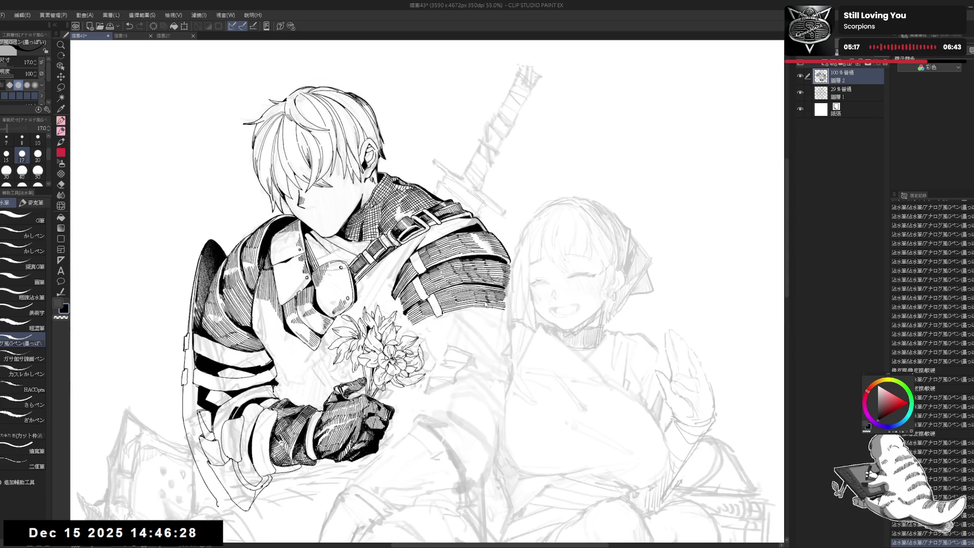
{"action": "key", "text": "h"}
Erase a small spot near the flowers and redraw it with a small ink stroke
{"action": "key", "text": "e"}
{"action": "left_click_drag", "start_coordinate": [439, 281], "coordinate": [445, 288]}
{"action": "key", "text": "p"}
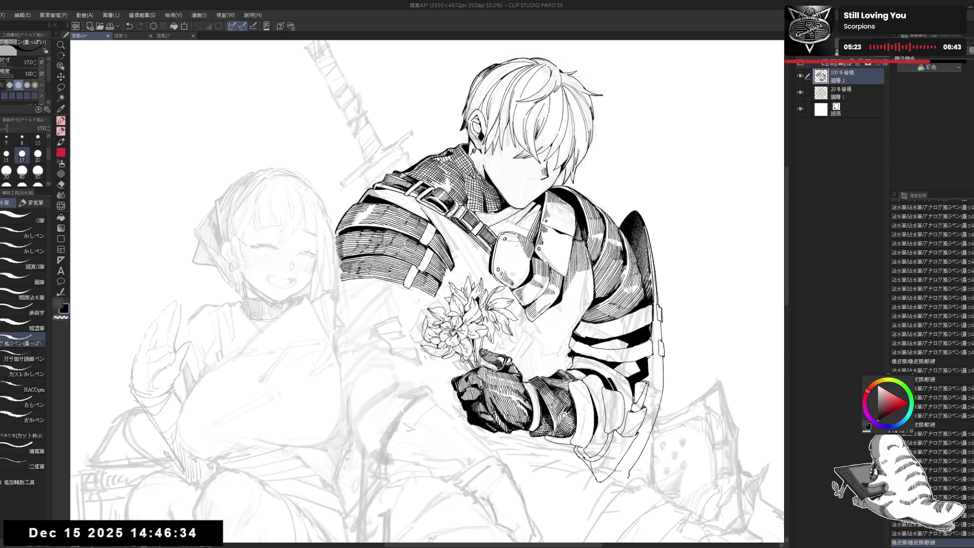
{"action": "left_click_drag", "start_coordinate": [439, 284], "coordinate": [442, 289]}
{"action": "scroll", "coordinate": [497, 295], "scroll_direction": "down", "scroll_amount": 4}
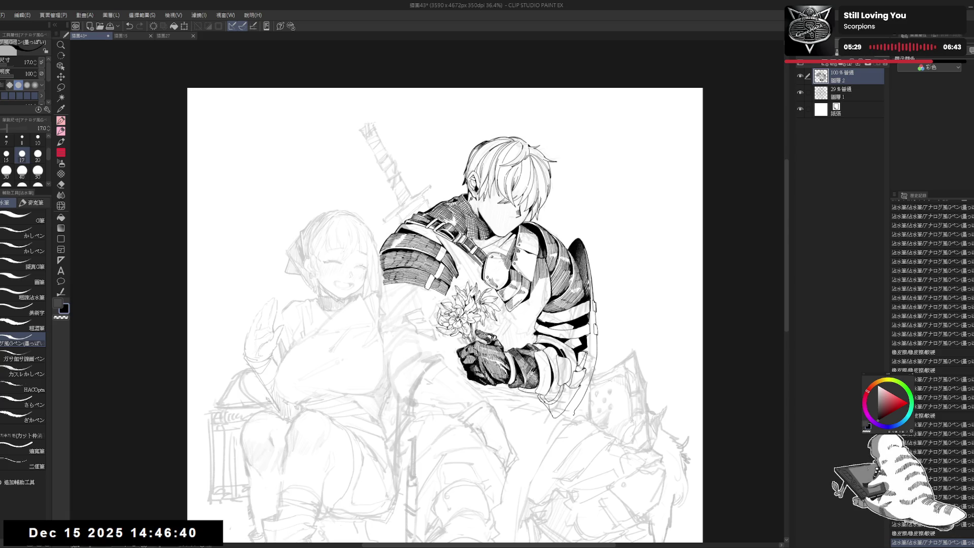
{"action": "scroll", "coordinate": [481, 301], "scroll_direction": "up", "scroll_amount": 1}
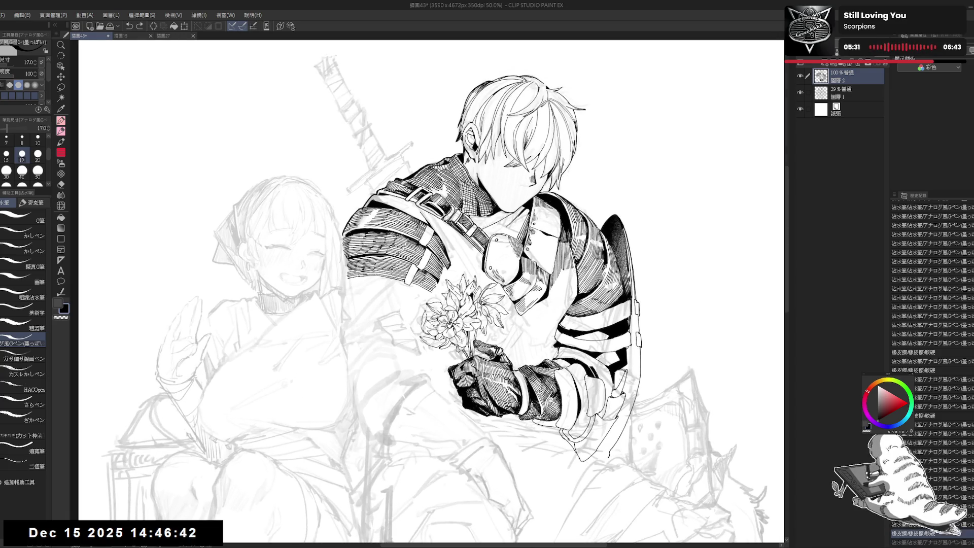
Rotate the view 30° counter-clockwise, set the pen to size 15, and erase and redraw short strokes
{"action": "mouse_move", "coordinate": [609, 355]}
{"action": "left_mouse_down"}
{"action": "mouse_move", "coordinate": [593, 264]}
{"action": "mouse_move", "coordinate": [562, 192]}
{"action": "left_mouse_up"}
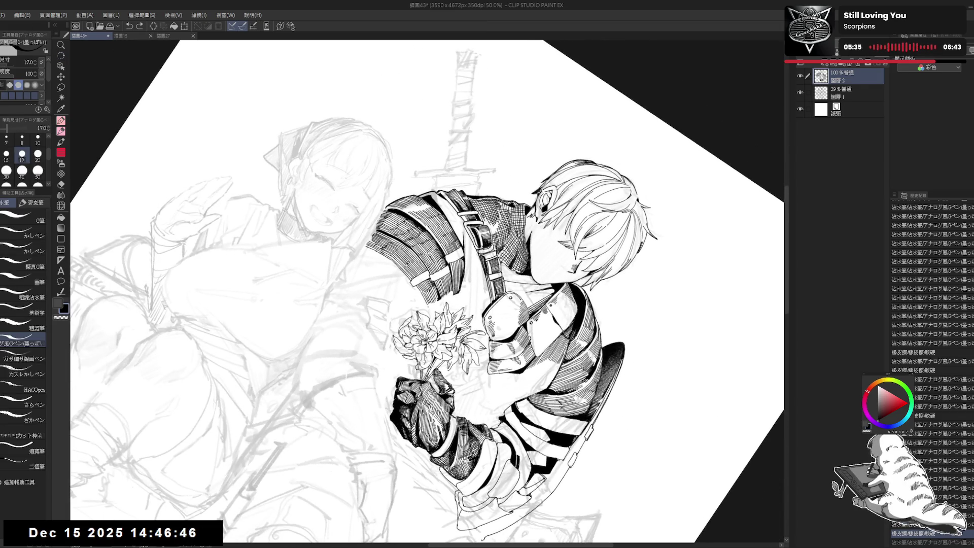
{"action": "left_click", "coordinate": [6, 153]}
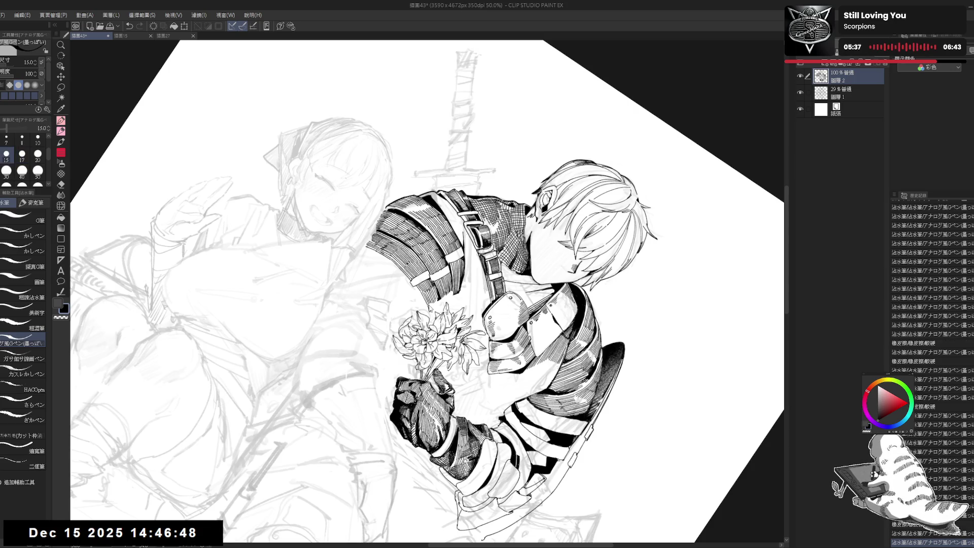
{"action": "scroll", "coordinate": [930, 355], "scroll_direction": "down", "scroll_amount": 5}
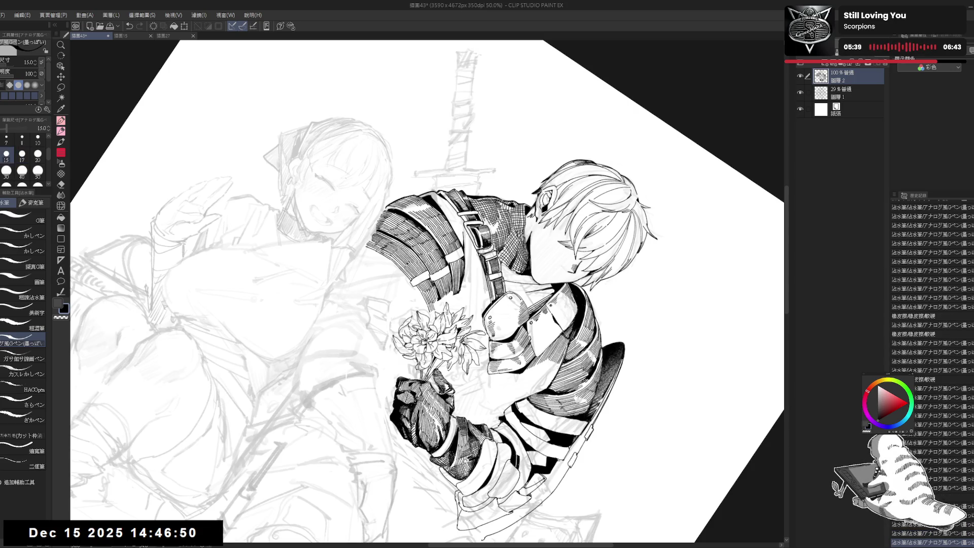
{"action": "scroll", "coordinate": [930, 355], "scroll_direction": "down", "scroll_amount": 2}
{"action": "left_click_drag", "start_coordinate": [436, 304], "coordinate": [441, 306]}
{"action": "left_click_drag", "start_coordinate": [437, 303], "coordinate": [441, 307]}
{"action": "left_click_drag", "start_coordinate": [438, 303], "coordinate": [441, 307]}
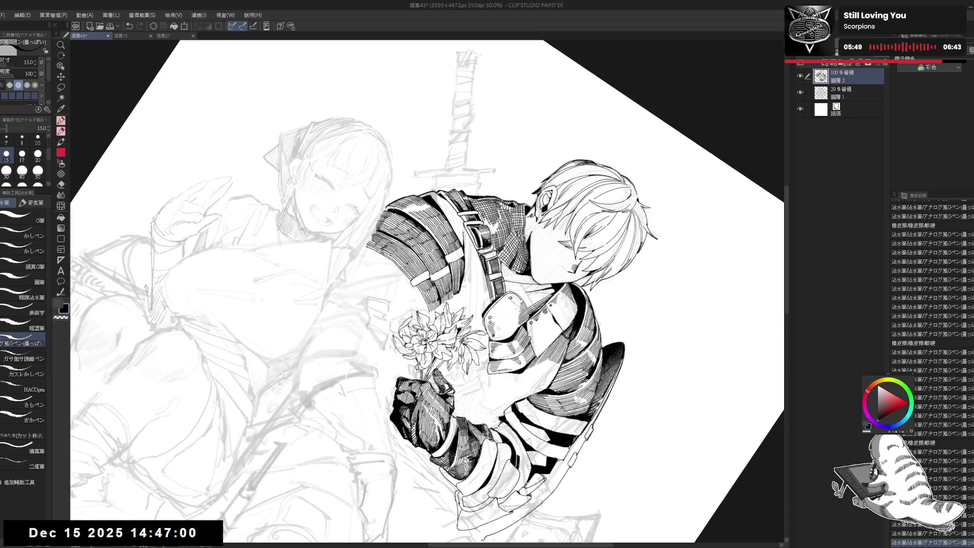
{"action": "key", "text": "ctrl+minus"}
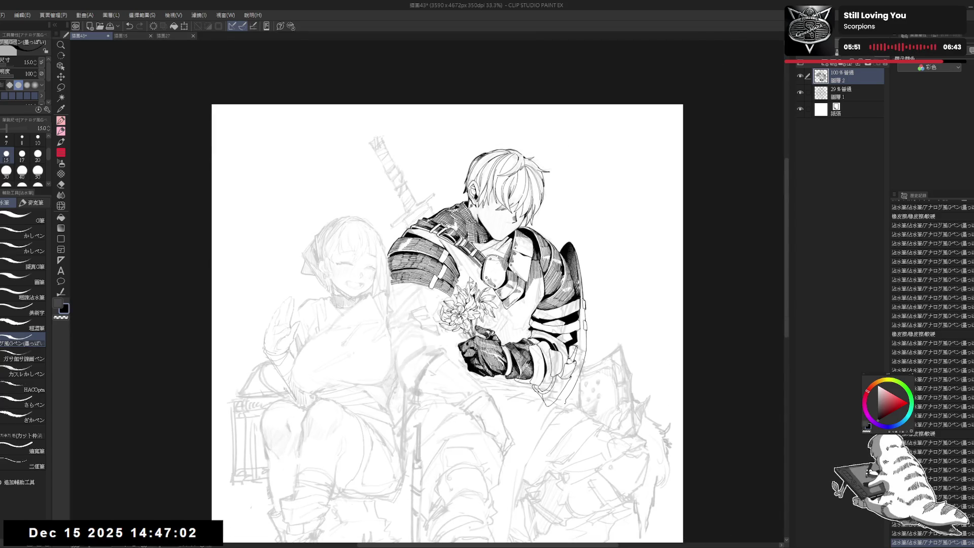
Mirror and tilt the view about 22 degrees, compare with and without the small stroke, and keep it
{"action": "key", "text": "h"}
{"action": "key", "text": "h"}
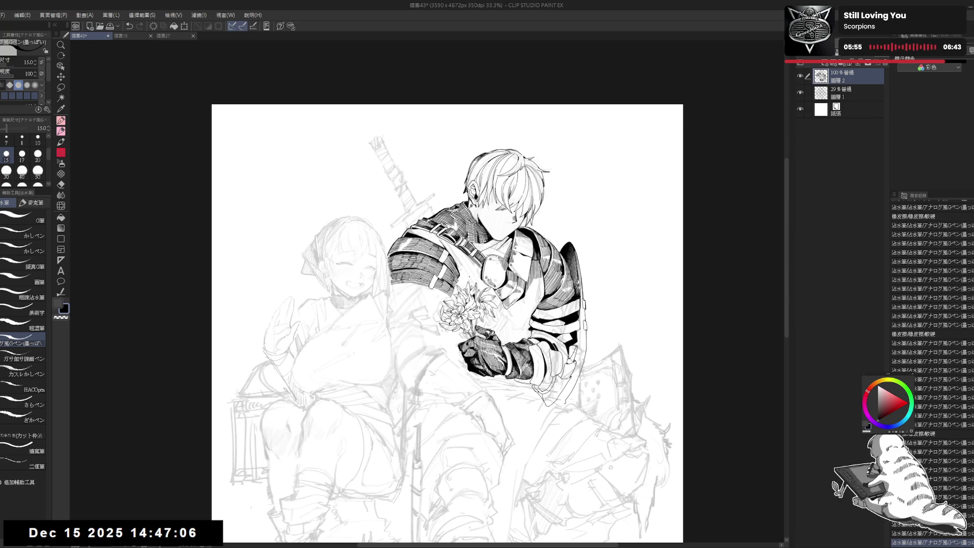
{"action": "scroll", "coordinate": [467, 274], "scroll_direction": "up", "scroll_amount": 3}
{"action": "mouse_move", "coordinate": [436, 284]}
{"action": "left_mouse_down"}
{"action": "mouse_move", "coordinate": [445, 306]}
{"action": "mouse_move", "coordinate": [507, 355]}
{"action": "left_mouse_up"}
{"action": "key", "text": "ctrl+z"}
{"action": "key", "text": "ctrl+y"}
{"action": "key", "text": "ctrl+z"}
{"action": "key", "text": "ctrl+y"}
{"action": "key", "text": "ctrl+z"}
{"action": "key", "text": "ctrl+y"}
{"action": "key", "text": "ctrl+z"}
{"action": "key", "text": "ctrl+y"}
{"action": "key", "text": "ctrl+z"}
{"action": "key", "text": "ctrl+y"}
{"action": "key", "text": "ctrl+z"}
{"action": "key", "text": "ctrl+y"}
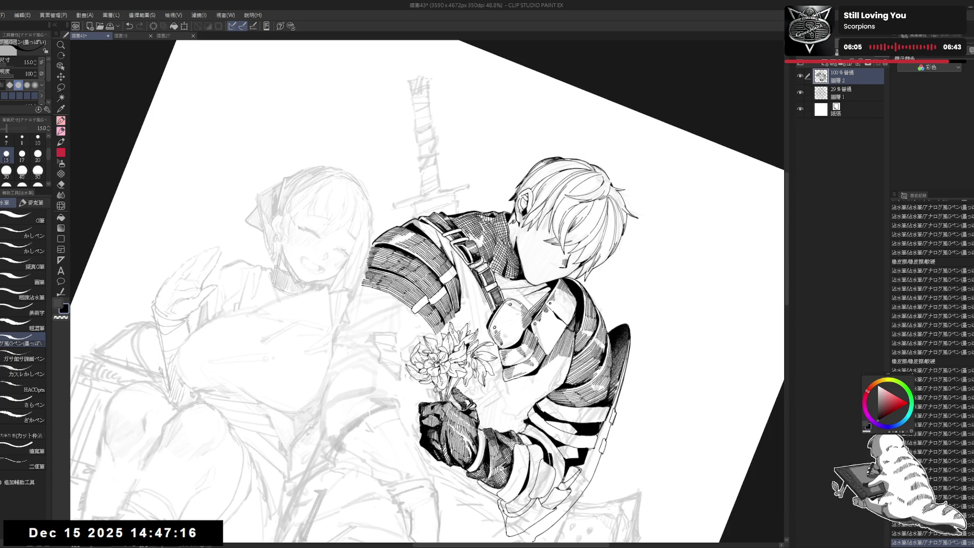
Straighten the view, recentre on the knight, and erase a small mark
{"action": "key", "text": "ctrl+at"}
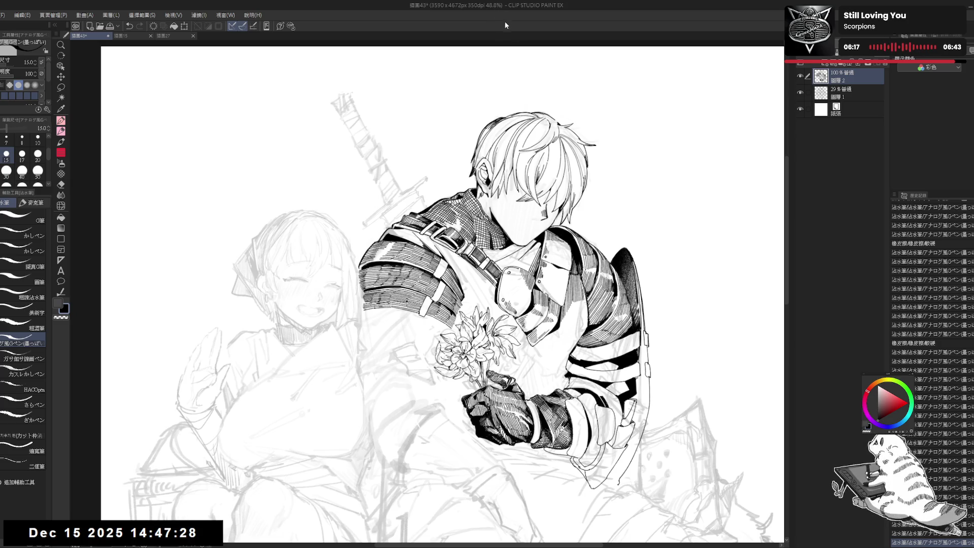
{"action": "mouse_move", "coordinate": [479, 336]}
{"action": "left_mouse_down"}
{"action": "mouse_move", "coordinate": [467, 327]}
{"action": "mouse_move", "coordinate": [472, 298]}
{"action": "left_mouse_up"}
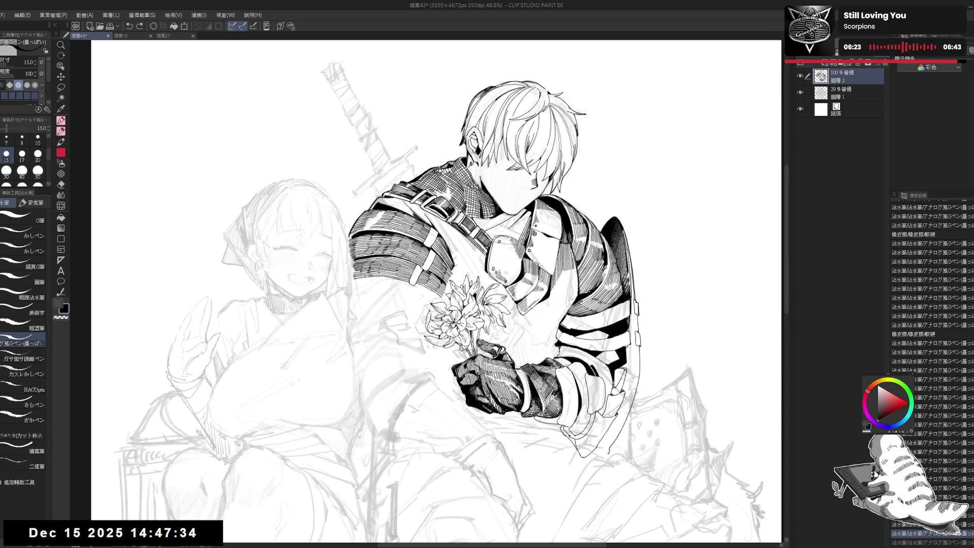
{"action": "key", "text": "e"}
{"action": "left_click", "coordinate": [454, 269]}
{"action": "key", "text": "p"}
{"action": "left_click_drag", "start_coordinate": [438, 290], "coordinate": [456, 292]}
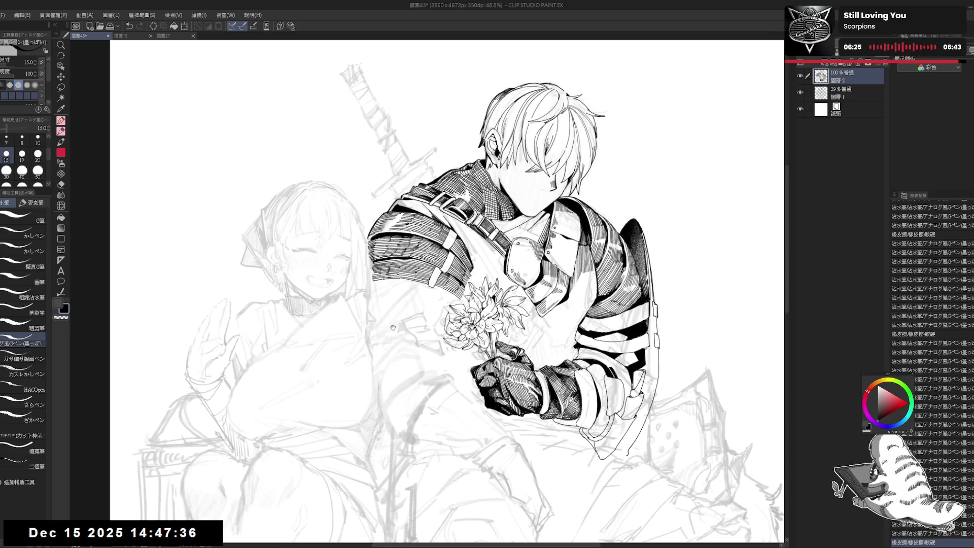
{"action": "left_click_drag", "start_coordinate": [393, 328], "coordinate": [396, 332]}
{"action": "left_click_drag", "start_coordinate": [454, 226], "coordinate": [456, 231]}
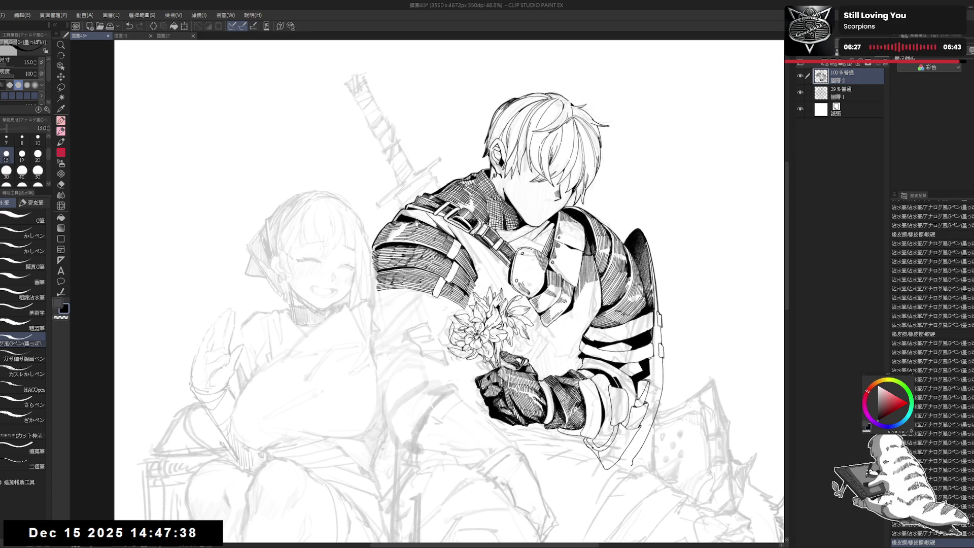
{"action": "left_click_drag", "start_coordinate": [413, 304], "coordinate": [412, 307]}
{"action": "left_click_drag", "start_coordinate": [429, 345], "coordinate": [425, 338]}
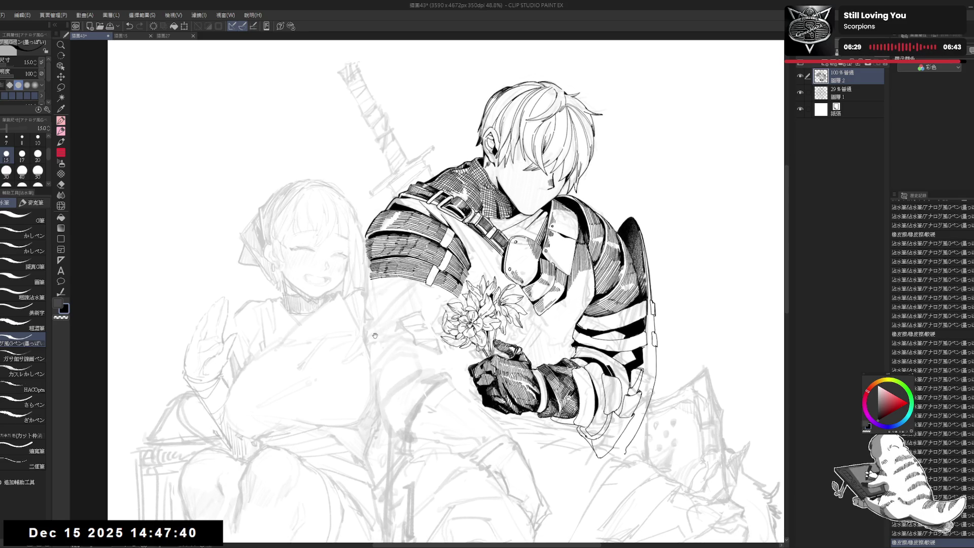
{"action": "left_click_drag", "start_coordinate": [393, 367], "coordinate": [368, 285]}
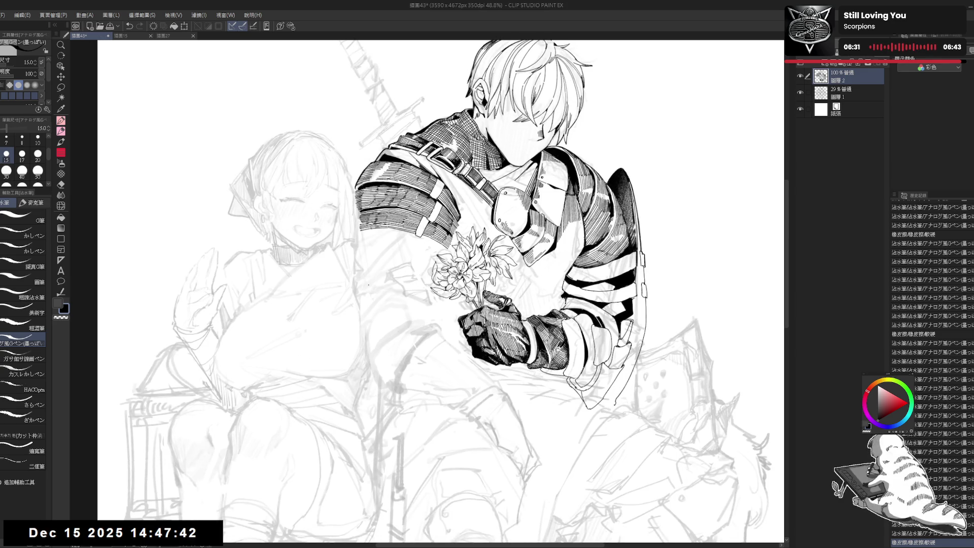
Zoom out to 30%, centre the whole page, and flip it horizontally to check proportions
{"action": "scroll", "coordinate": [368, 285], "scroll_direction": "down", "scroll_amount": 3}
{"action": "mouse_move", "coordinate": [456, 380]}
{"action": "left_mouse_down"}
{"action": "mouse_move", "coordinate": [459, 312]}
{"action": "mouse_move", "coordinate": [482, 360]}
{"action": "left_mouse_up"}
{"action": "key", "text": "h"}
{"action": "key", "text": "h"}
{"action": "left_click_drag", "start_coordinate": [519, 261], "coordinate": [522, 269]}
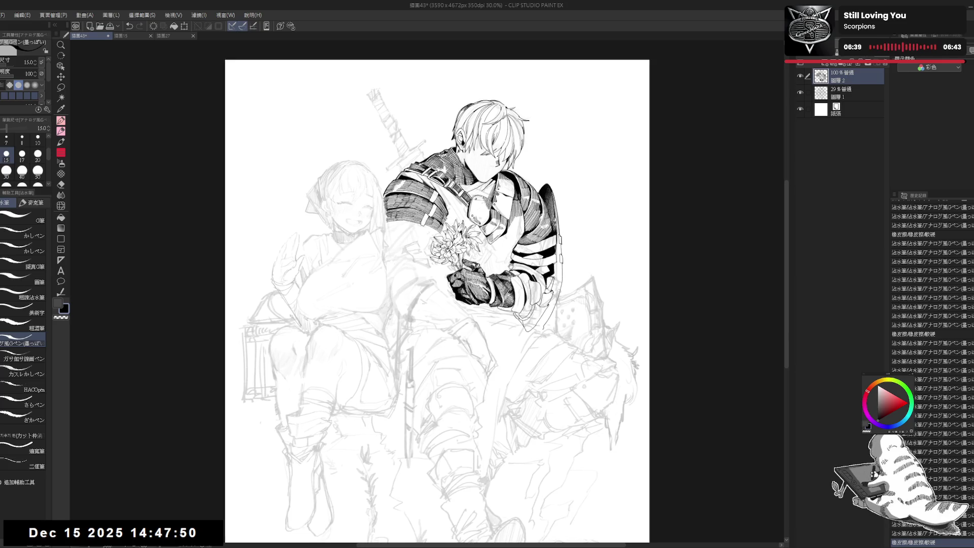
Zoom in on the knight's armour, try small ink marks and undo them, then reset rotation
{"action": "scroll", "coordinate": [486, 292], "scroll_direction": "up", "scroll_amount": 3}
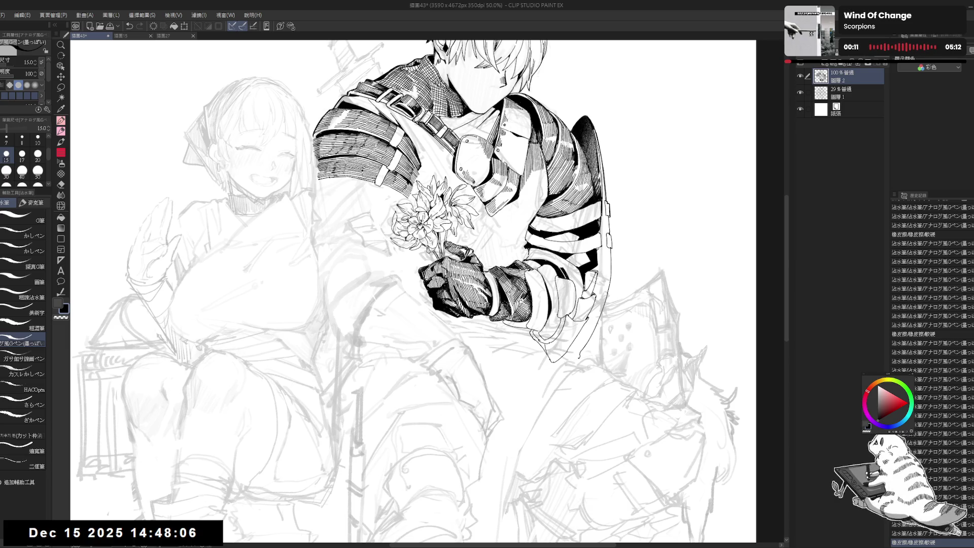
{"action": "mouse_move", "coordinate": [558, 229]}
{"action": "left_mouse_down"}
{"action": "mouse_move", "coordinate": [513, 225]}
{"action": "mouse_move", "coordinate": [512, 249]}
{"action": "mouse_move", "coordinate": [486, 213]}
{"action": "mouse_move", "coordinate": [430, 195]}
{"action": "left_mouse_up"}
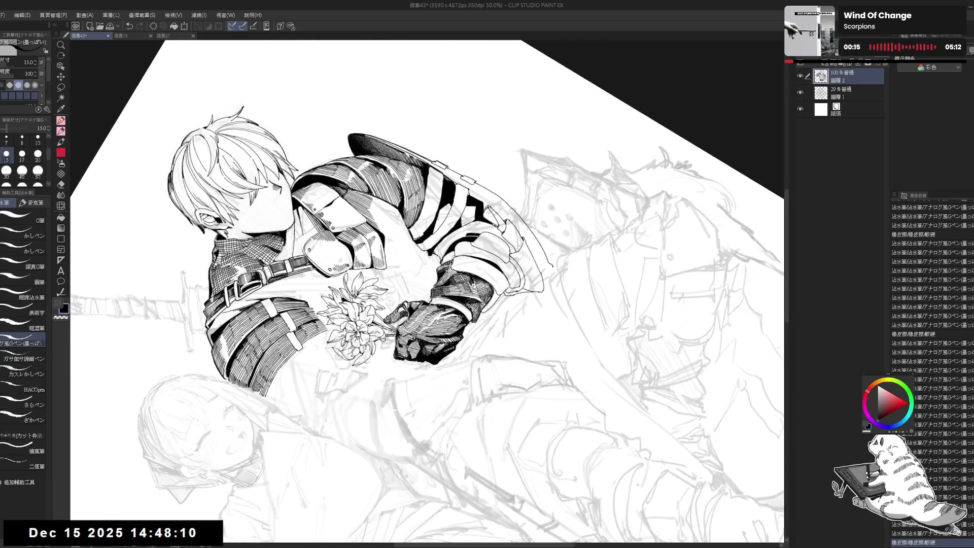
{"action": "left_click", "coordinate": [437, 213]}
{"action": "key", "text": "ctrl+z"}
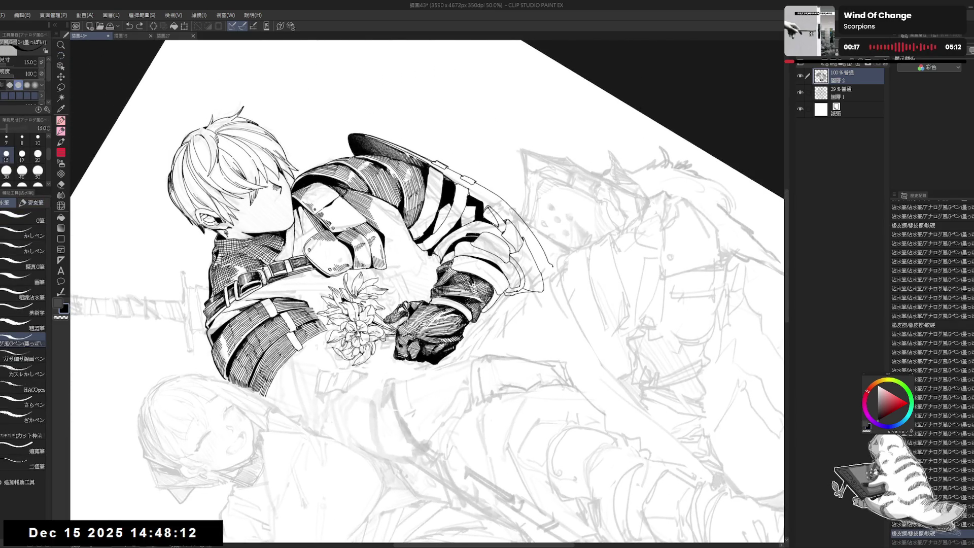
{"action": "mouse_move", "coordinate": [435, 211]}
{"action": "left_mouse_down"}
{"action": "mouse_move", "coordinate": [435, 231]}
{"action": "mouse_move", "coordinate": [445, 221]}
{"action": "left_mouse_up"}
{"action": "key", "text": "ctrl+z"}
{"action": "key", "text": "ctrl+z"}
{"action": "key", "text": "ctrl+z"}
{"action": "key", "text": "ctrl+@"}
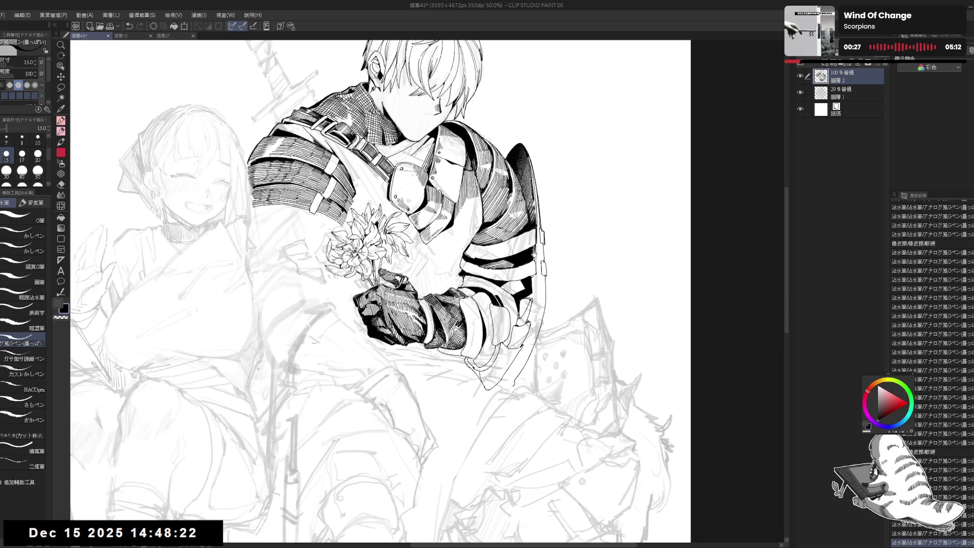
Turn the view clockwise and erase a small bit of ink on the armour
{"action": "scroll", "coordinate": [490, 304], "scroll_direction": "up", "scroll_amount": 2}
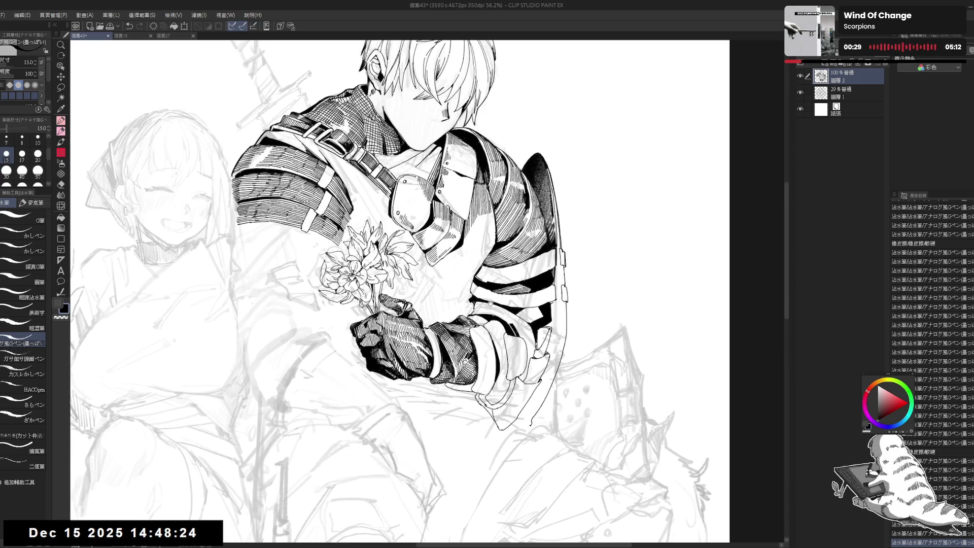
{"action": "key", "text": "r"}
{"action": "left_click_drag", "start_coordinate": [490, 303], "coordinate": [468, 352]}
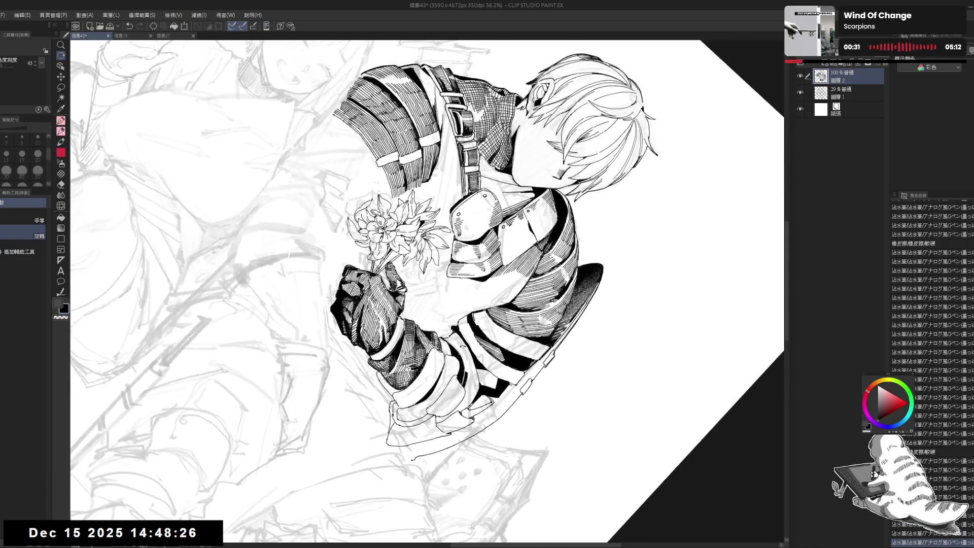
{"action": "key", "text": "e"}
{"action": "left_click_drag", "start_coordinate": [465, 318], "coordinate": [489, 355]}
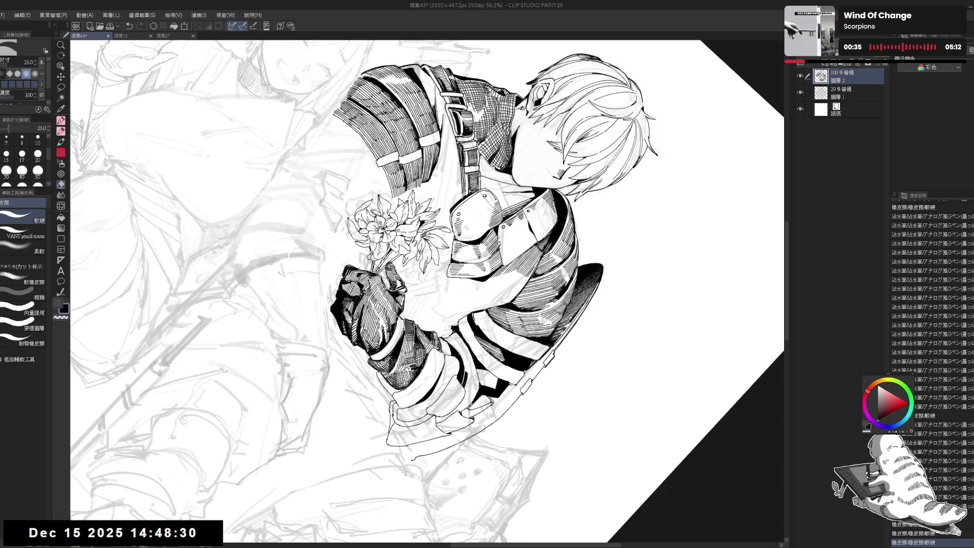
{"action": "key", "text": "p"}
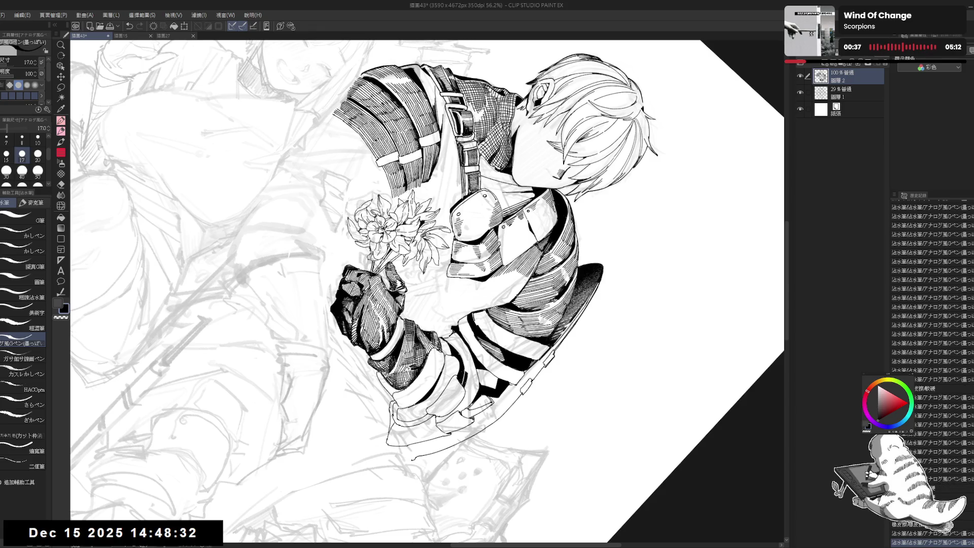
Rotate the view about 30 degrees clockwise and add dark ink strokes on the lower arm armour
{"action": "key", "text": "minus"}
{"action": "key", "text": "minus"}
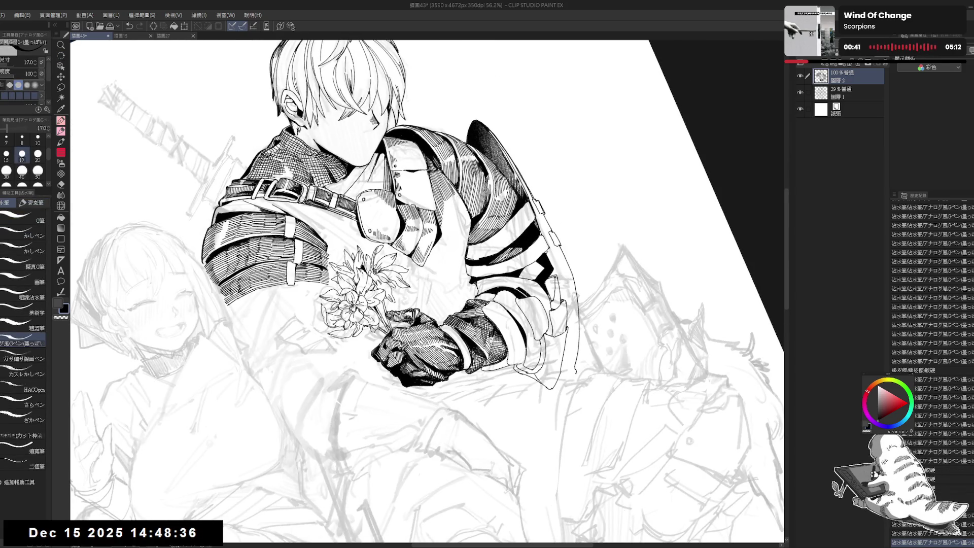
{"action": "key", "text": "minus"}
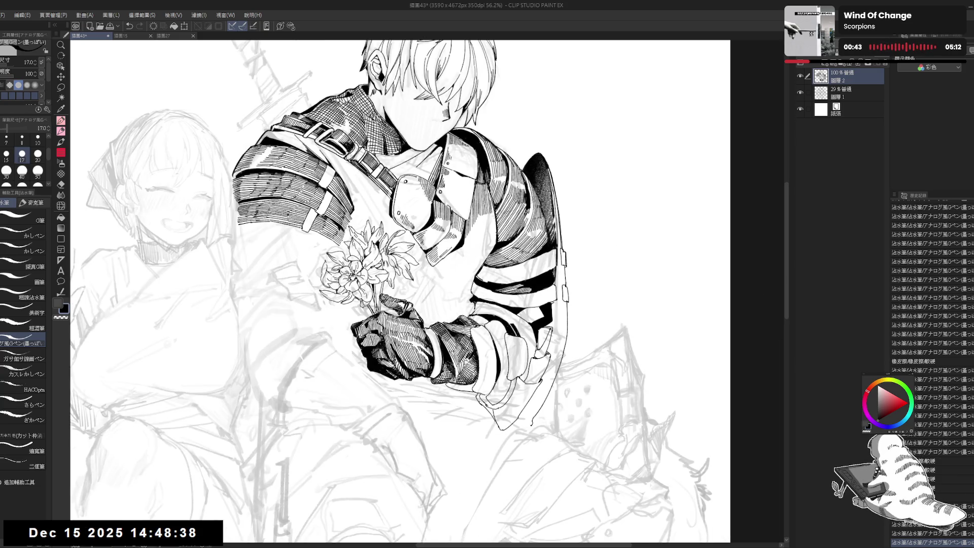
{"action": "key", "text": "ctrl+minus"}
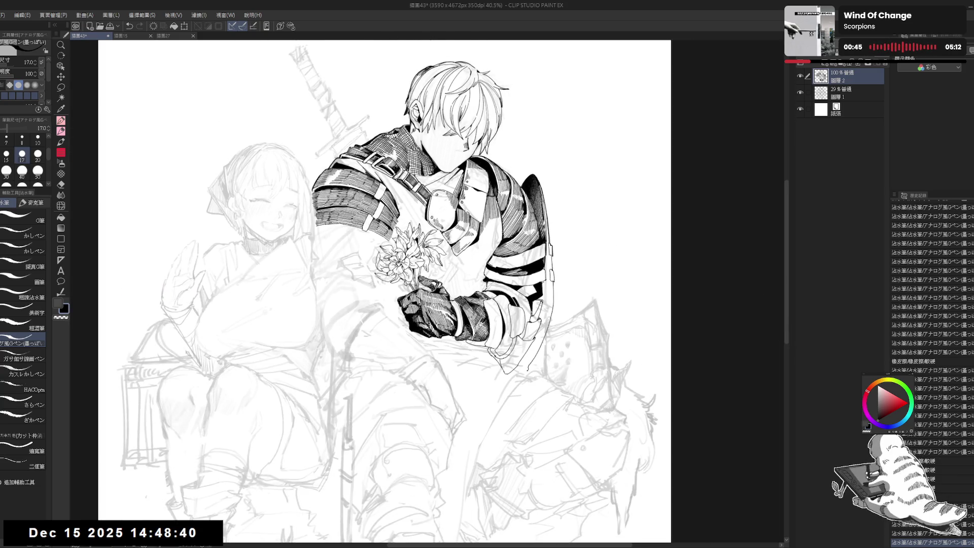
{"action": "scroll", "coordinate": [373, 221], "scroll_direction": "up", "scroll_amount": 1}
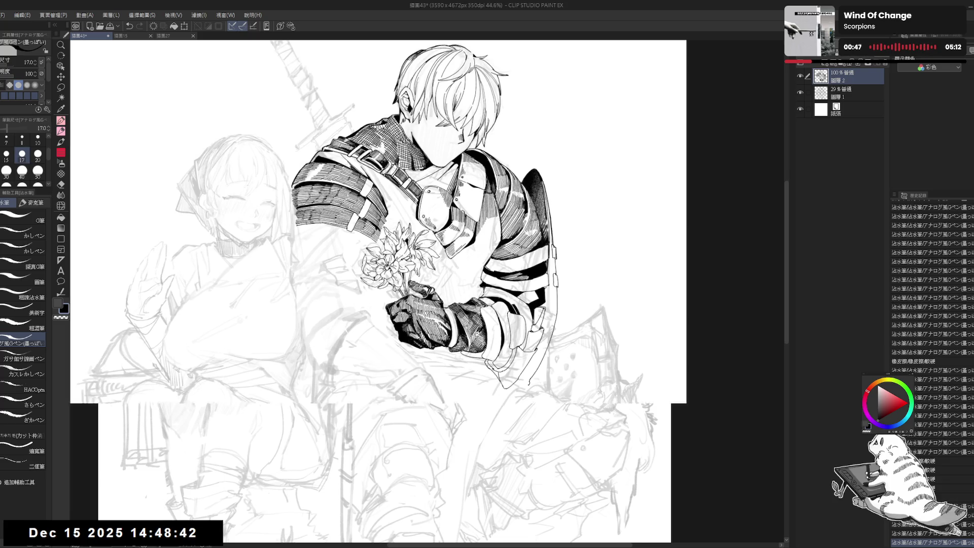
{"action": "left_click_drag", "start_coordinate": [452, 133], "coordinate": [516, 184]}
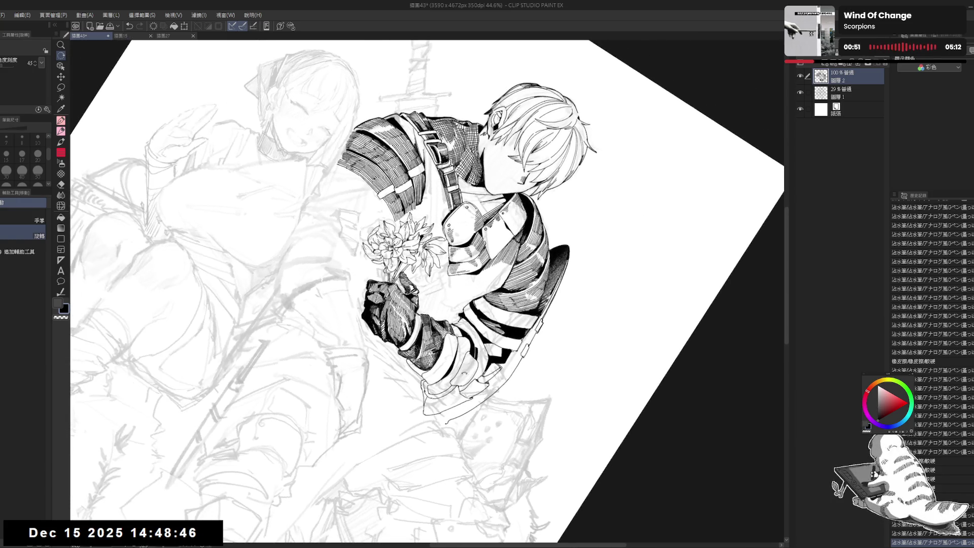
{"action": "key", "text": "ctrl+z"}
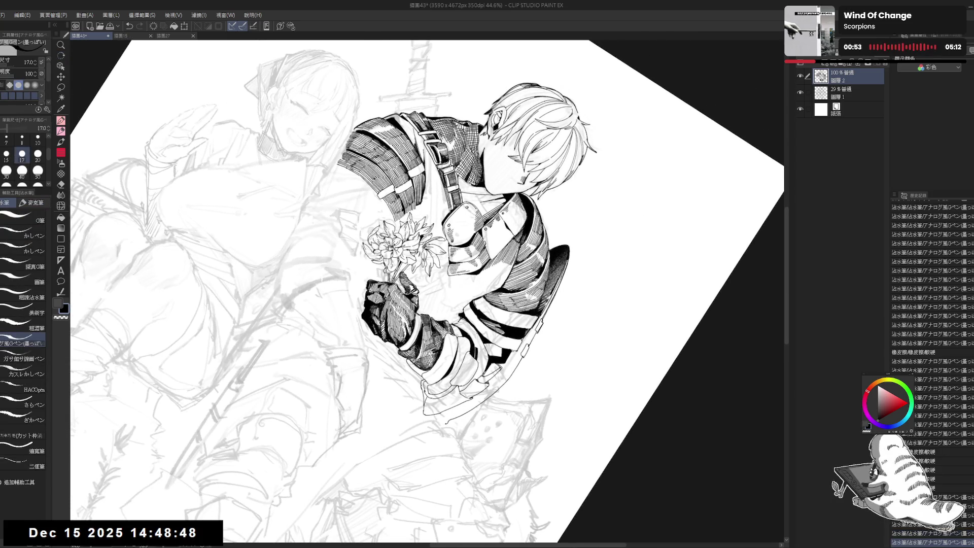
{"action": "left_click_drag", "start_coordinate": [469, 324], "coordinate": [497, 349]}
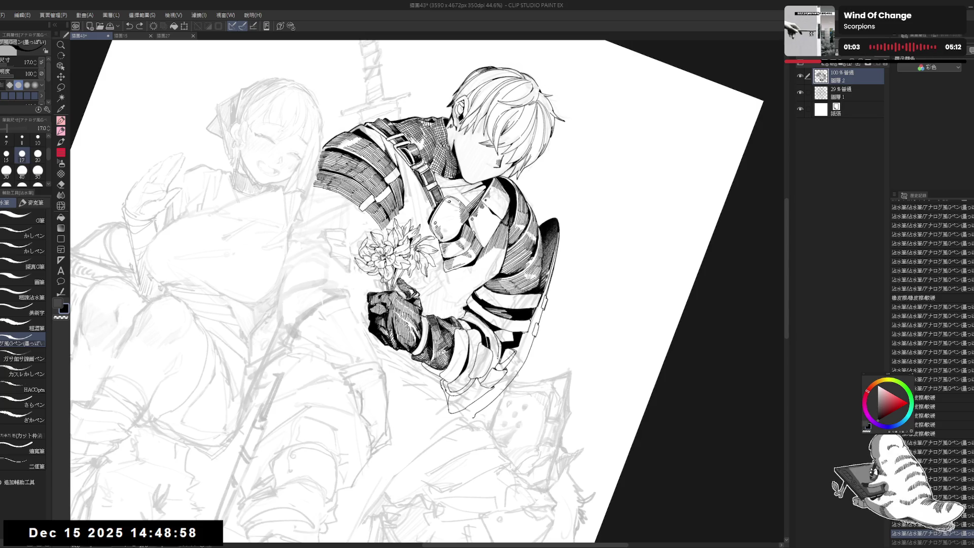
Fill a small gap in the armour with black and straighten the view
{"action": "key", "text": "e"}
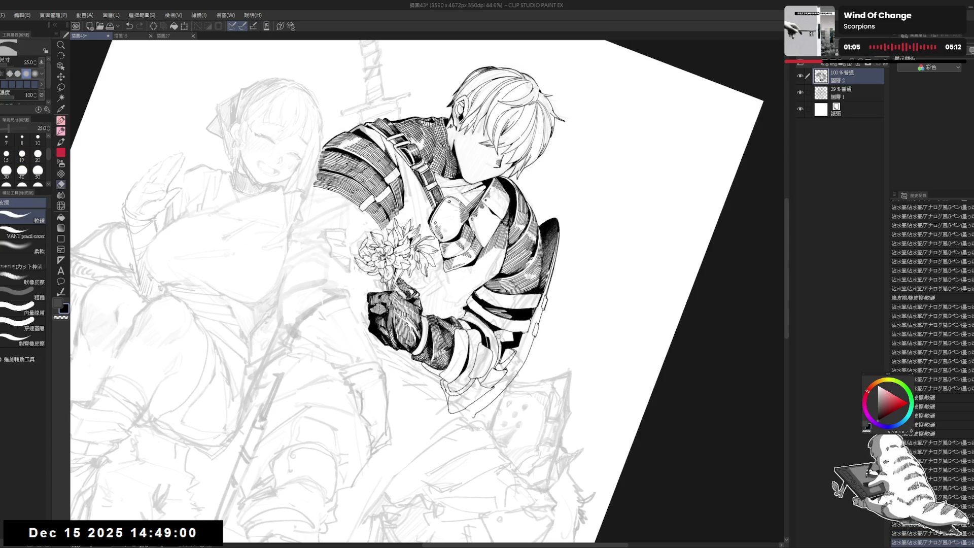
{"action": "key", "text": "g"}
{"action": "left_click", "coordinate": [500, 338]}
{"action": "key", "text": "ctrl+at"}
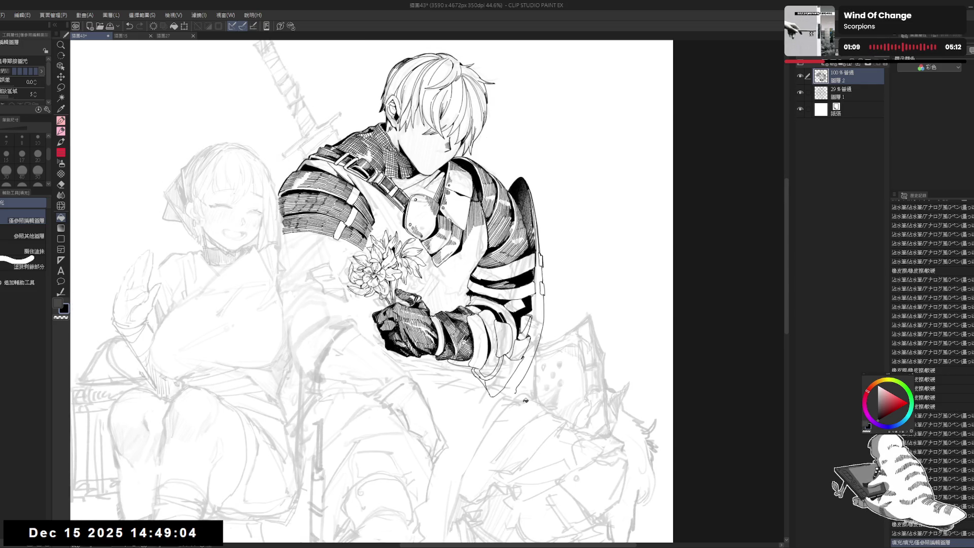
{"action": "left_click_drag", "start_coordinate": [557, 364], "coordinate": [520, 318]}
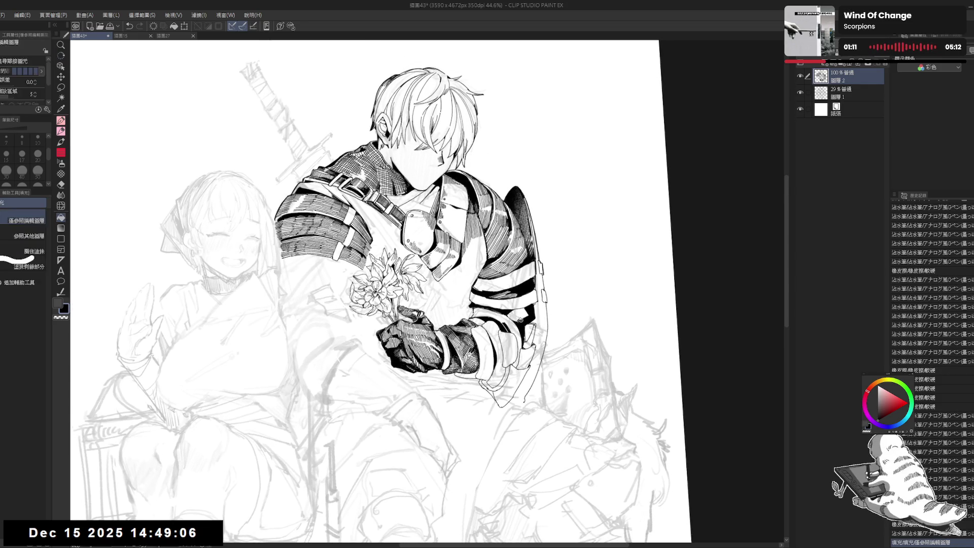
Zoom in and erase small stray strokes on the knight's arm
{"action": "key", "text": "e"}
{"action": "key", "text": "p"}
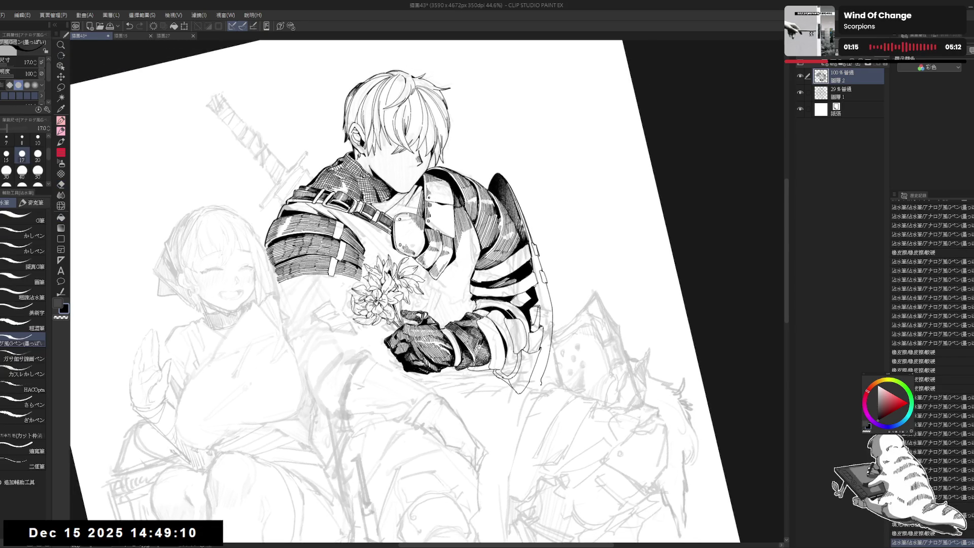
{"action": "scroll", "coordinate": [517, 294], "scroll_direction": "up", "scroll_amount": 3}
{"action": "left_click_drag", "start_coordinate": [278, 420], "coordinate": [275, 437]}
{"action": "left_click_drag", "start_coordinate": [446, 304], "coordinate": [450, 297]}
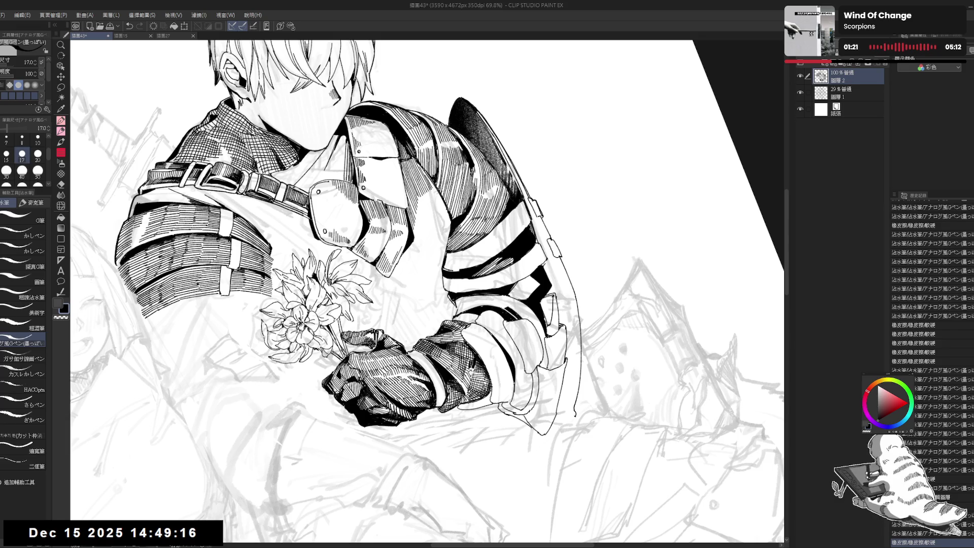
Fill two small adjacent gaps on the armoured arm
{"action": "key", "text": "g"}
{"action": "left_click", "coordinate": [452, 295]}
{"action": "left_click", "coordinate": [453, 299]}
{"action": "key", "text": "p"}
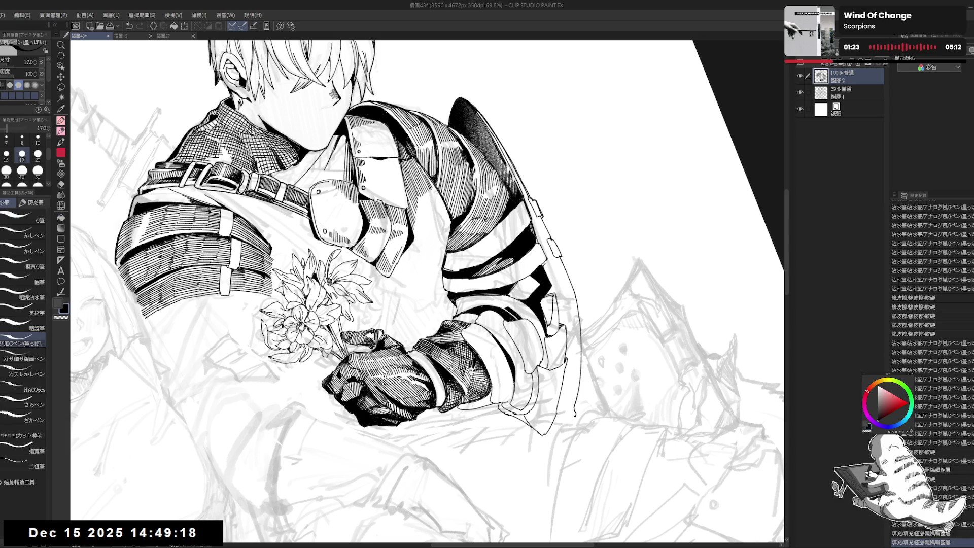
Try a dark stroke on the arm armour, undo it, and straighten the view
{"action": "mouse_move", "coordinate": [538, 287]}
{"action": "left_mouse_down"}
{"action": "mouse_move", "coordinate": [512, 317]}
{"action": "mouse_move", "coordinate": [508, 297]}
{"action": "mouse_move", "coordinate": [502, 310]}
{"action": "left_mouse_up"}
{"action": "key", "text": "ctrl+z"}
{"action": "key", "text": "ctrl+z"}
{"action": "key", "text": "ctrl+@"}
{"action": "mouse_move", "coordinate": [515, 402]}
{"action": "left_mouse_down"}
{"action": "mouse_move", "coordinate": [496, 427]}
{"action": "mouse_move", "coordinate": [518, 357]}
{"action": "mouse_move", "coordinate": [513, 304]}
{"action": "mouse_move", "coordinate": [523, 316]}
{"action": "left_mouse_up"}
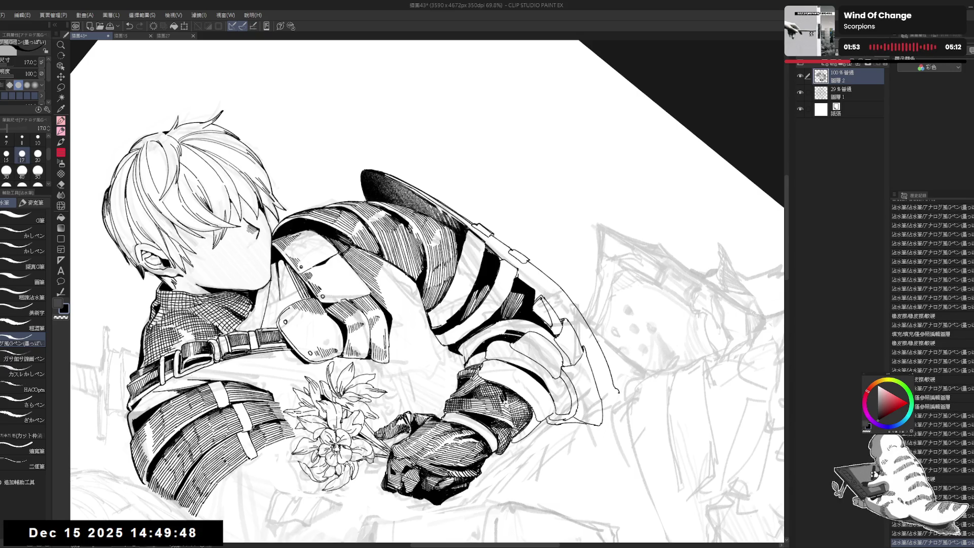
{"action": "key", "text": "ctrl+at"}
Pan slightly and zoom out to 45% so the girl sketch shows beside the knight
{"action": "left_click_drag", "start_coordinate": [518, 359], "coordinate": [489, 380]}
{"action": "key", "text": "ctrl+minus"}
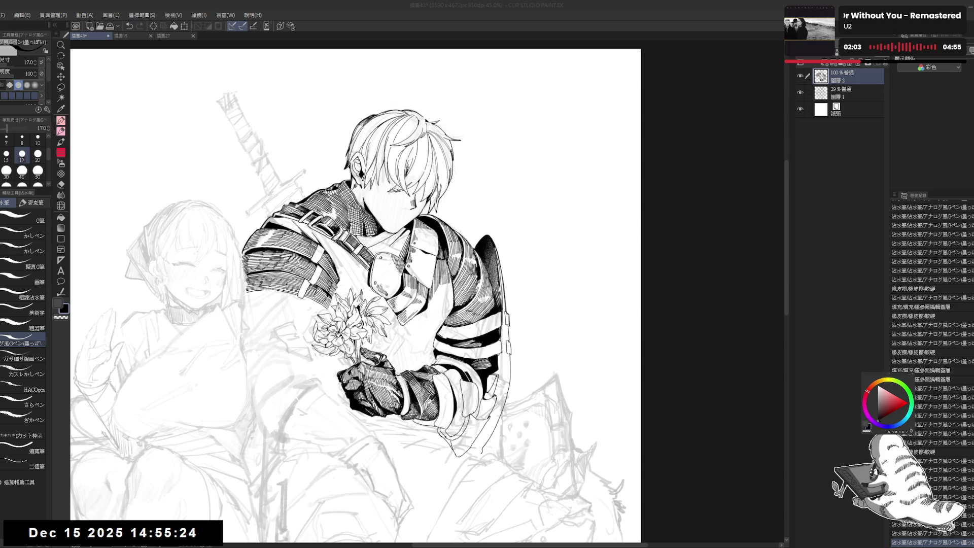
{"action": "key", "text": "ctrl+minus"}
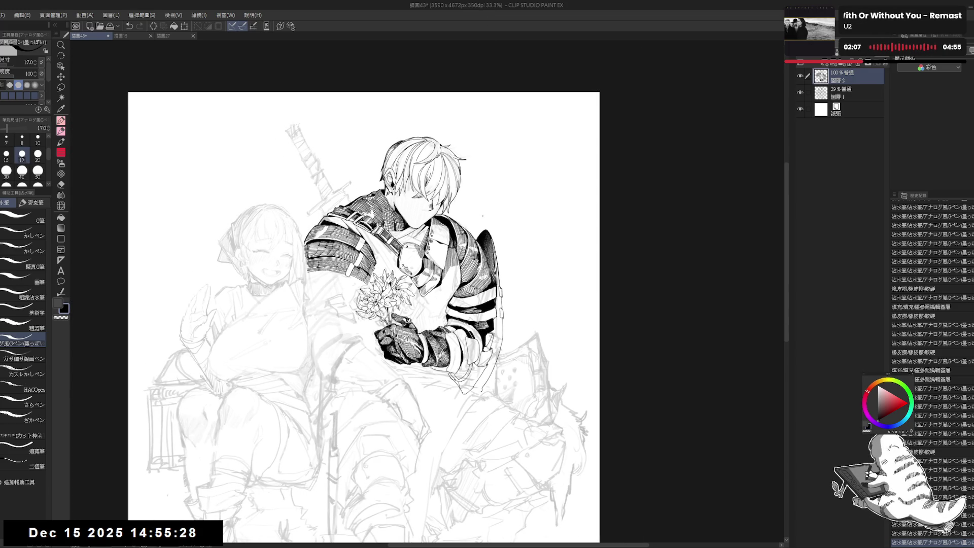
{"action": "left_click_drag", "start_coordinate": [429, 319], "coordinate": [479, 337]}
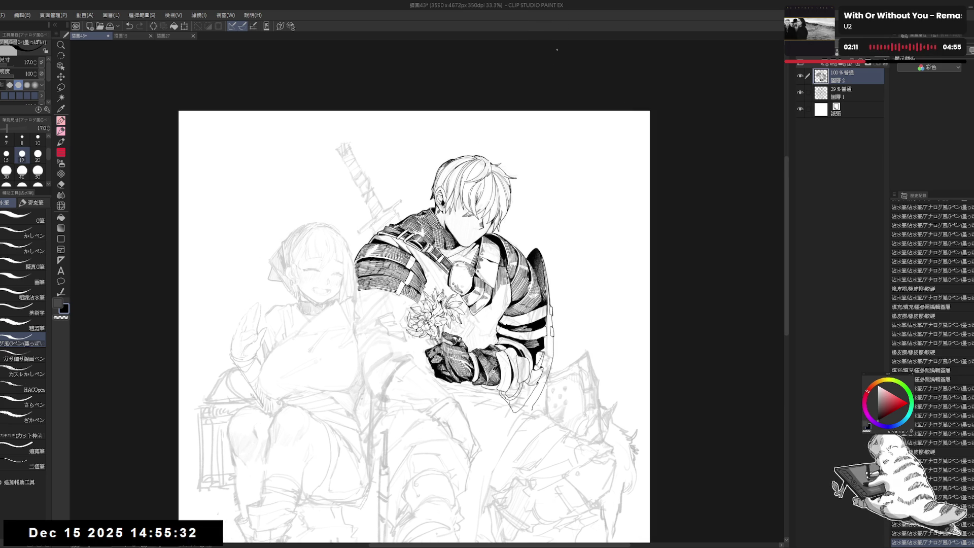
{"action": "scroll", "coordinate": [453, 319], "scroll_direction": "up", "scroll_amount": 3}
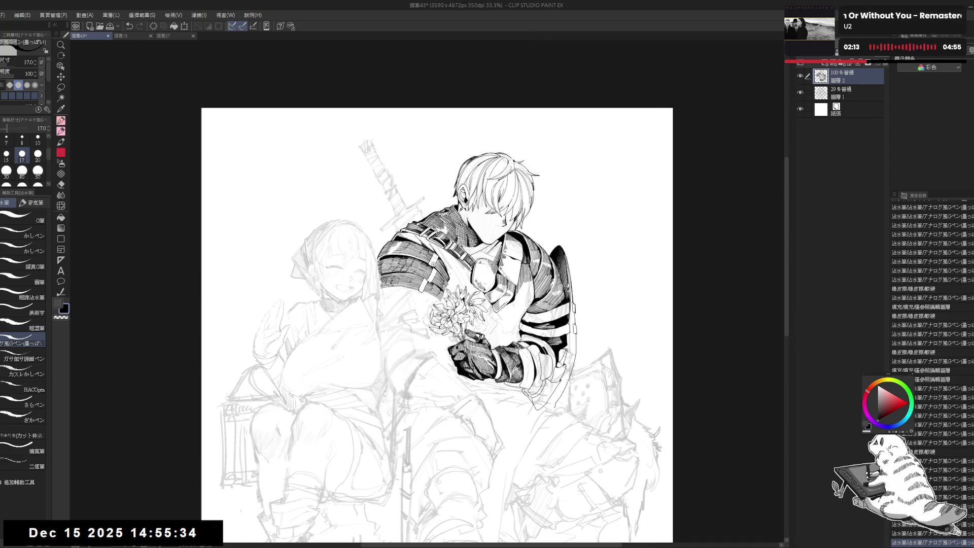
{"action": "key", "text": "e"}
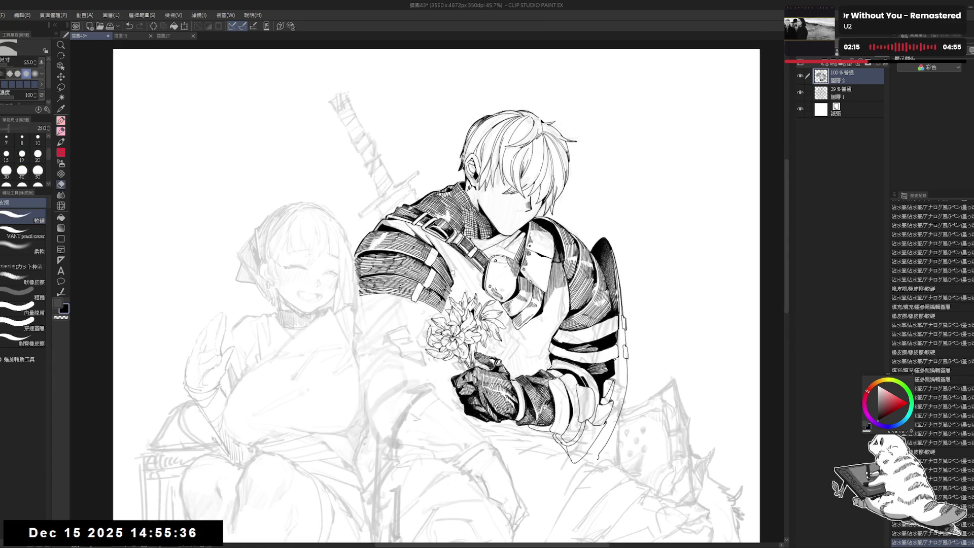
{"action": "key", "text": "p"}
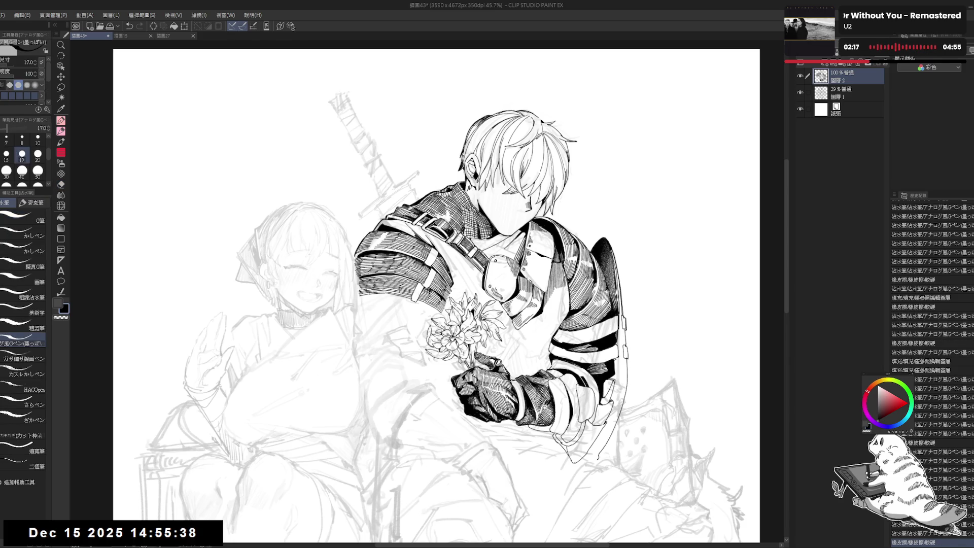
{"action": "key", "text": "h"}
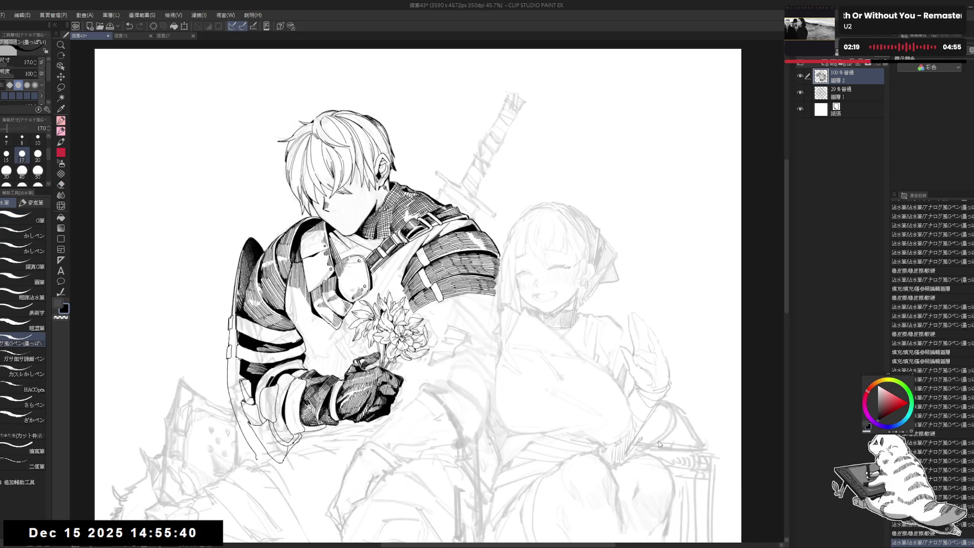
{"action": "key", "text": "h"}
{"action": "left_click_drag", "start_coordinate": [498, 320], "coordinate": [501, 334]}
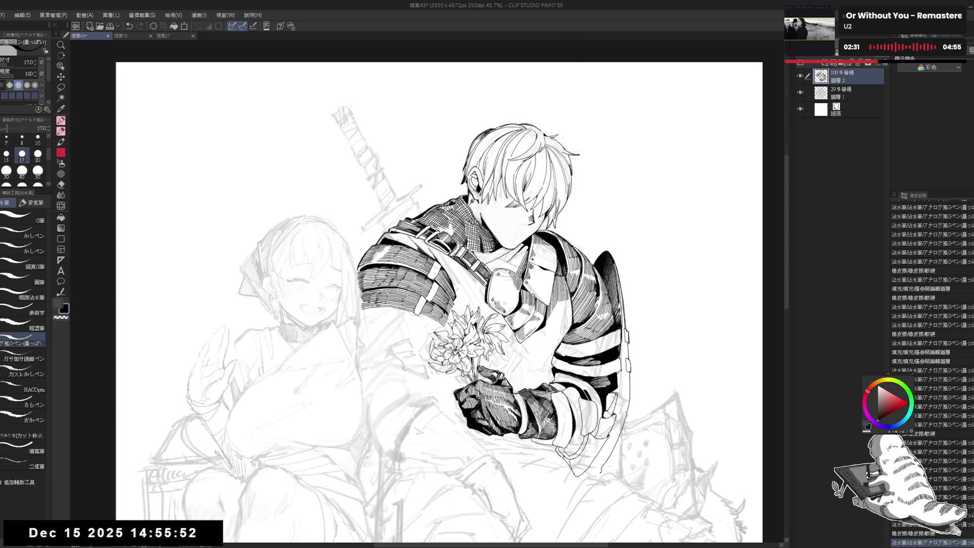
{"action": "left_click_drag", "start_coordinate": [490, 352], "coordinate": [501, 347]}
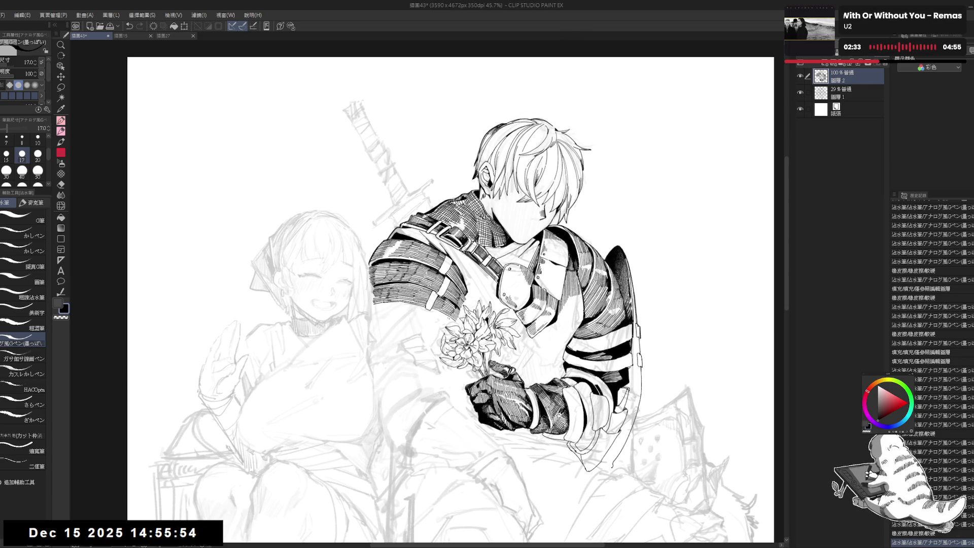
{"action": "key", "text": "ctrl+z"}
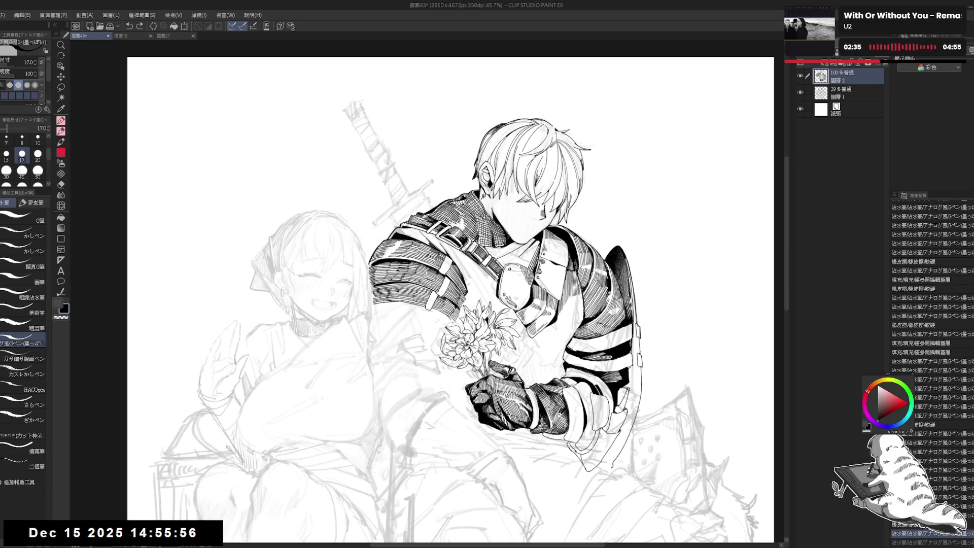
{"action": "key", "text": "ctrl+y"}
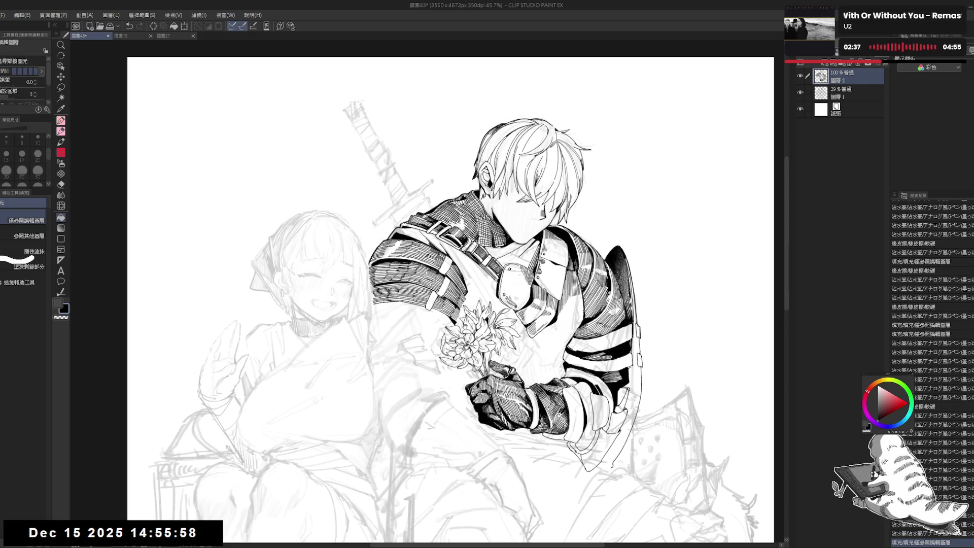
Undo the last step and tilt the canvas for a comfortable stroke angle
{"action": "key", "text": "ctrl+z"}
{"action": "key", "text": "g"}
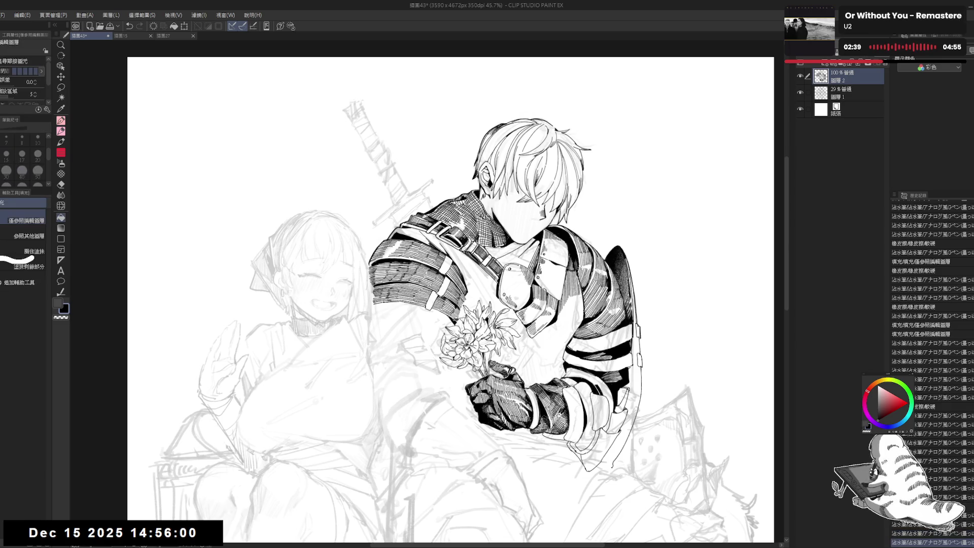
{"action": "scroll", "coordinate": [466, 353], "scroll_direction": "down", "scroll_amount": 2}
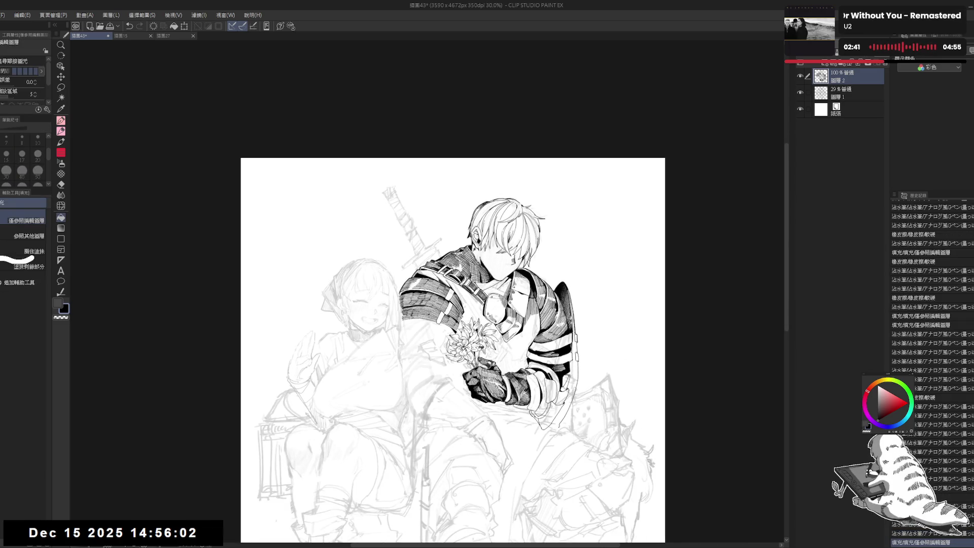
{"action": "scroll", "coordinate": [486, 340], "scroll_direction": "up", "scroll_amount": 2}
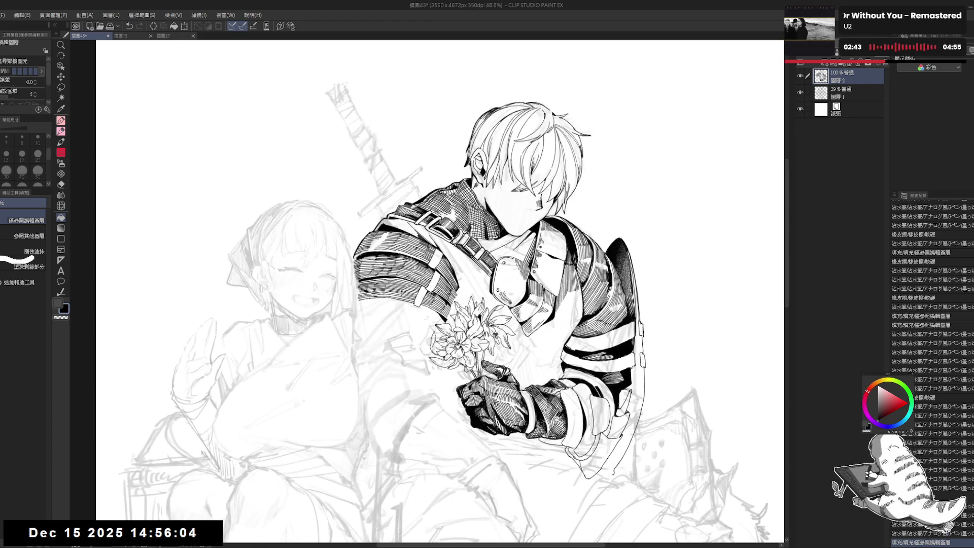
{"action": "key", "text": "r"}
{"action": "mouse_move", "coordinate": [431, 328]}
{"action": "left_mouse_down"}
{"action": "mouse_move", "coordinate": [502, 353]}
{"action": "mouse_move", "coordinate": [446, 266]}
{"action": "mouse_move", "coordinate": [406, 345]}
{"action": "mouse_move", "coordinate": [444, 307]}
{"action": "mouse_move", "coordinate": [436, 318]}
{"action": "left_mouse_up"}
{"action": "key", "text": "p"}
Rotate the canvas clockwise and add small hatching strokes on the knight's leg
{"action": "key", "text": "r"}
{"action": "key", "text": "p"}
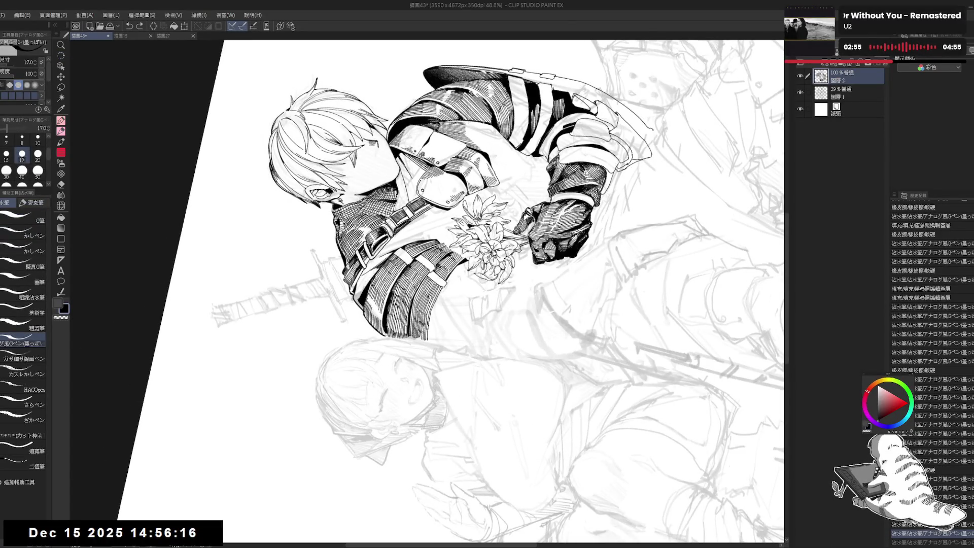
{"action": "left_click_drag", "start_coordinate": [430, 310], "coordinate": [429, 342]}
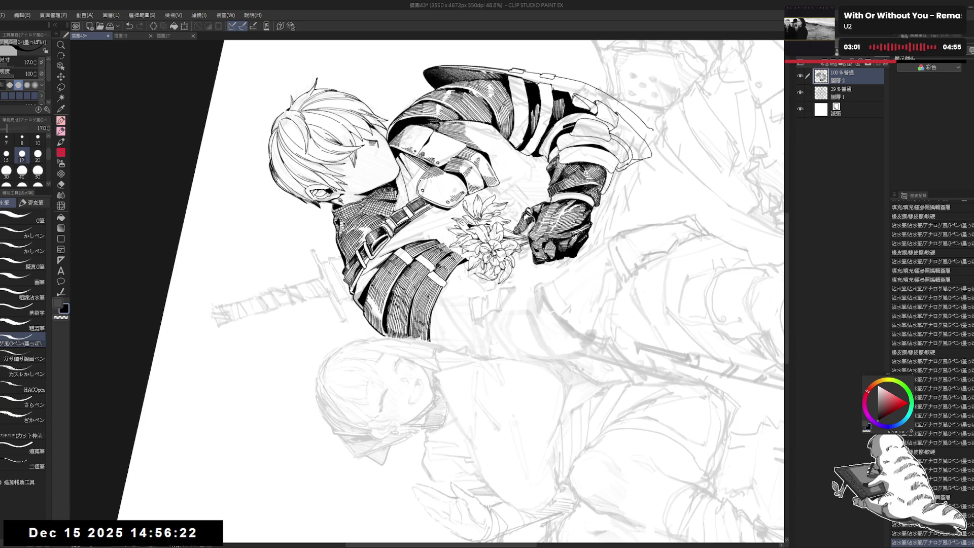
{"action": "key", "text": "ctrl+at"}
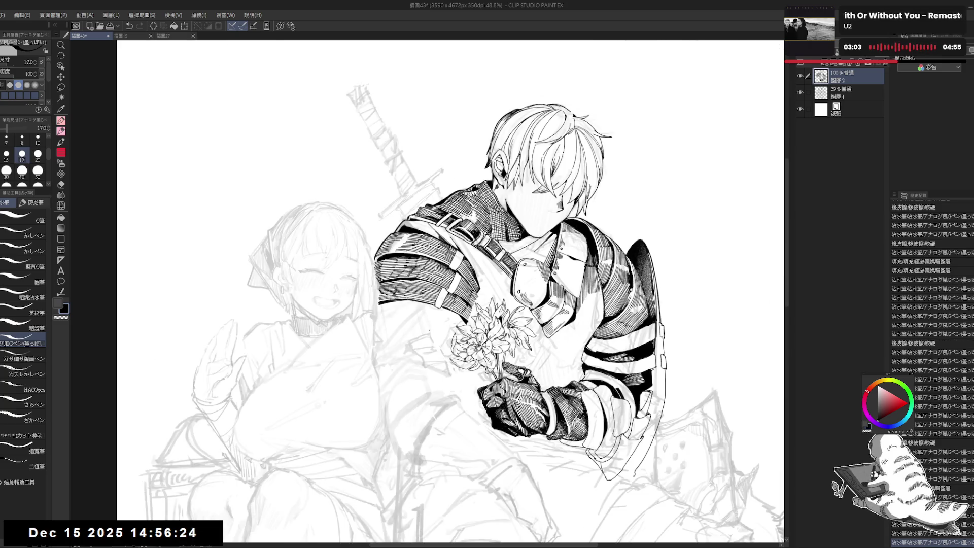
Zoom out, mirror and reposition the view to check the drawing's proportions
{"action": "key", "text": "ctrl+minus"}
{"action": "key", "text": "h"}
{"action": "key", "text": "h"}
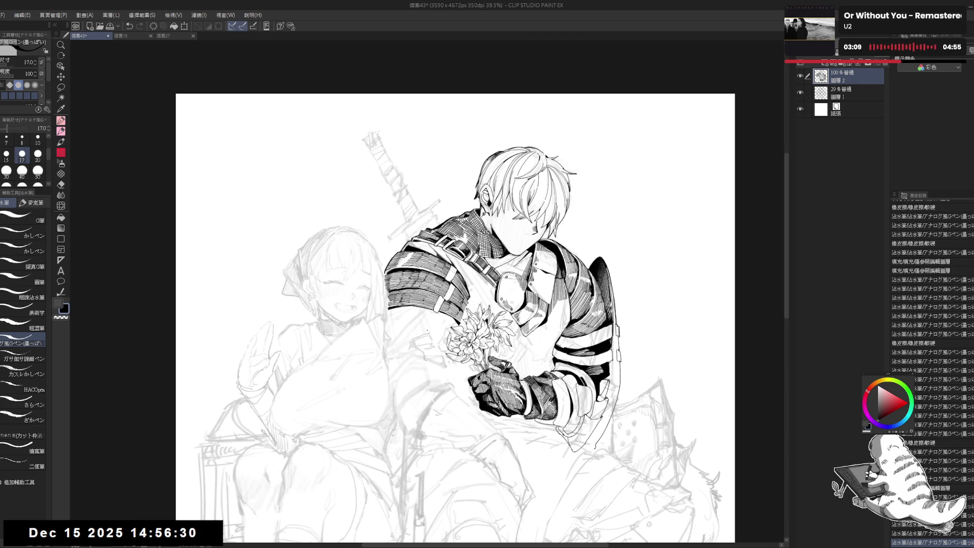
{"action": "scroll", "coordinate": [426, 328], "scroll_direction": "up", "scroll_amount": 2}
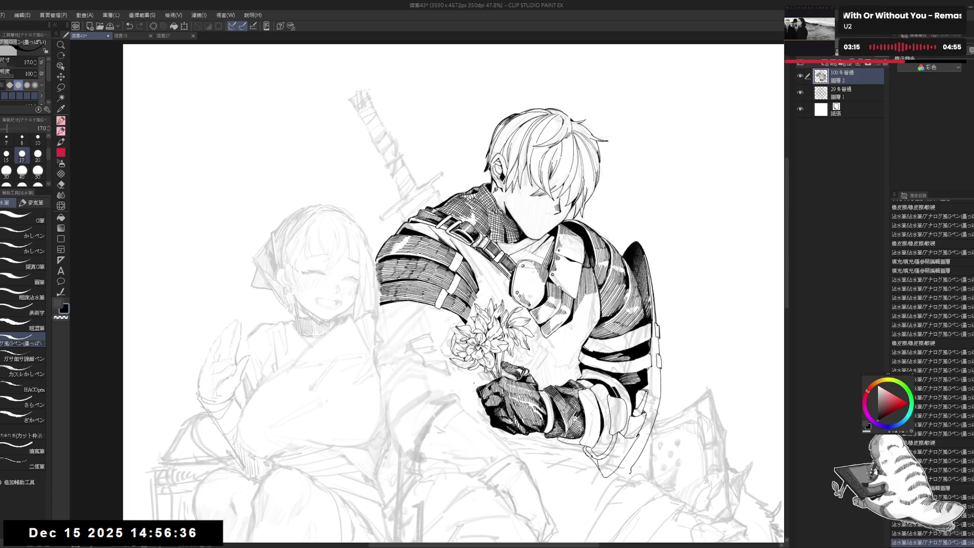
{"action": "left_click_drag", "start_coordinate": [452, 285], "coordinate": [462, 280]}
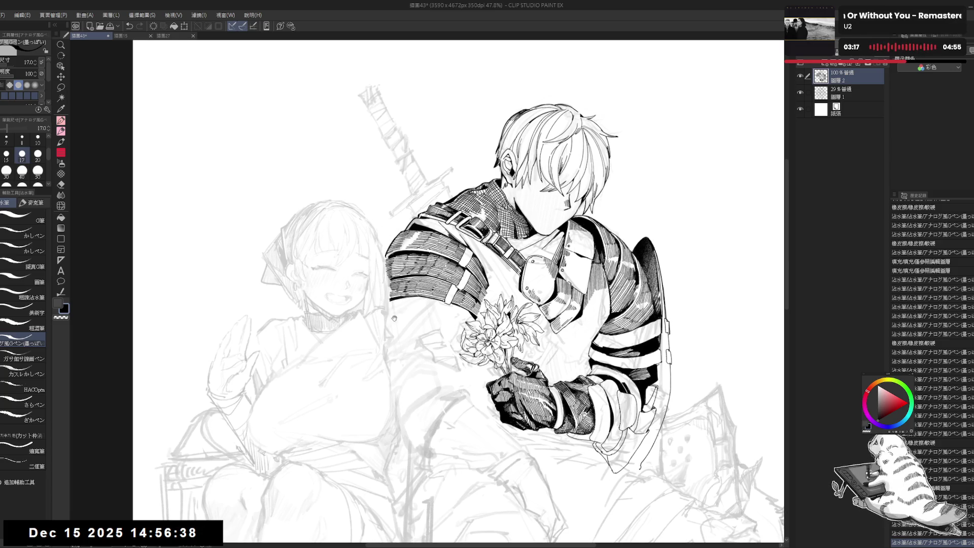
{"action": "key", "text": "h"}
{"action": "key", "text": "h"}
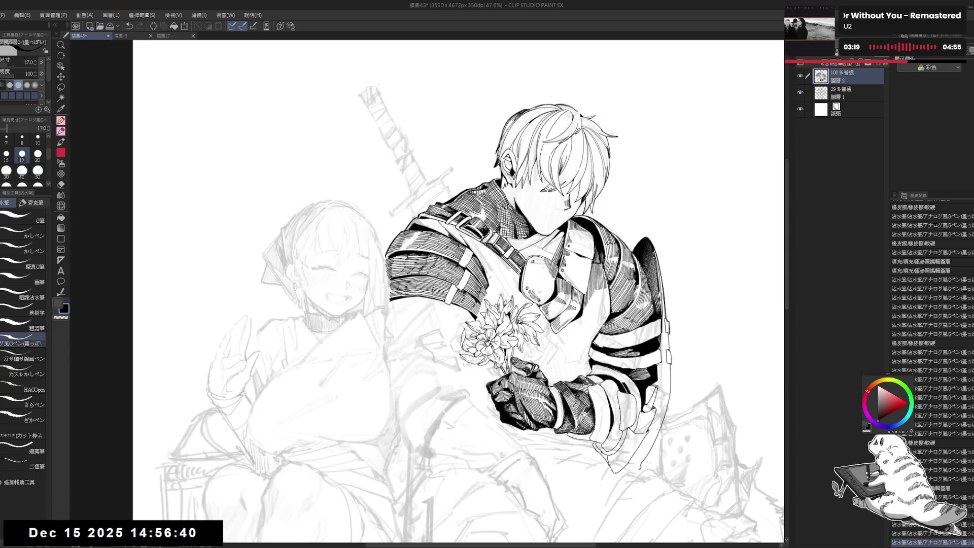
{"action": "mouse_move", "coordinate": [371, 268]}
{"action": "left_mouse_down"}
{"action": "mouse_move", "coordinate": [393, 258]}
{"action": "mouse_move", "coordinate": [410, 295]}
{"action": "left_mouse_up"}
Tilt the canvas and ink the underside of the knight's arm with the G-pen, redrawing until clean
{"action": "key", "text": "r"}
{"action": "left_click_drag", "start_coordinate": [350, 334], "coordinate": [371, 379]}
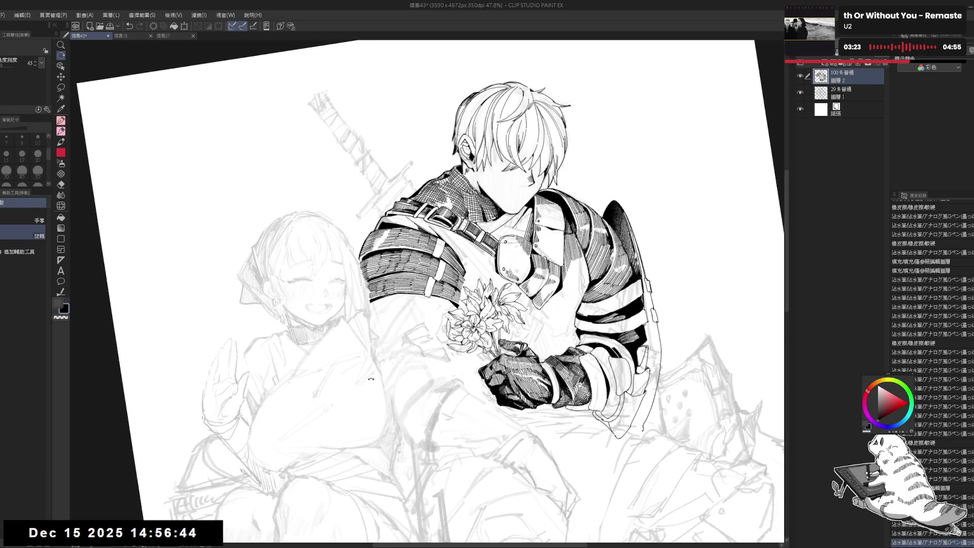
{"action": "key", "text": "p"}
{"action": "left_click_drag", "start_coordinate": [375, 320], "coordinate": [423, 302]}
{"action": "key", "text": "ctrl+z"}
{"action": "left_click_drag", "start_coordinate": [370, 320], "coordinate": [448, 304]}
{"action": "key", "text": "ctrl+z"}
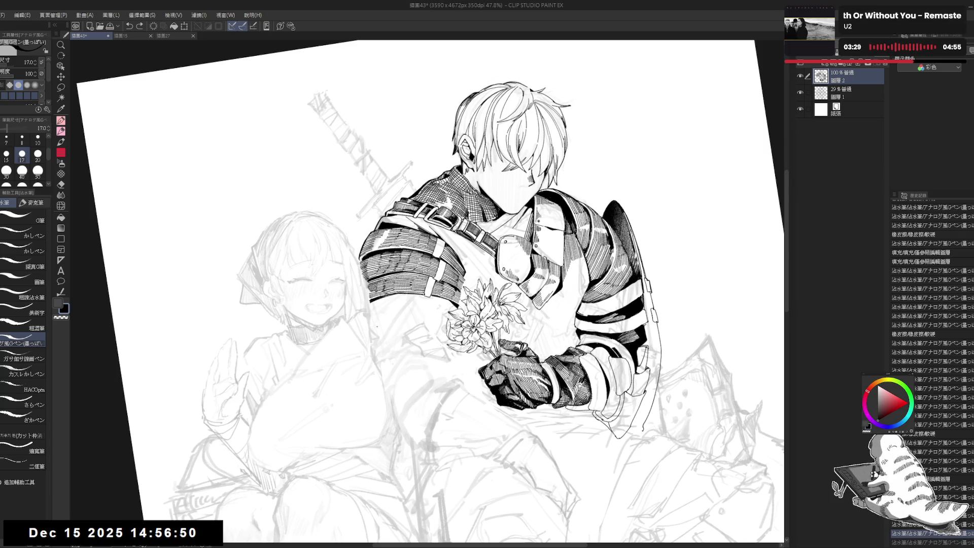
{"action": "left_click_drag", "start_coordinate": [376, 319], "coordinate": [429, 308]}
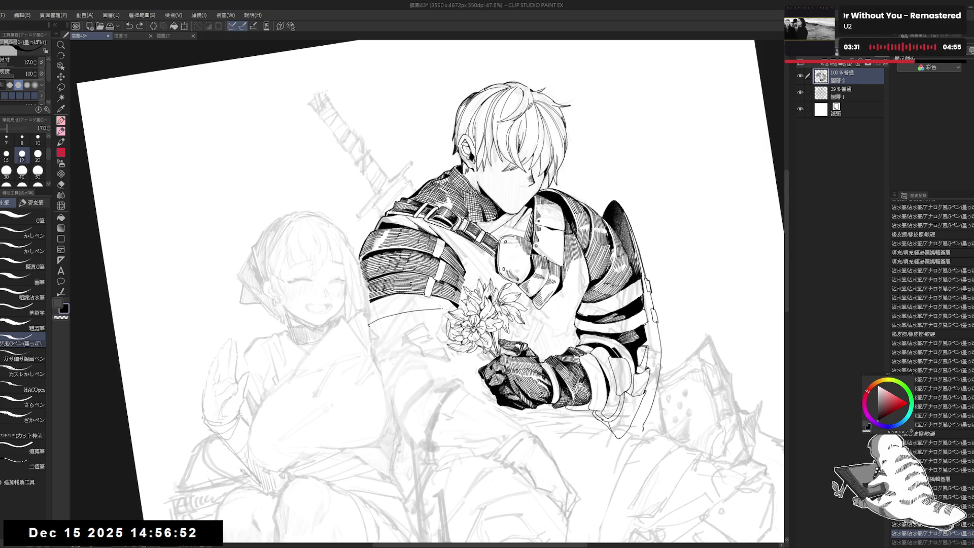
{"action": "key", "text": "ctrl+z"}
{"action": "left_click_drag", "start_coordinate": [375, 319], "coordinate": [438, 306]}
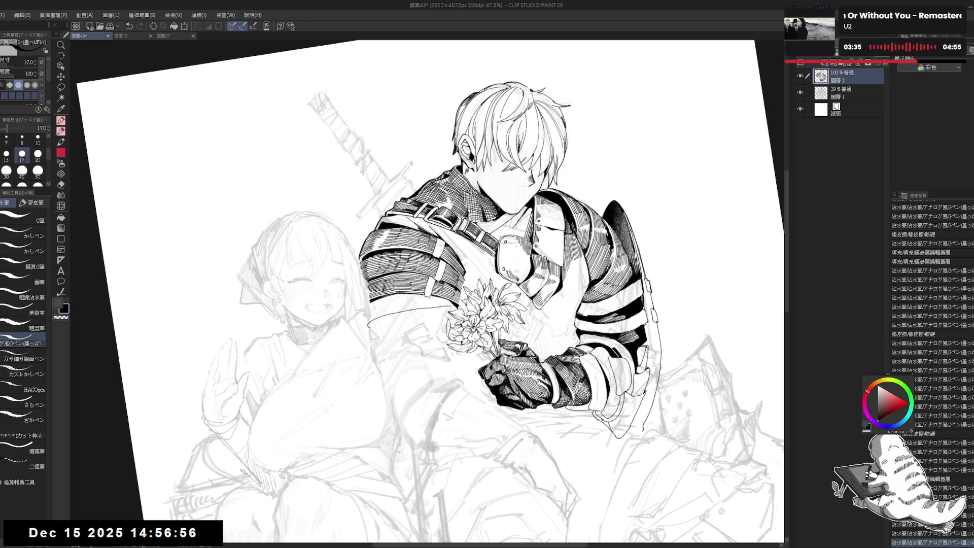
Rotate the canvas about 90°, erase the lower end of the arm curve, then reset and mirror the view
{"action": "key", "text": "e"}
{"action": "key", "text": "r"}
{"action": "left_click_drag", "start_coordinate": [443, 305], "coordinate": [400, 355]}
{"action": "left_click_drag", "start_coordinate": [393, 266], "coordinate": [393, 303]}
{"action": "key", "text": "p"}
{"action": "key", "text": "ctrl+at"}
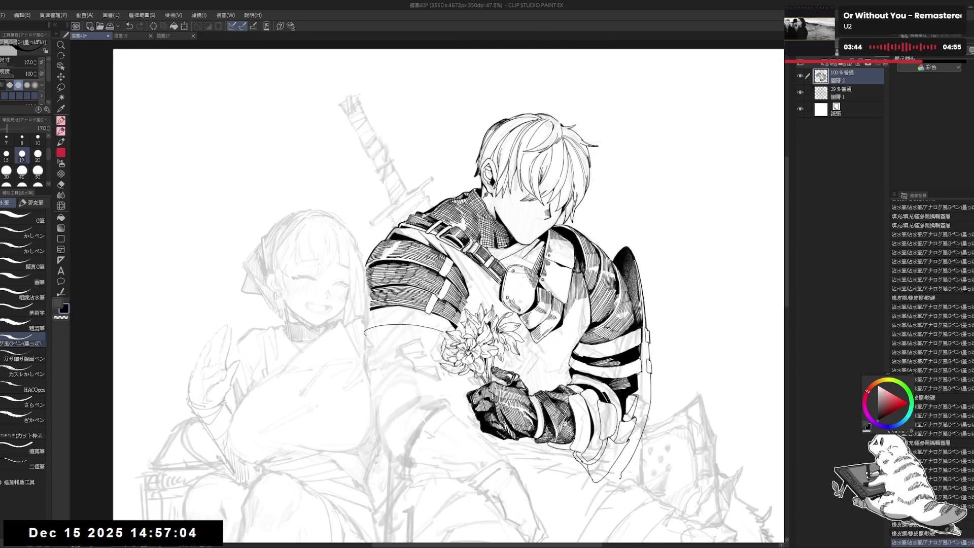
{"action": "key", "text": "h"}
{"action": "key", "text": "h"}
{"action": "key", "text": "r"}
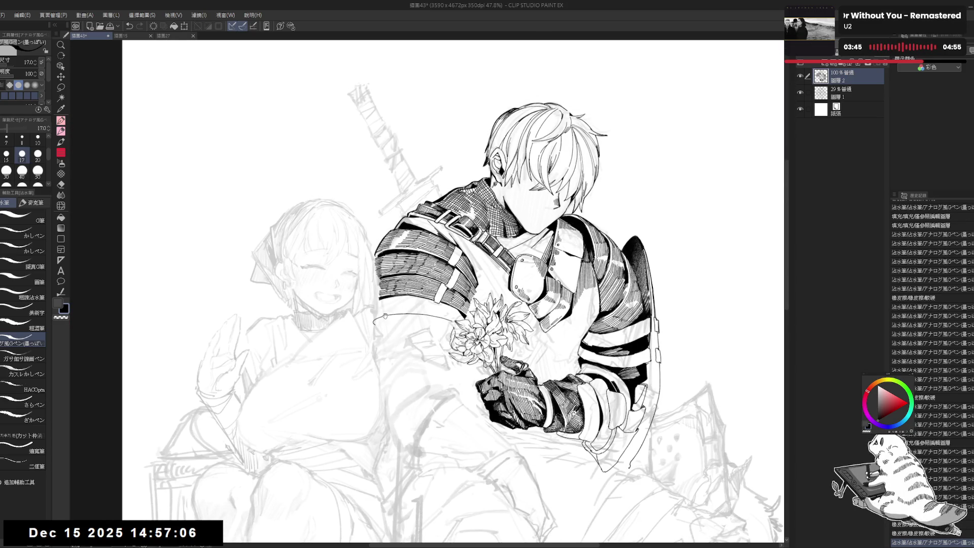
{"action": "key", "text": "p"}
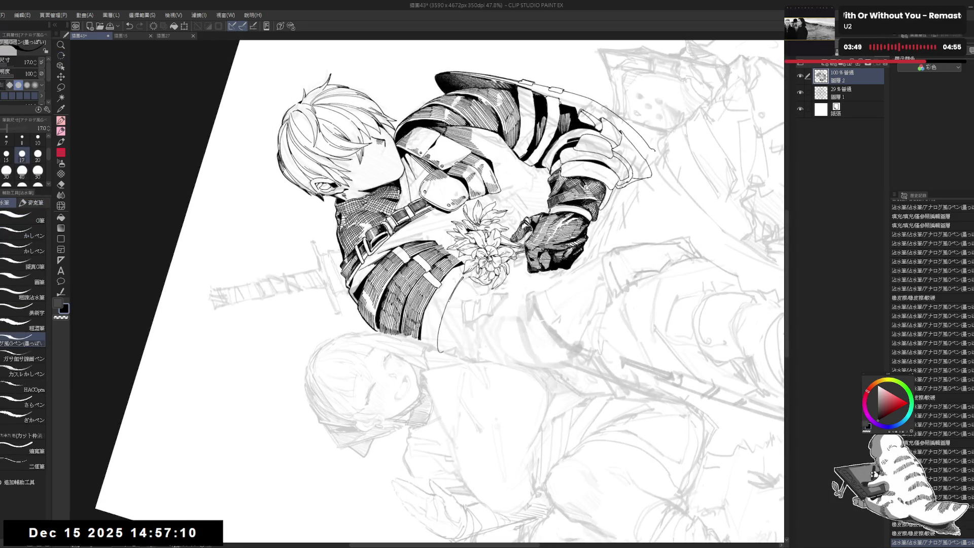
Fill a small enclosed area of the knight's armor, then straighten and mirror the view to check
{"action": "key", "text": "g"}
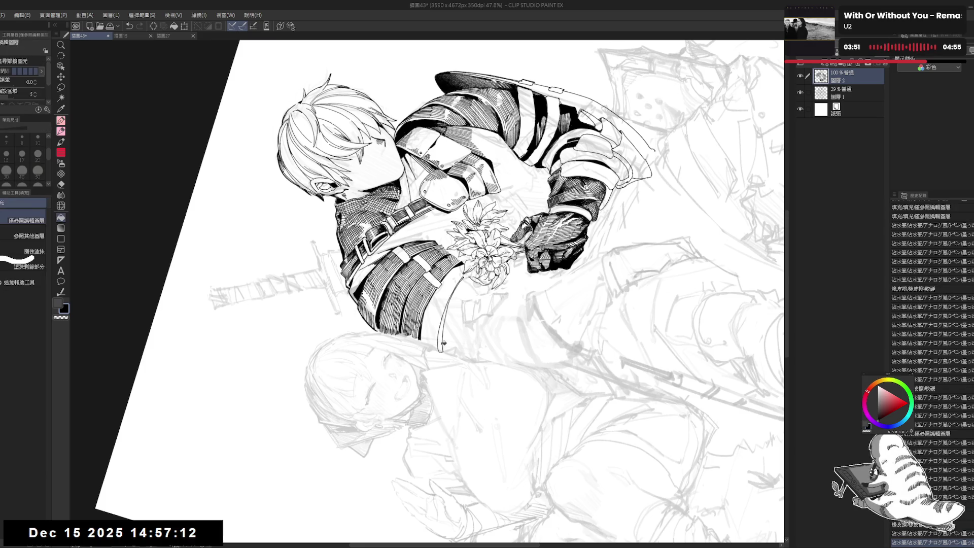
{"action": "left_click", "coordinate": [443, 343]}
{"action": "key", "text": "ctrl+at"}
{"action": "key", "text": "h"}
{"action": "key", "text": "h"}
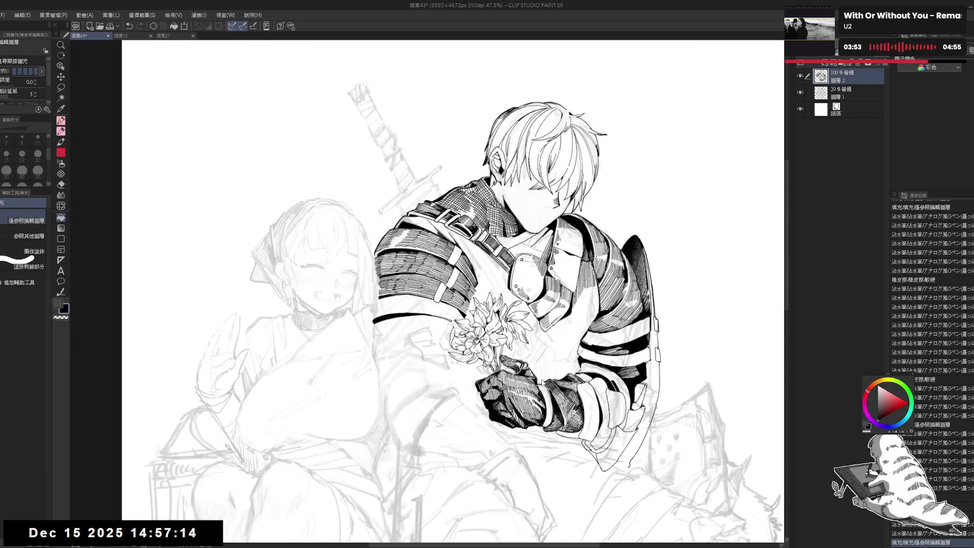
{"action": "scroll", "coordinate": [452, 291], "scroll_direction": "down", "scroll_amount": 1}
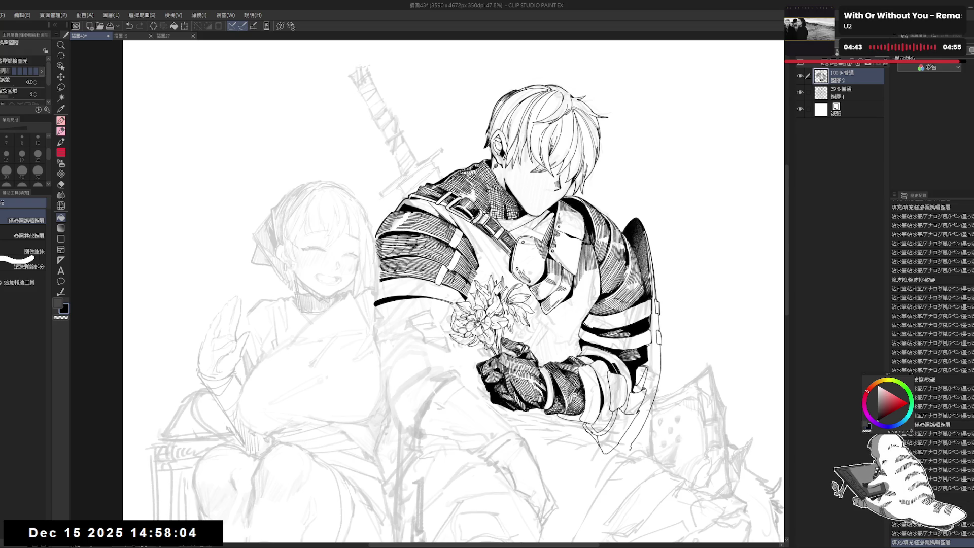
Rotate the canvas about 115° and ink a short vertical stroke near the flowers
{"action": "key", "text": "r"}
{"action": "mouse_move", "coordinate": [434, 363]}
{"action": "left_mouse_down"}
{"action": "mouse_move", "coordinate": [379, 277]}
{"action": "mouse_move", "coordinate": [382, 266]}
{"action": "left_mouse_up"}
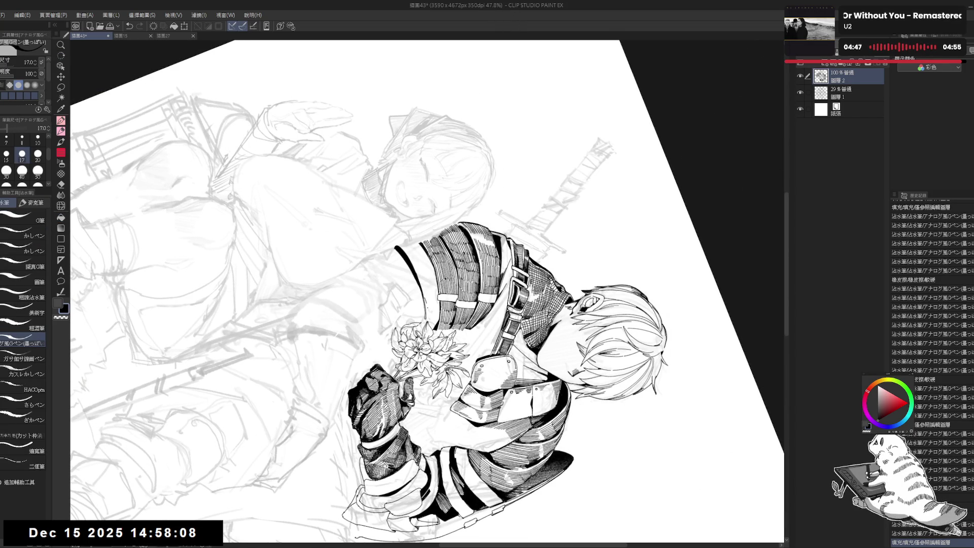
{"action": "left_click_drag", "start_coordinate": [426, 301], "coordinate": [426, 320]}
{"action": "key", "text": "ctrl+z"}
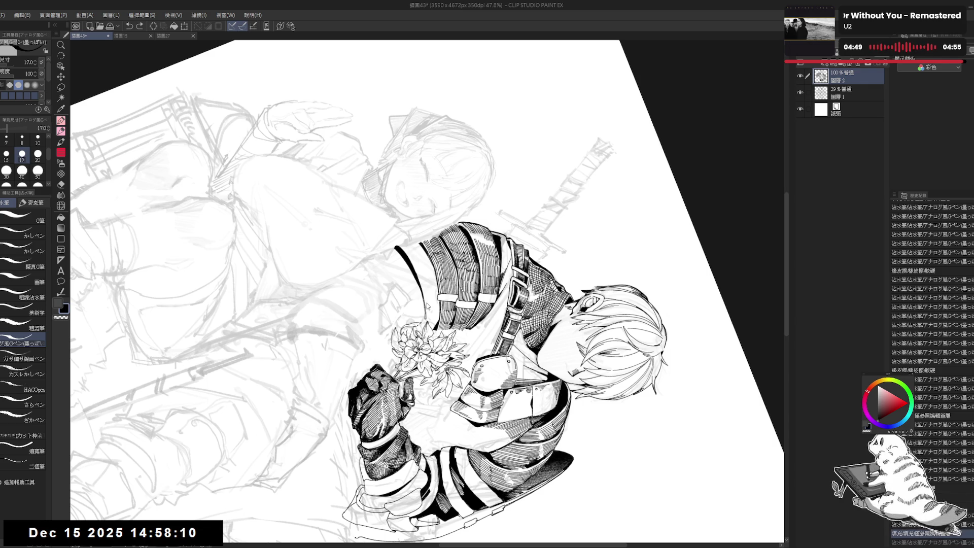
{"action": "mouse_move", "coordinate": [428, 301]}
{"action": "left_mouse_down"}
{"action": "mouse_move", "coordinate": [427, 320]}
{"action": "mouse_move", "coordinate": [440, 322]}
{"action": "left_mouse_up"}
Erase a small bit near the flowers and add small ink marks there at a tilted angle
{"action": "key", "text": "r"}
{"action": "key", "text": "e"}
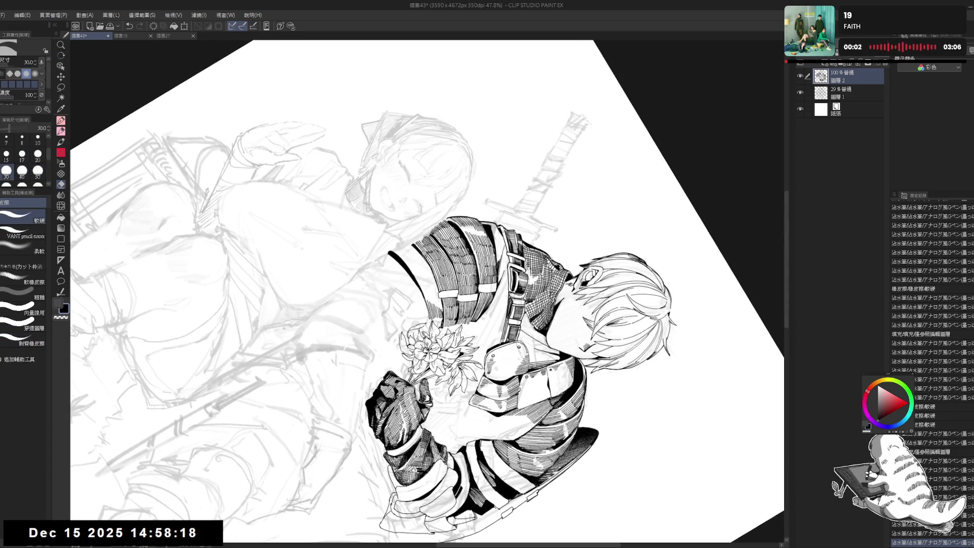
{"action": "left_click_drag", "start_coordinate": [440, 325], "coordinate": [439, 322]}
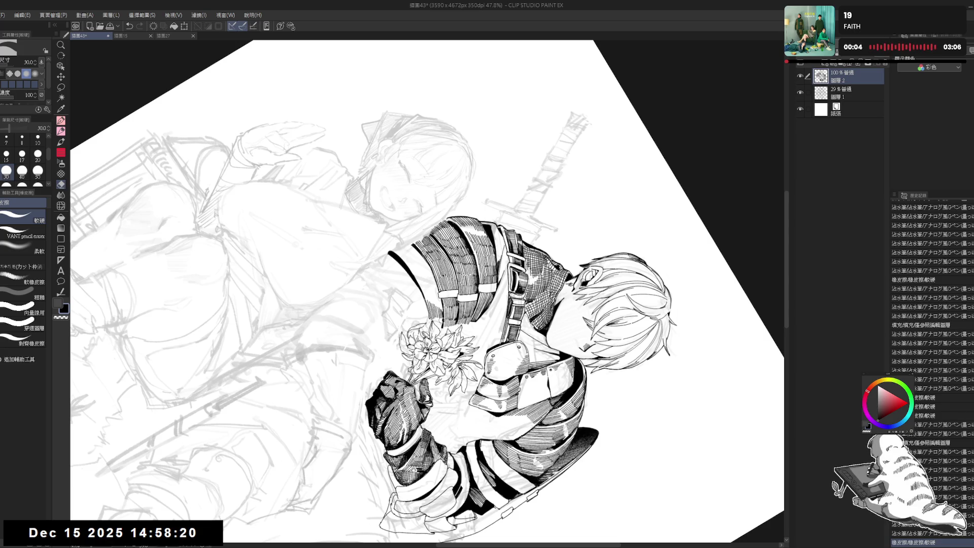
{"action": "key", "text": "p"}
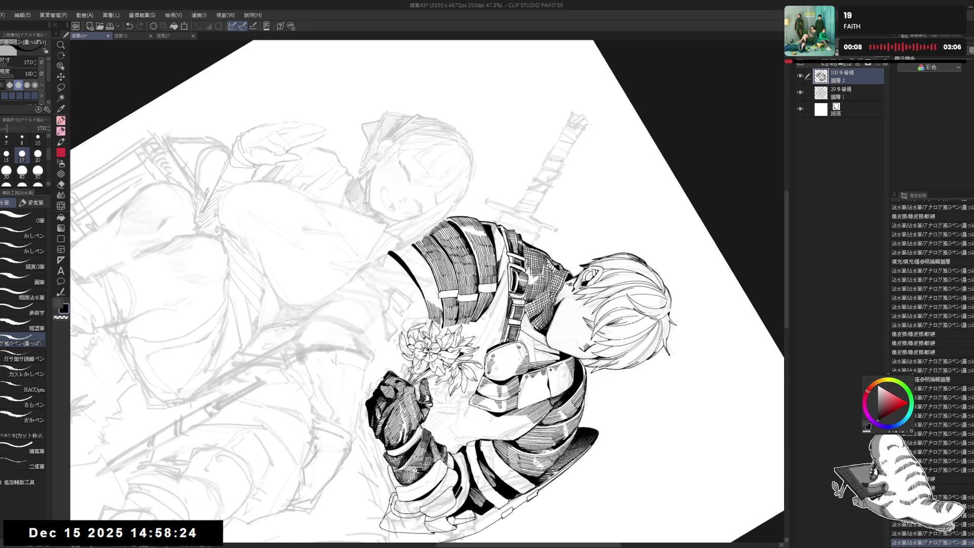
{"action": "key", "text": "ctrl+0"}
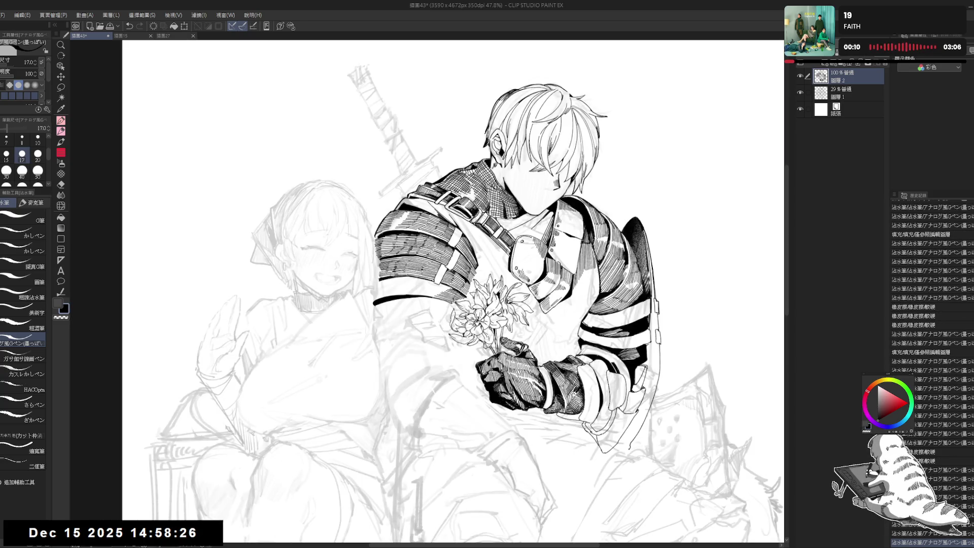
{"action": "scroll", "coordinate": [441, 287], "scroll_direction": "down", "scroll_amount": 1}
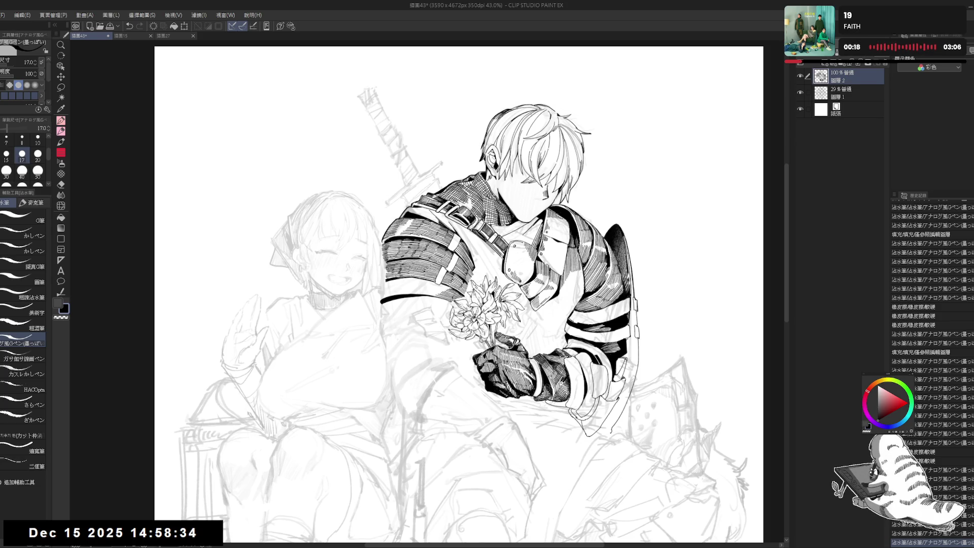
{"action": "mouse_move", "coordinate": [408, 259]}
{"action": "left_mouse_down"}
{"action": "mouse_move", "coordinate": [422, 343]}
{"action": "mouse_move", "coordinate": [446, 313]}
{"action": "left_mouse_up"}
{"action": "left_click_drag", "start_coordinate": [444, 322], "coordinate": [456, 316]}
Hatch the knight's sleeve with three pen strokes, then straighten and zoom out the view
{"action": "key", "text": "ctrl+at"}
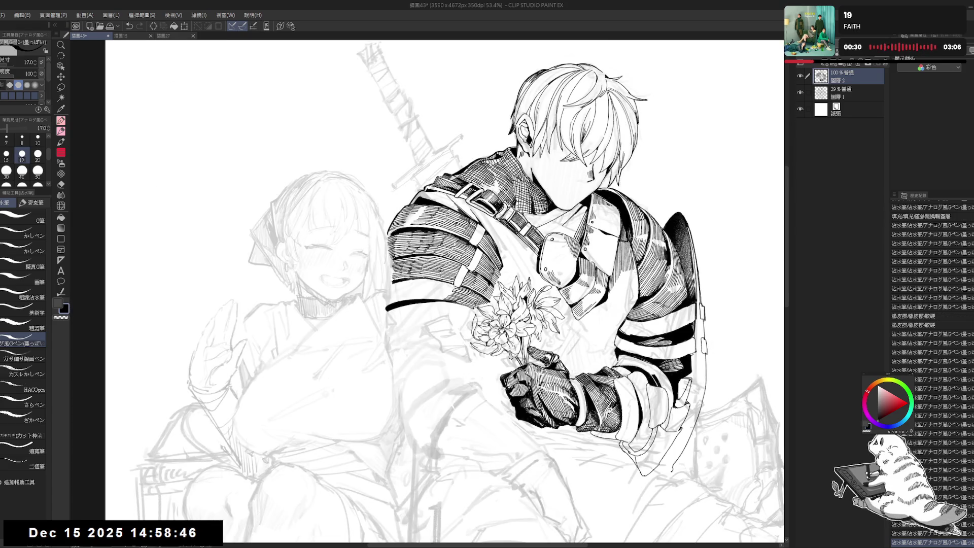
{"action": "mouse_move", "coordinate": [557, 203]}
{"action": "left_mouse_down"}
{"action": "mouse_move", "coordinate": [456, 152]}
{"action": "mouse_move", "coordinate": [381, 167]}
{"action": "left_mouse_up"}
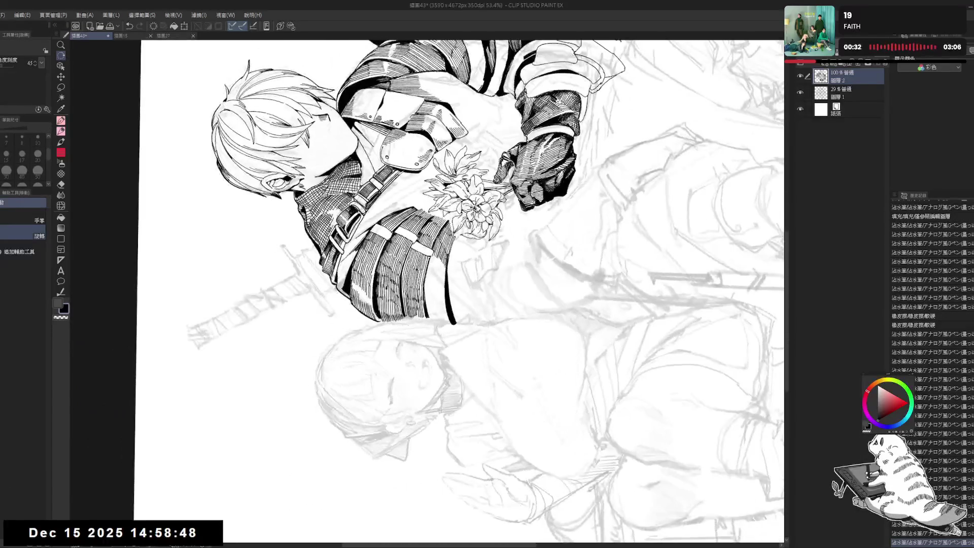
{"action": "key", "text": "p"}
{"action": "left_click_drag", "start_coordinate": [431, 257], "coordinate": [431, 277]}
{"action": "left_click_drag", "start_coordinate": [430, 256], "coordinate": [439, 276]}
{"action": "left_click_drag", "start_coordinate": [437, 259], "coordinate": [445, 279]}
{"action": "key", "text": "ctrl+0"}
{"action": "key", "text": "ctrl+minus"}
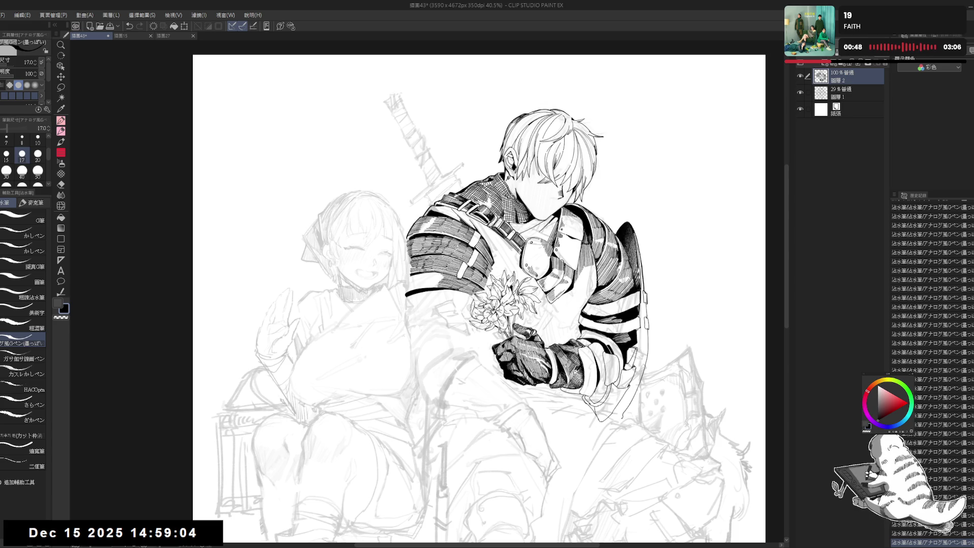
Zoom in on the sleeve, rotate the canvas, and thin the pen to size 15
{"action": "scroll", "coordinate": [439, 201], "scroll_direction": "up", "scroll_amount": 1}
{"action": "mouse_move", "coordinate": [448, 319]}
{"action": "left_mouse_down"}
{"action": "mouse_move", "coordinate": [476, 325]}
{"action": "mouse_move", "coordinate": [439, 349]}
{"action": "left_mouse_up"}
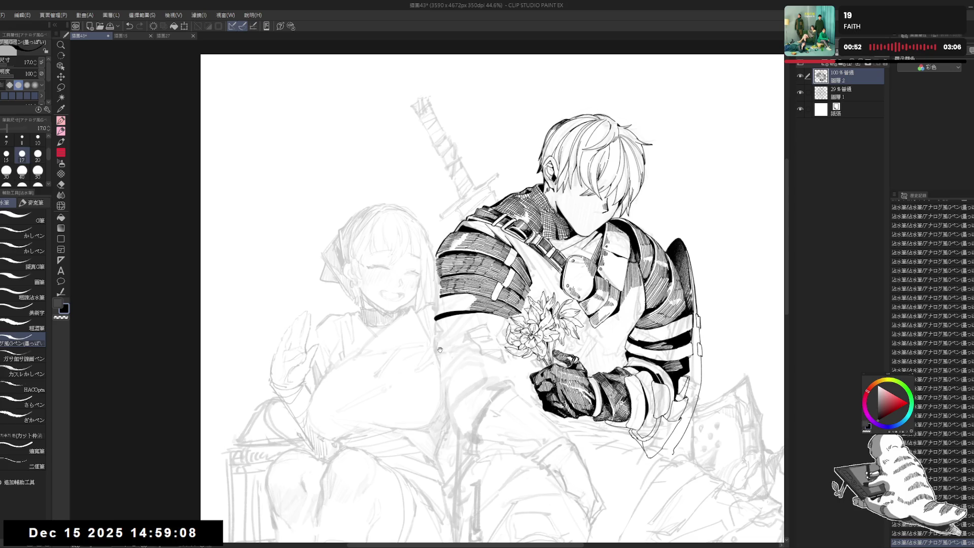
{"action": "scroll", "coordinate": [467, 327], "scroll_direction": "up", "scroll_amount": 2}
{"action": "left_click_drag", "start_coordinate": [420, 336], "coordinate": [451, 262]}
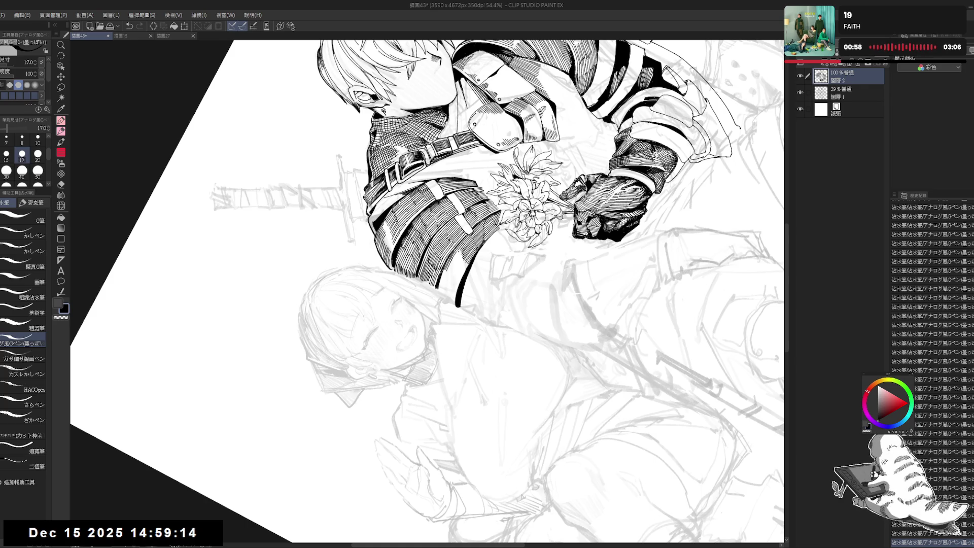
{"action": "key", "text": "bracketleft"}
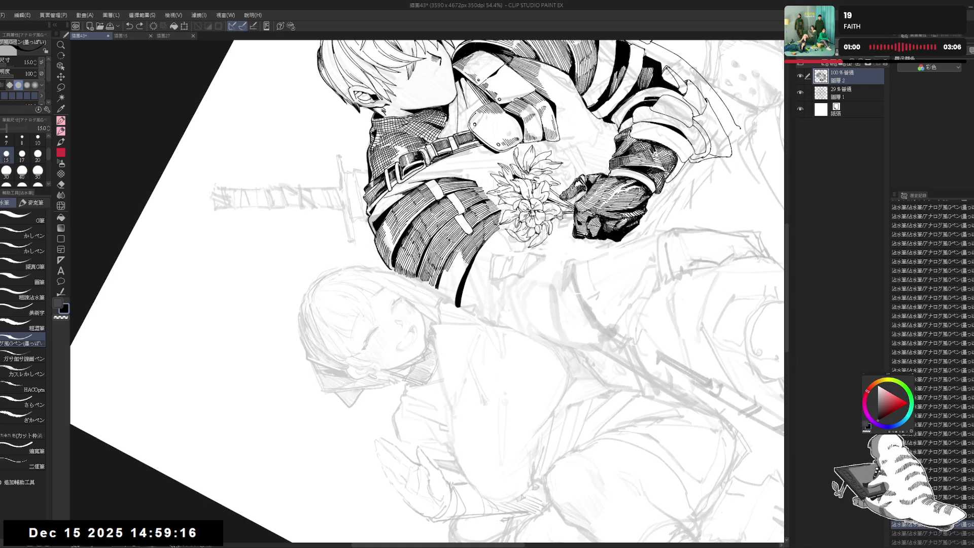
Ink small marks along the sleeve edge, undo the last stroke, and reset the view zoomed out
{"action": "left_click_drag", "start_coordinate": [456, 260], "coordinate": [463, 276]}
{"action": "left_click_drag", "start_coordinate": [459, 262], "coordinate": [465, 274]}
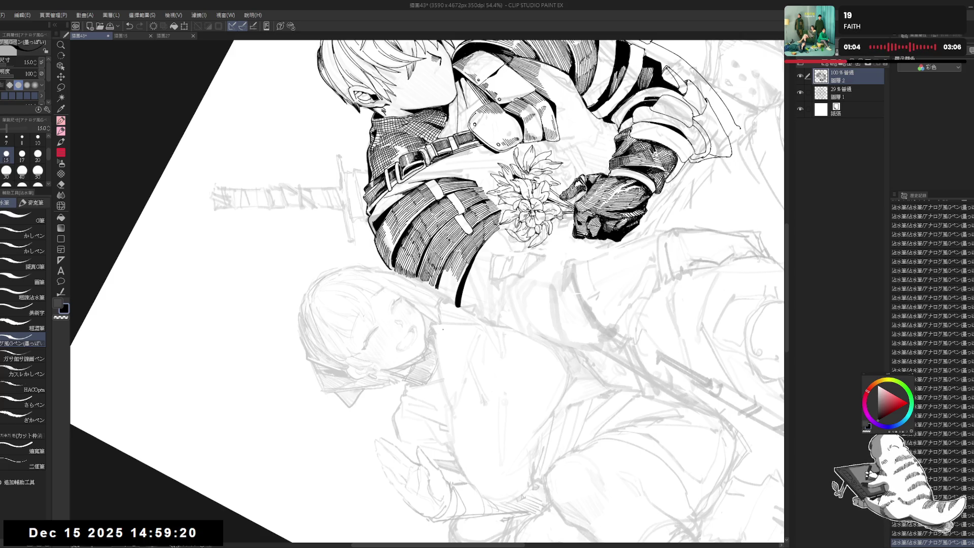
{"action": "left_click_drag", "start_coordinate": [443, 329], "coordinate": [456, 355]}
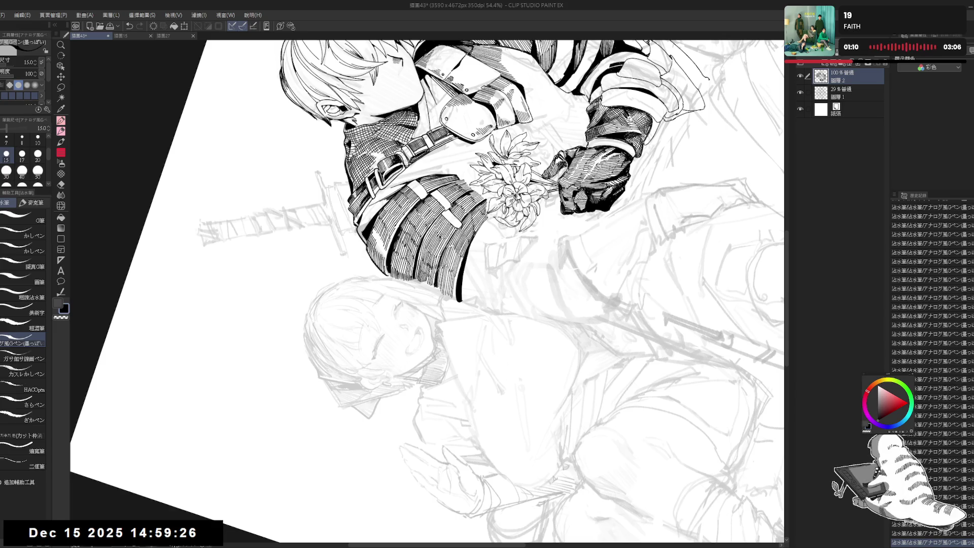
{"action": "key", "text": "ctrl+z"}
{"action": "key", "text": "ctrl+0"}
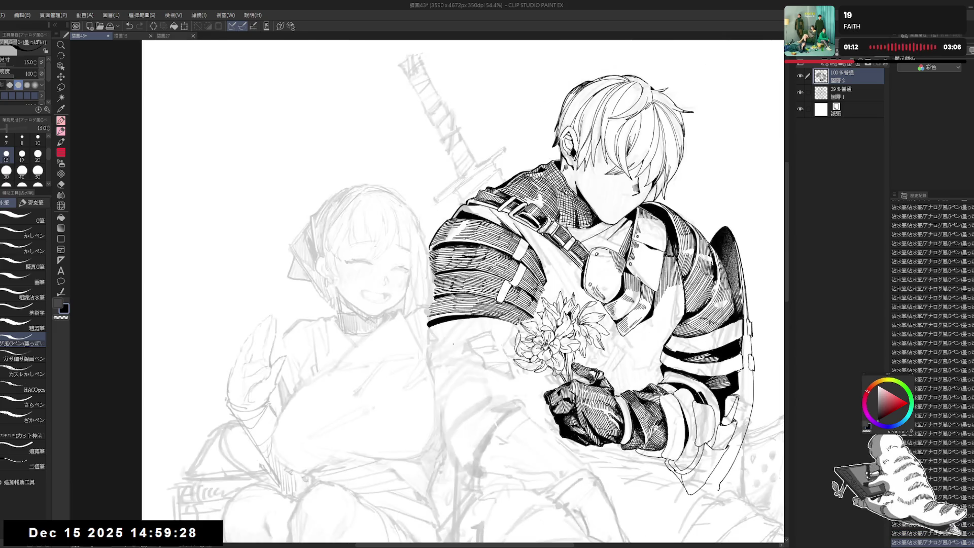
{"action": "key", "text": "ctrl+minus"}
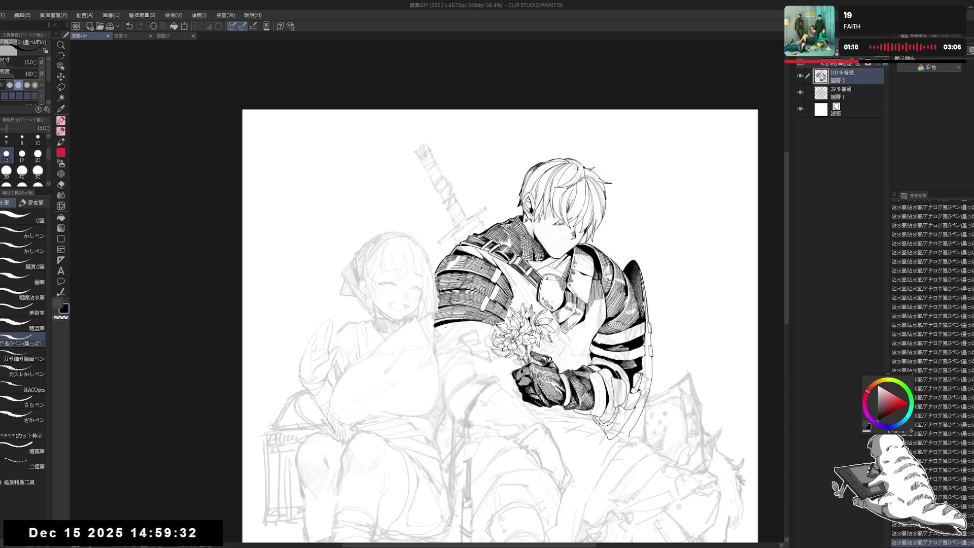
{"action": "left_click_drag", "start_coordinate": [487, 347], "coordinate": [482, 344]}
{"action": "left_click_drag", "start_coordinate": [496, 400], "coordinate": [458, 364]}
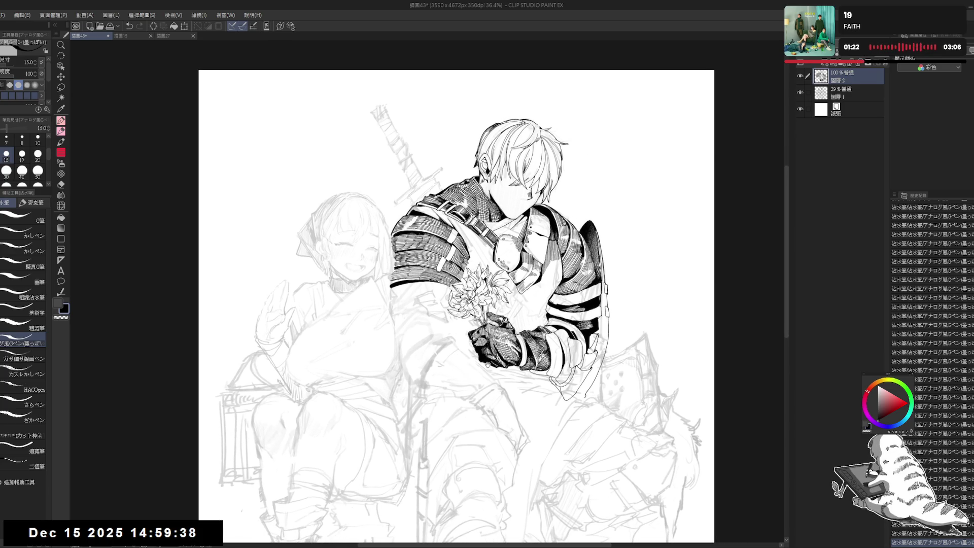
{"action": "scroll", "coordinate": [500, 330], "scroll_direction": "up", "scroll_amount": 2}
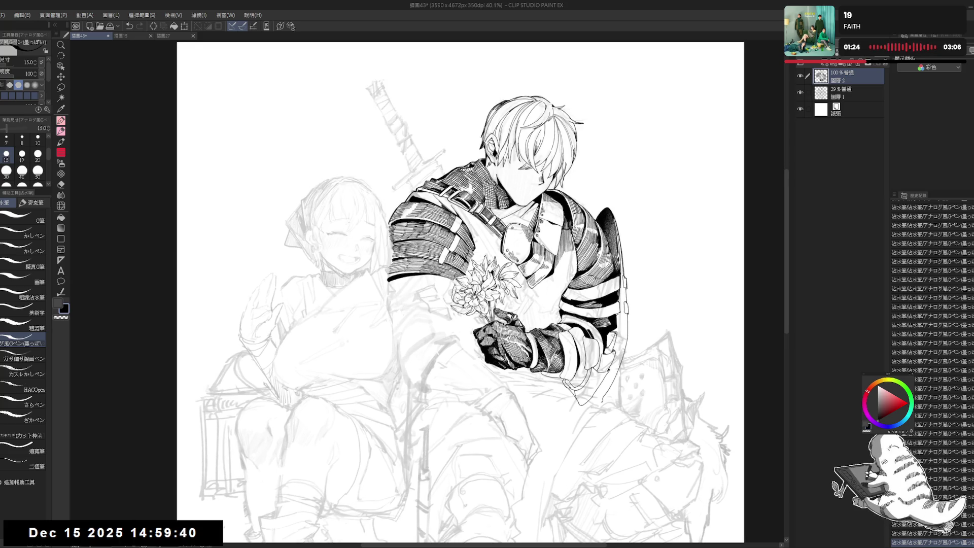
{"action": "scroll", "coordinate": [522, 330], "scroll_direction": "up", "scroll_amount": 1}
{"action": "left_click_drag", "start_coordinate": [361, 291], "coordinate": [376, 301]}
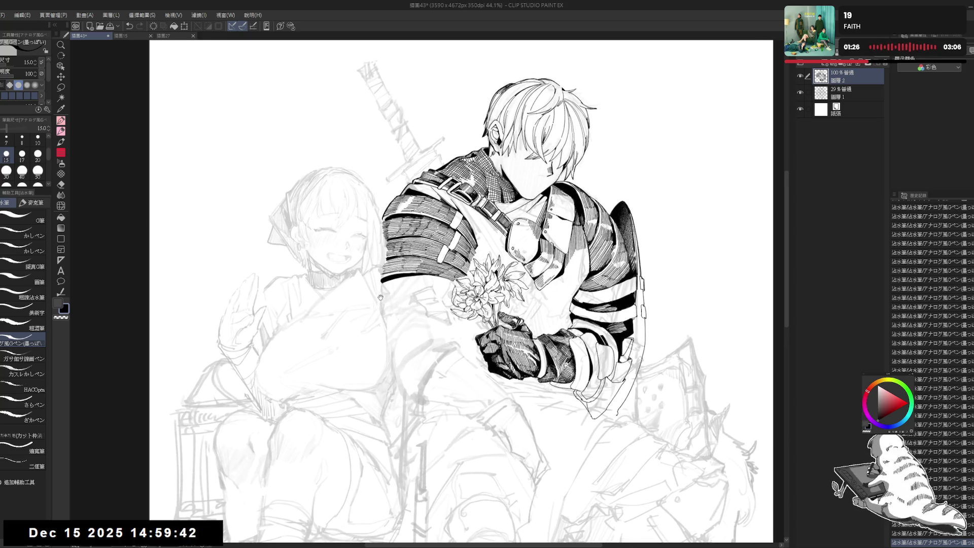
{"action": "key", "text": "e"}
{"action": "key", "text": "p"}
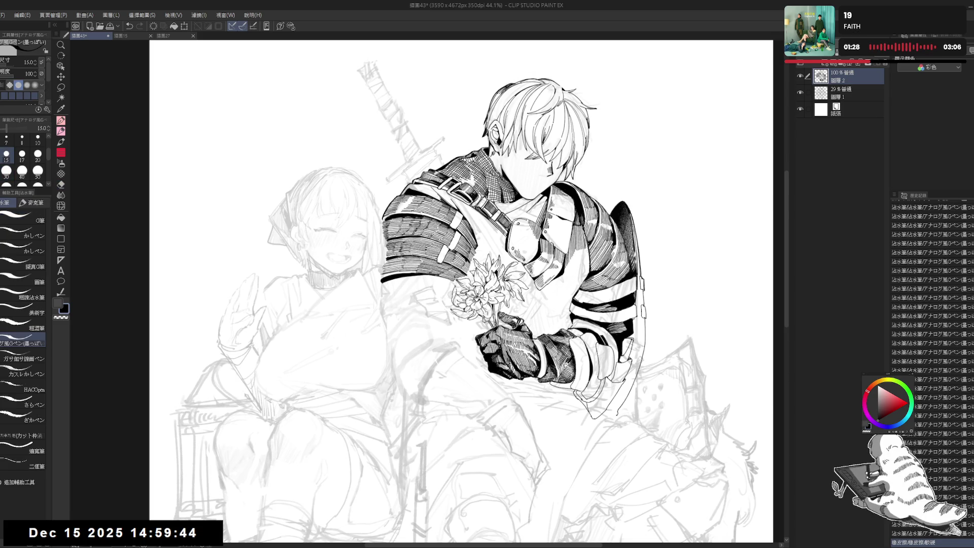
{"action": "mouse_move", "coordinate": [447, 284]}
{"action": "left_mouse_down"}
{"action": "mouse_move", "coordinate": [410, 331]}
{"action": "mouse_move", "coordinate": [406, 315]}
{"action": "left_mouse_up"}
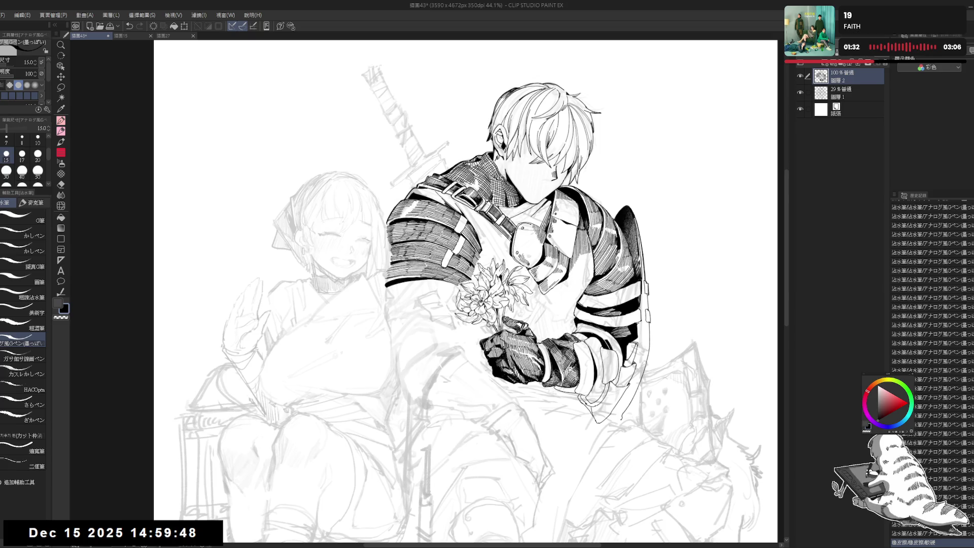
{"action": "mouse_move", "coordinate": [438, 291]}
{"action": "left_mouse_down"}
{"action": "mouse_move", "coordinate": [429, 289]}
{"action": "mouse_move", "coordinate": [451, 295]}
{"action": "left_mouse_up"}
{"action": "key", "text": "e"}
{"action": "key", "text": "p"}
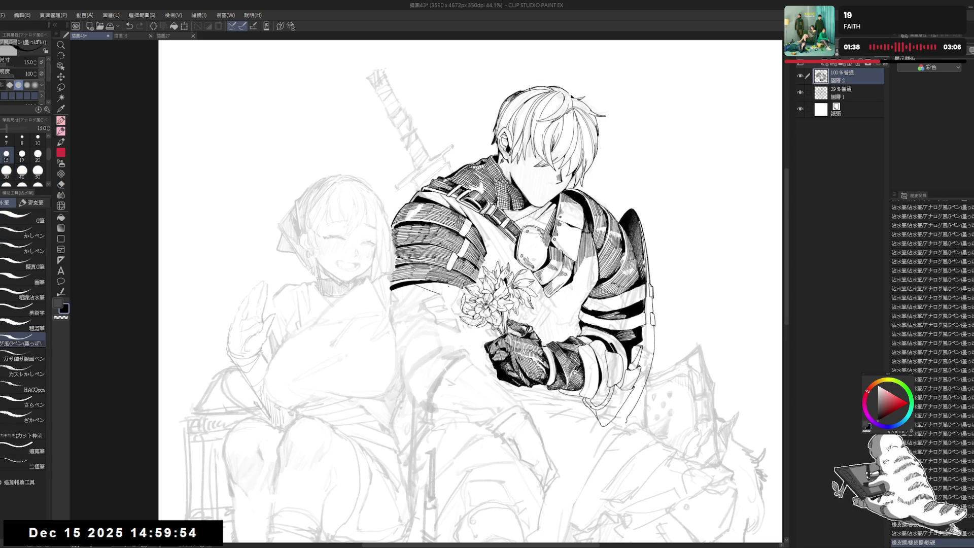
{"action": "mouse_move", "coordinate": [448, 286]}
{"action": "left_mouse_down"}
{"action": "mouse_move", "coordinate": [465, 298]}
{"action": "mouse_move", "coordinate": [459, 314]}
{"action": "mouse_move", "coordinate": [472, 290]}
{"action": "left_mouse_up"}
{"action": "key", "text": "ctrl+z"}
{"action": "key", "text": "ctrl+z"}
{"action": "key", "text": "e"}
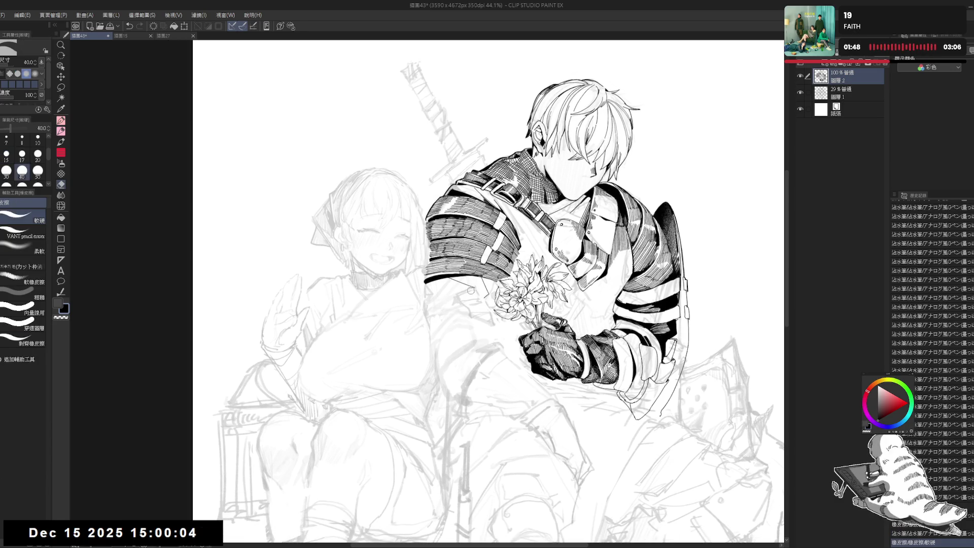
Zoom in on the glove, thicken the pen to size 17, and undo the last stroke
{"action": "key", "text": "p"}
{"action": "scroll", "coordinate": [471, 290], "scroll_direction": "up", "scroll_amount": 3}
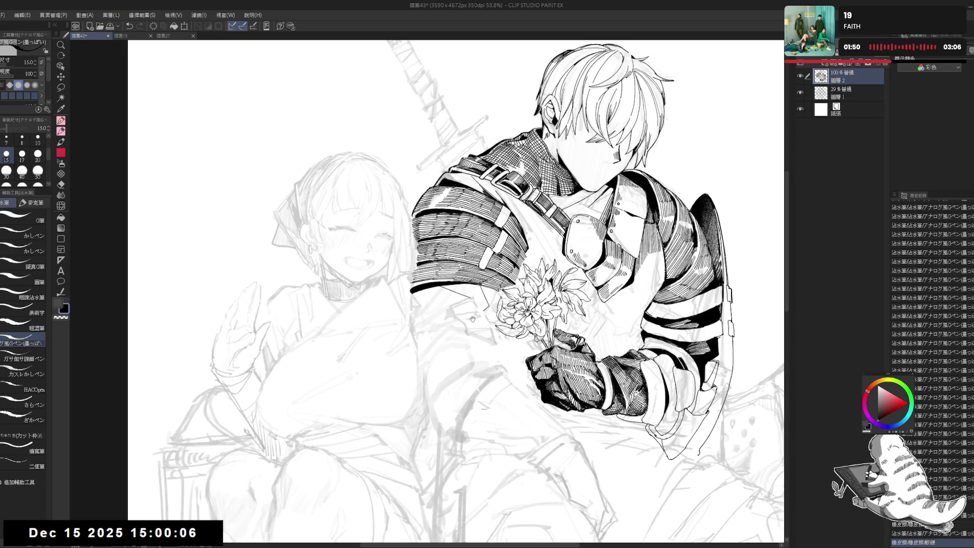
{"action": "left_click_drag", "start_coordinate": [472, 318], "coordinate": [461, 299]}
{"action": "key", "text": "bracketright"}
{"action": "key", "text": "ctrl+z"}
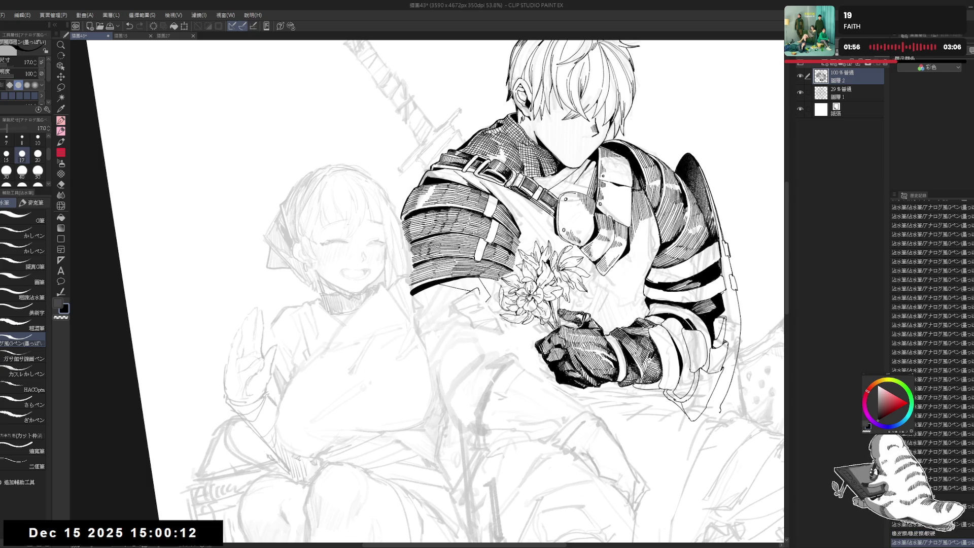
{"action": "key", "text": "ctrl+@"}
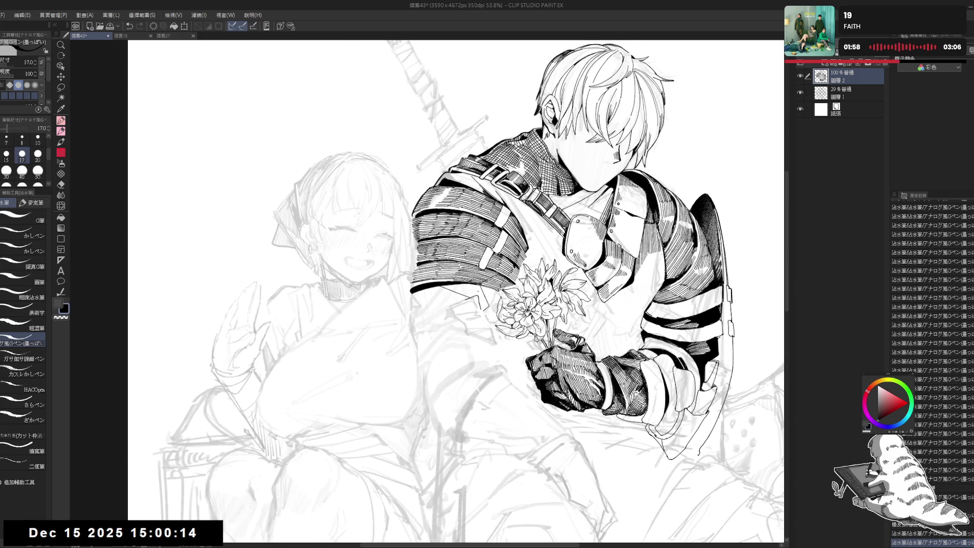
Try a short stroke on the knight's arm at a rotated angle, then undo it and recentre
{"action": "key", "text": "minus"}
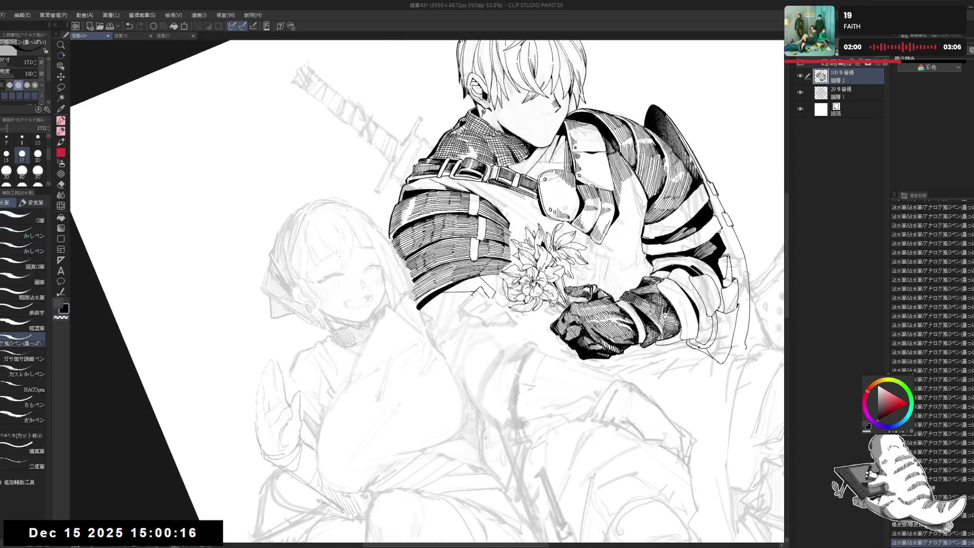
{"action": "left_click_drag", "start_coordinate": [472, 294], "coordinate": [459, 313]}
{"action": "key", "text": "ctrl+z"}
{"action": "key", "text": "ctrl+z"}
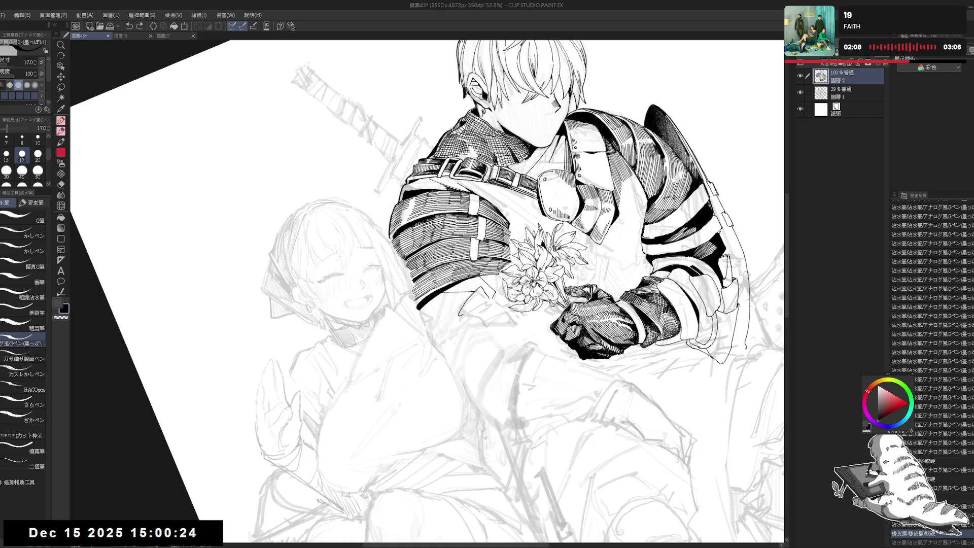
{"action": "key", "text": "ctrl+at"}
{"action": "left_click_drag", "start_coordinate": [474, 364], "coordinate": [456, 300]}
Ink a short stroke near the gauntlet after undoing a trial mark
{"action": "key", "text": "e"}
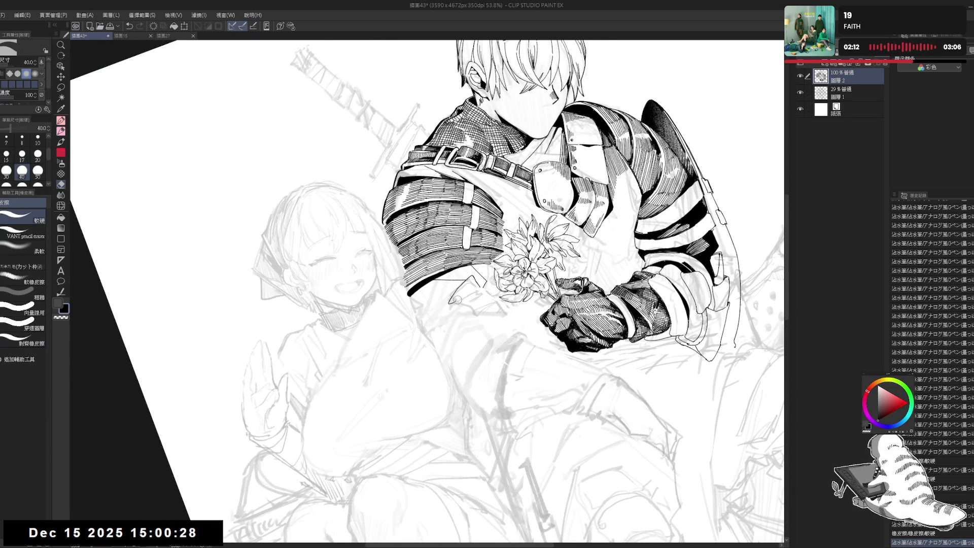
{"action": "key", "text": "p"}
{"action": "left_click", "coordinate": [468, 290]}
{"action": "key", "text": "ctrl+z"}
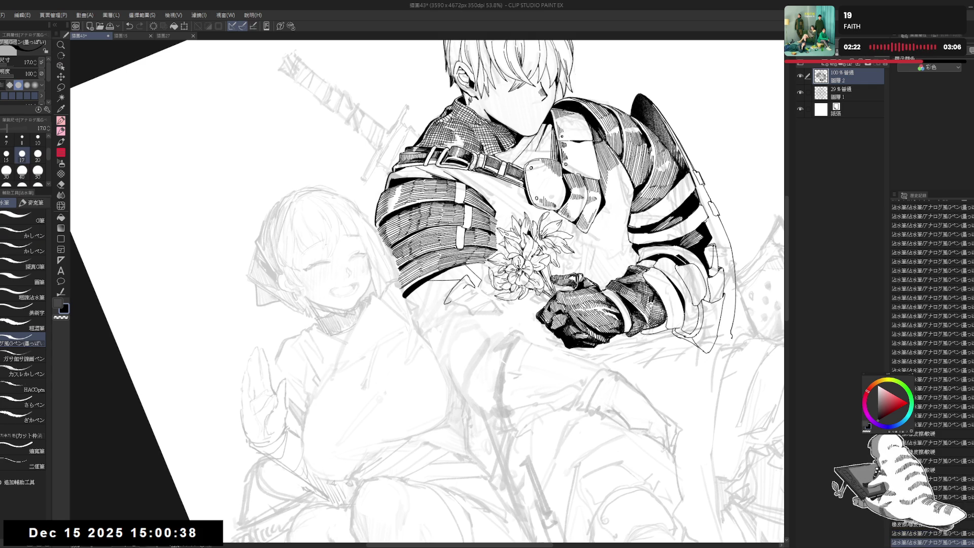
{"action": "left_click_drag", "start_coordinate": [463, 285], "coordinate": [469, 296]}
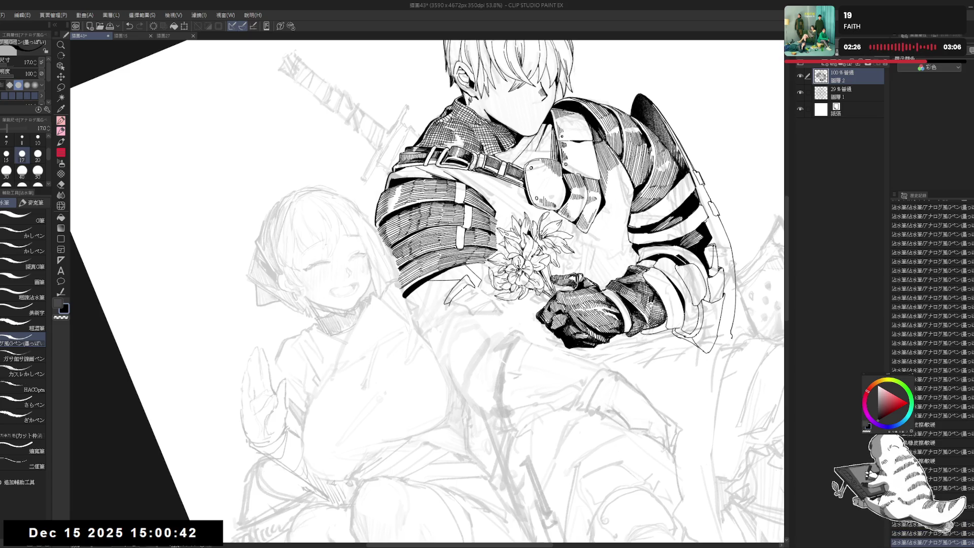
{"action": "key", "text": "ctrl+at"}
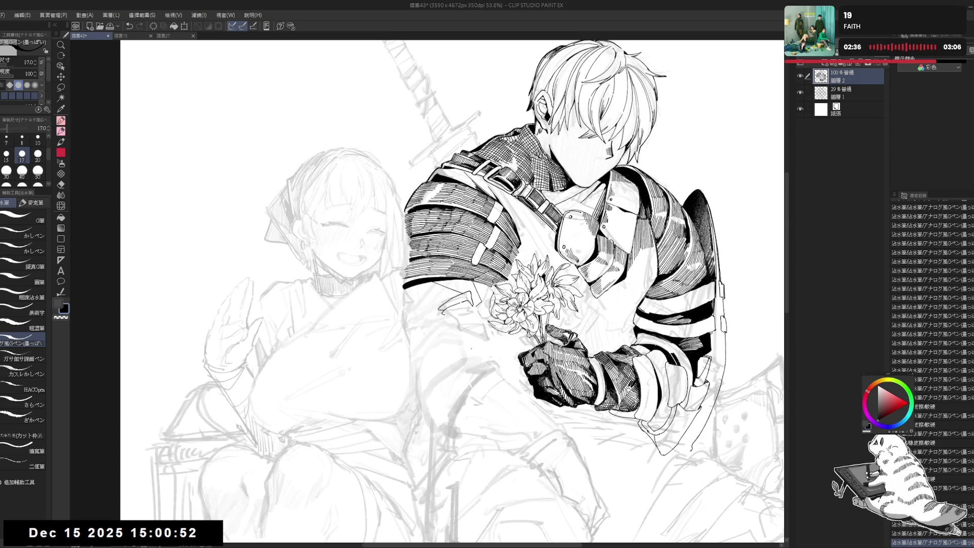
Erase a small mark and a stray line near the lower arm, undoing the extra line by the hand
{"action": "left_click_drag", "start_coordinate": [442, 334], "coordinate": [456, 299]}
{"action": "key", "text": "e"}
{"action": "left_click", "coordinate": [453, 300]}
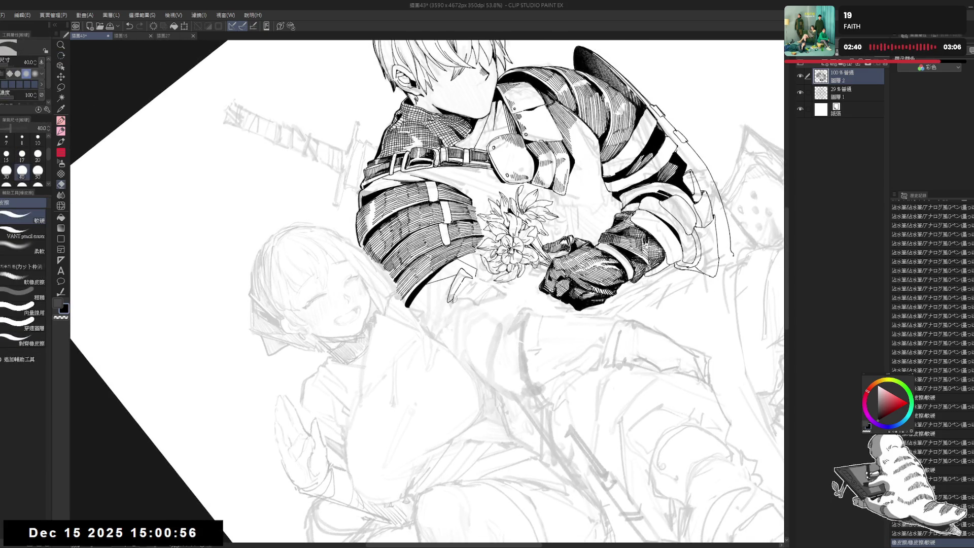
{"action": "key", "text": "p"}
{"action": "left_click_drag", "start_coordinate": [448, 295], "coordinate": [450, 304]}
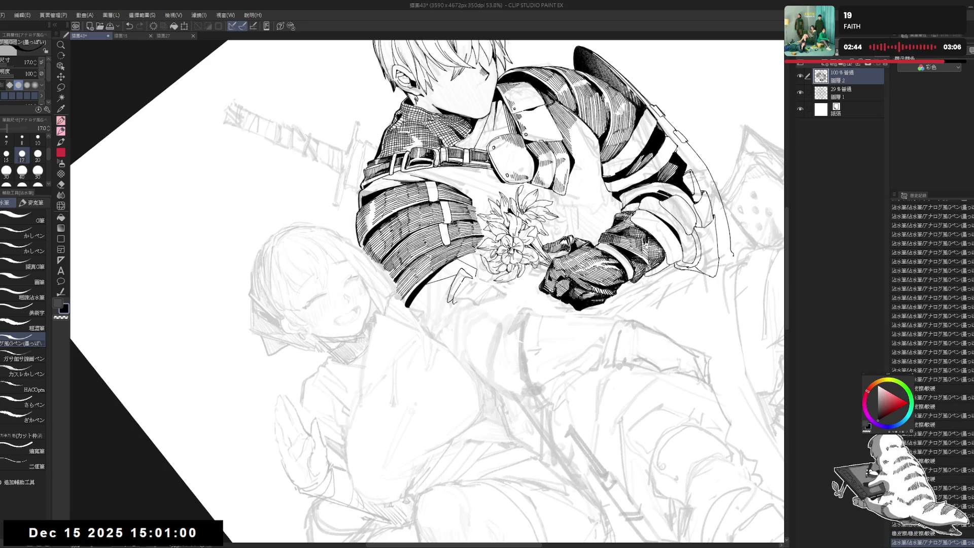
{"action": "key", "text": "e"}
{"action": "left_click_drag", "start_coordinate": [446, 302], "coordinate": [453, 290]}
{"action": "key", "text": "p"}
{"action": "key", "text": "e"}
{"action": "key", "text": "p"}
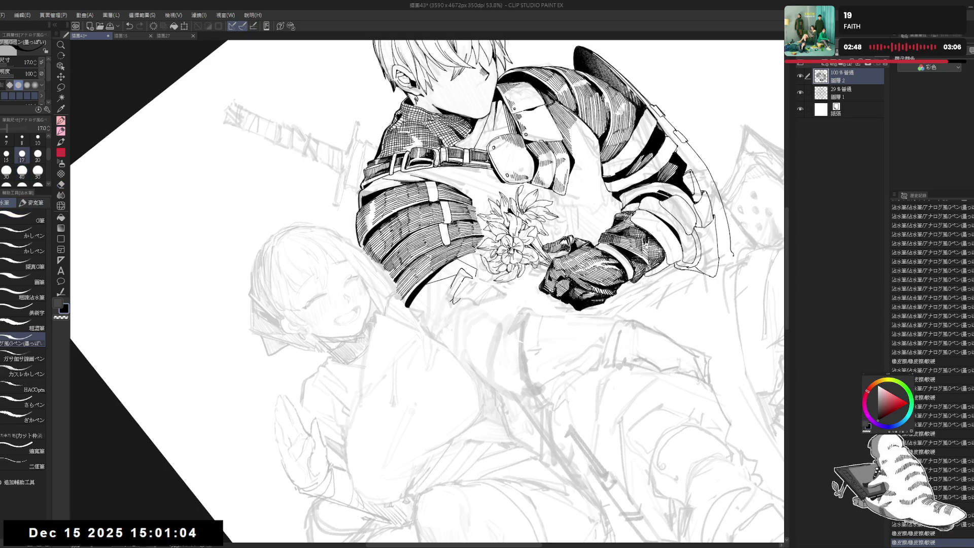
{"action": "key", "text": "ctrl+z"}
Retry and undo a short stroke near the glove, erase a stray bit, then reset the view upright
{"action": "key", "text": "e"}
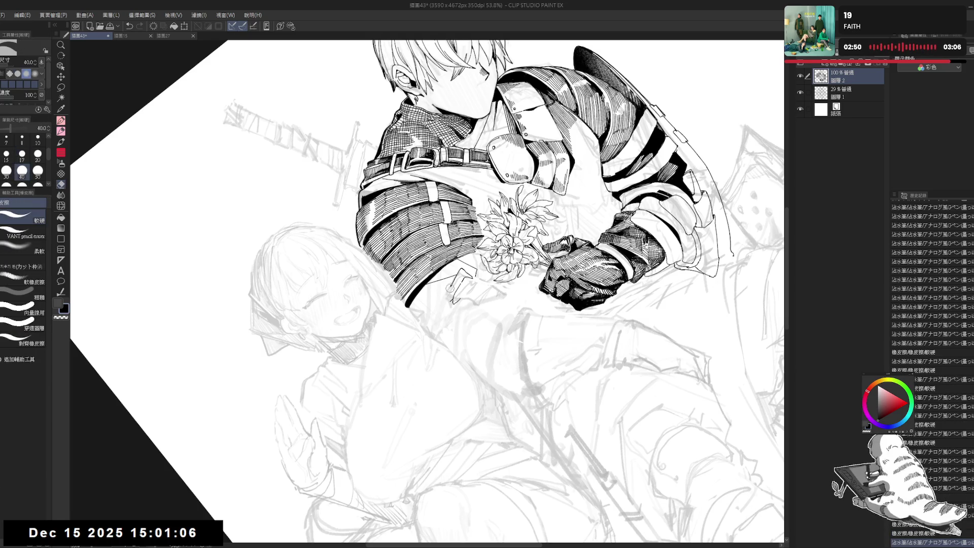
{"action": "key", "text": "p"}
{"action": "key", "text": "e"}
{"action": "key", "text": "p"}
{"action": "left_click_drag", "start_coordinate": [446, 303], "coordinate": [457, 284]}
{"action": "key", "text": "ctrl+z"}
{"action": "key", "text": "ctrl+z"}
{"action": "key", "text": "r"}
{"action": "left_click_drag", "start_coordinate": [507, 152], "coordinate": [558, 203]}
{"action": "mouse_move", "coordinate": [438, 316]}
{"action": "left_mouse_down"}
{"action": "mouse_move", "coordinate": [431, 330]}
{"action": "mouse_move", "coordinate": [458, 284]}
{"action": "mouse_move", "coordinate": [455, 294]}
{"action": "left_mouse_up"}
{"action": "key", "text": "ctrl+z"}
{"action": "key", "text": "e"}
{"action": "key", "text": "p"}
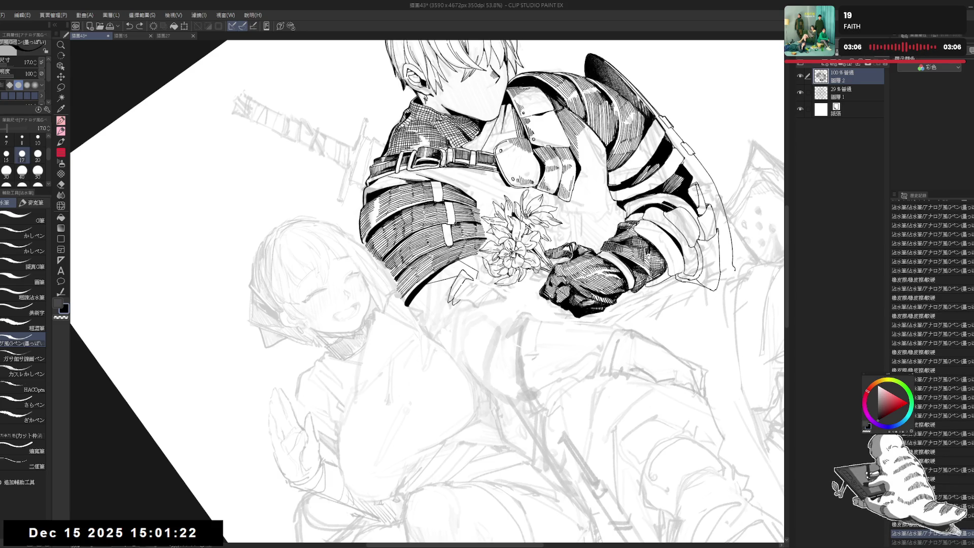
{"action": "key", "text": "ctrl+at"}
Mirror-check the drawing, then erase a small stray mark below the flowers
{"action": "key", "text": "h"}
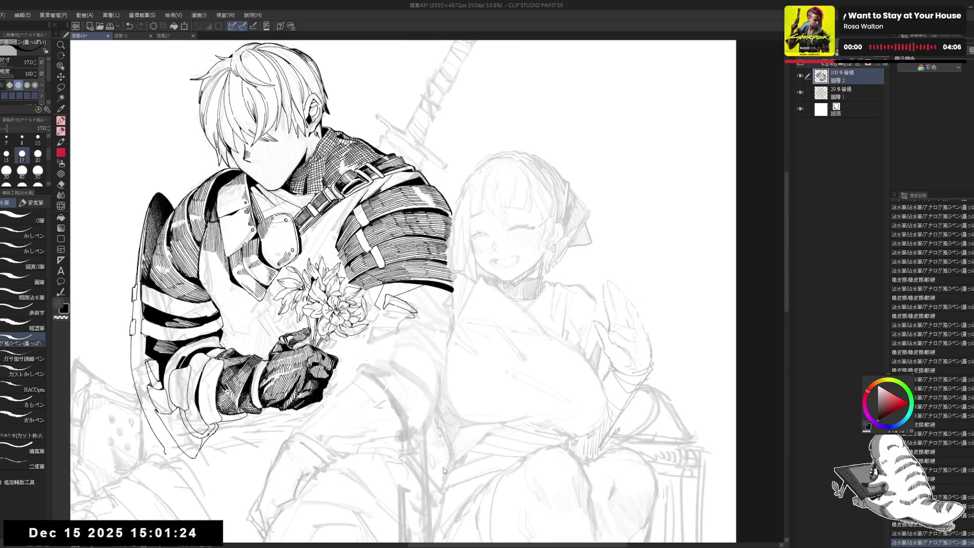
{"action": "key", "text": "h"}
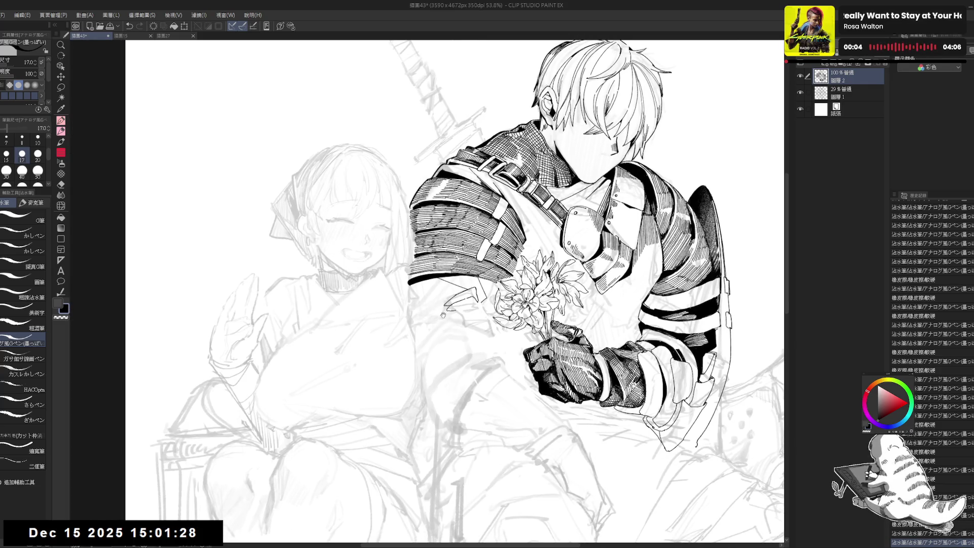
{"action": "key", "text": "e"}
{"action": "left_click_drag", "start_coordinate": [464, 289], "coordinate": [459, 295]}
Try a thin vertical line and a small mark below the flowers, undoing both
{"action": "key", "text": "p"}
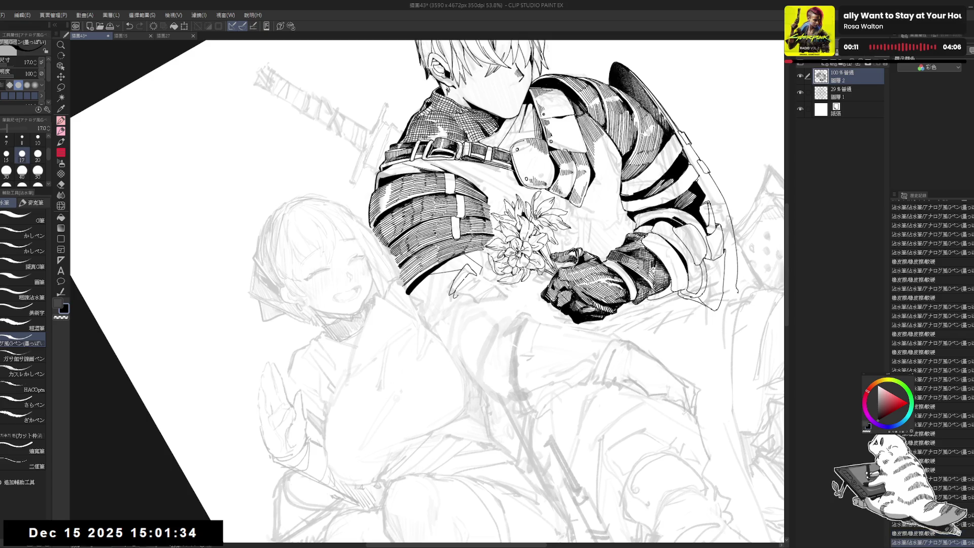
{"action": "left_click_drag", "start_coordinate": [462, 292], "coordinate": [461, 337]}
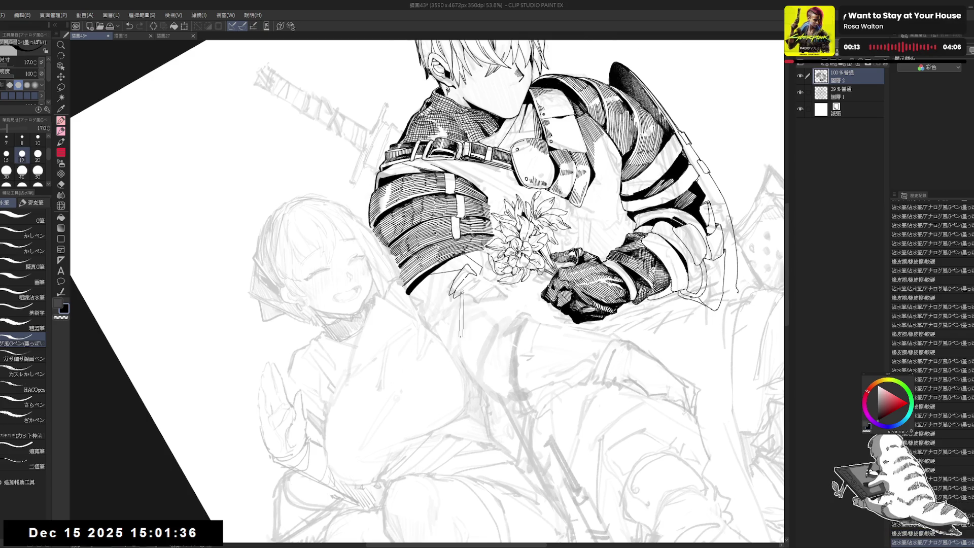
{"action": "key", "text": "ctrl+z"}
{"action": "key", "text": "ctrl+@"}
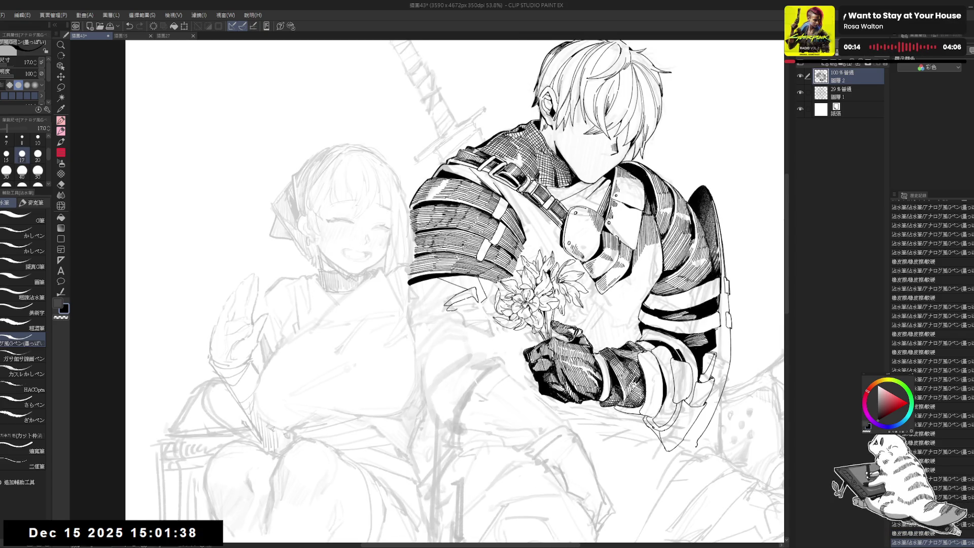
{"action": "left_click", "coordinate": [483, 307]}
{"action": "key", "text": "ctrl+z"}
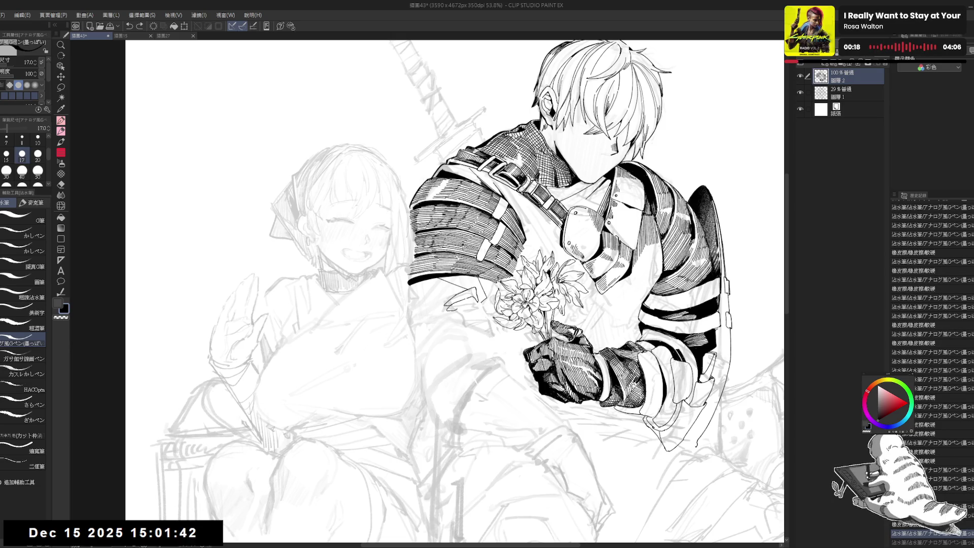
Add and erase several tiny ink touches around the flower stems
{"action": "key", "text": "e"}
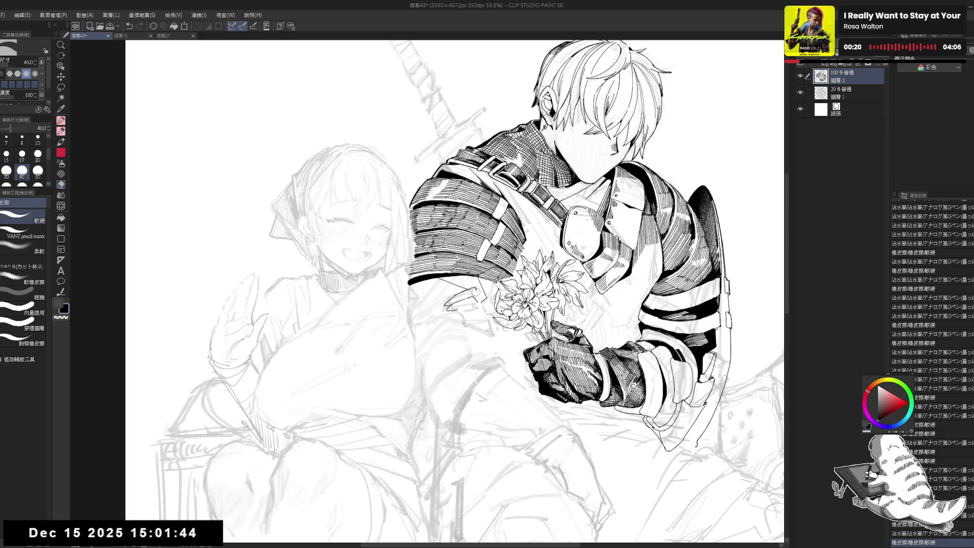
{"action": "key", "text": "p"}
{"action": "left_click", "coordinate": [478, 305]}
{"action": "key", "text": "e"}
{"action": "left_click", "coordinate": [478, 318]}
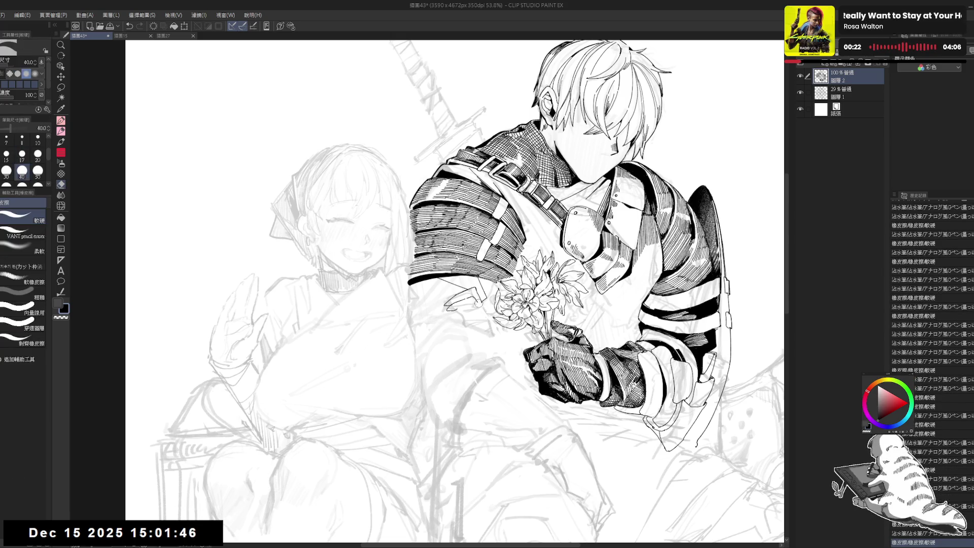
{"action": "key", "text": "p"}
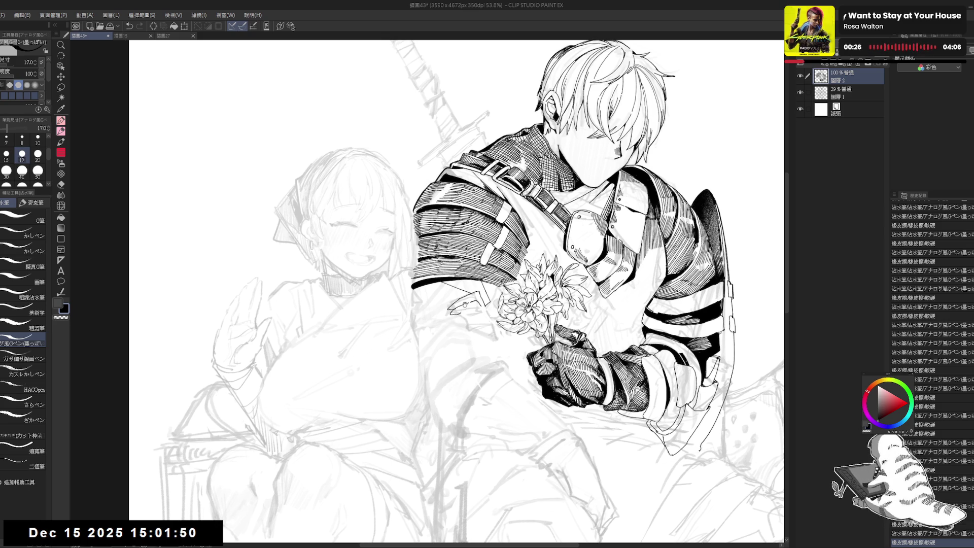
{"action": "key", "text": "e"}
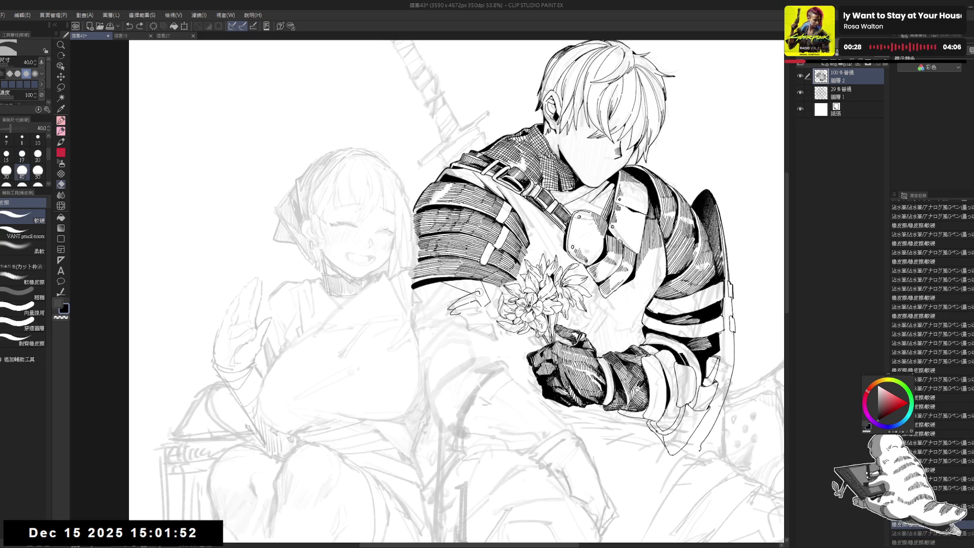
{"action": "left_click", "coordinate": [479, 289]}
{"action": "key", "text": "p"}
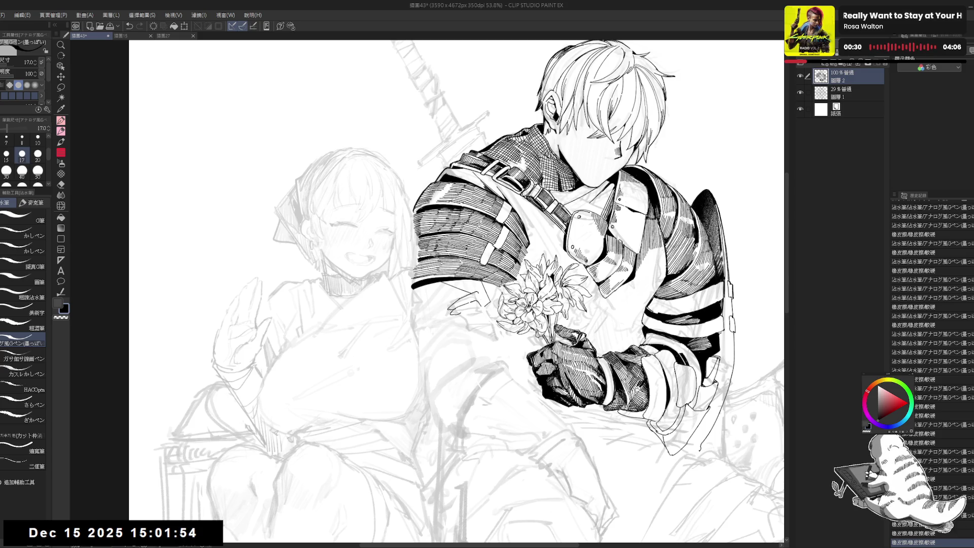
{"action": "left_click", "coordinate": [475, 305]}
{"action": "key", "text": "e"}
{"action": "left_click", "coordinate": [475, 305]}
{"action": "key", "text": "p"}
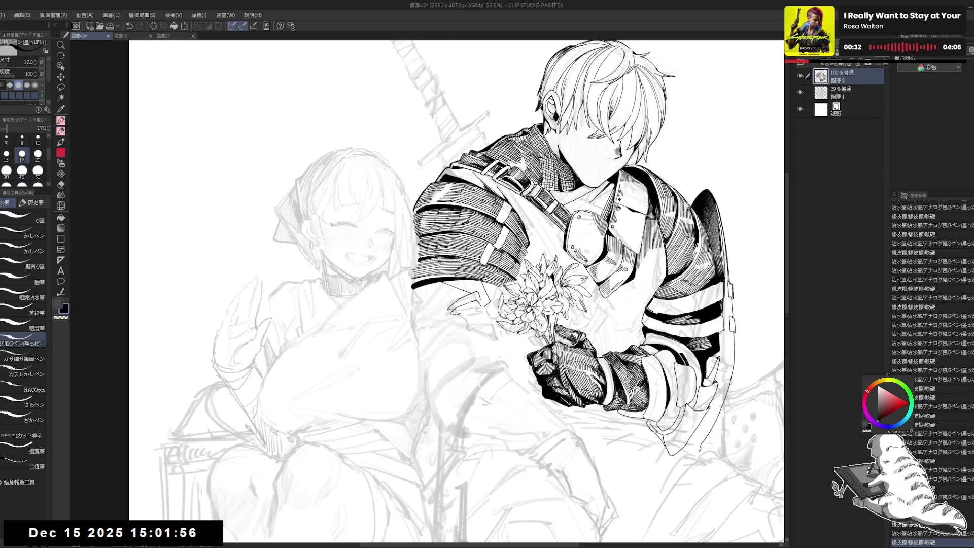
Tilt the view slightly counterclockwise and try small marks below the hand, undoing them
{"action": "key", "text": "r"}
{"action": "left_click_drag", "start_coordinate": [558, 254], "coordinate": [547, 284]}
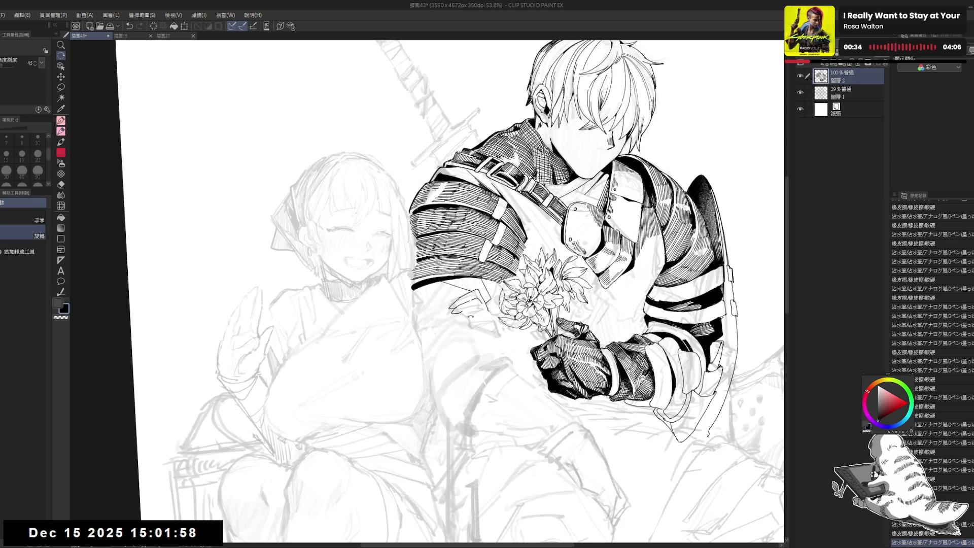
{"action": "key", "text": "p"}
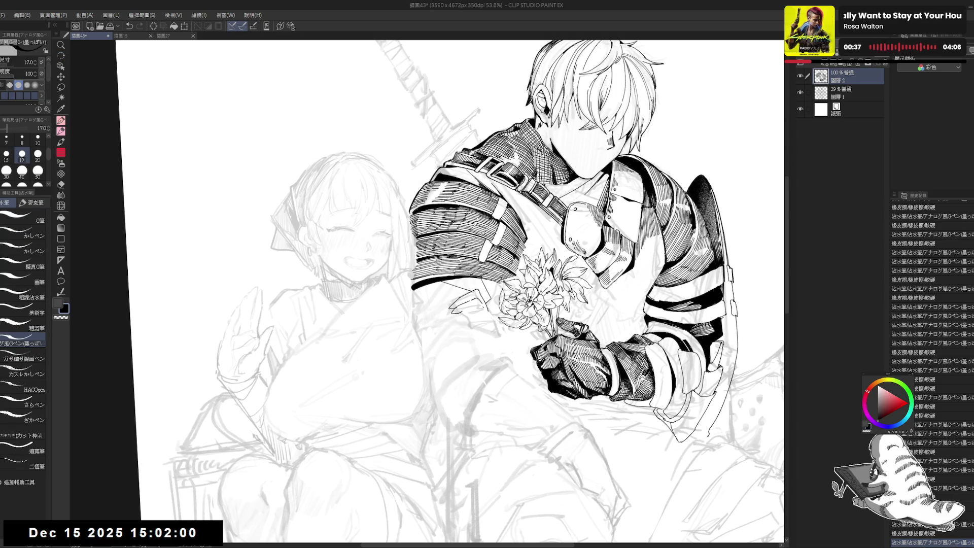
{"action": "key", "text": "ctrl+z"}
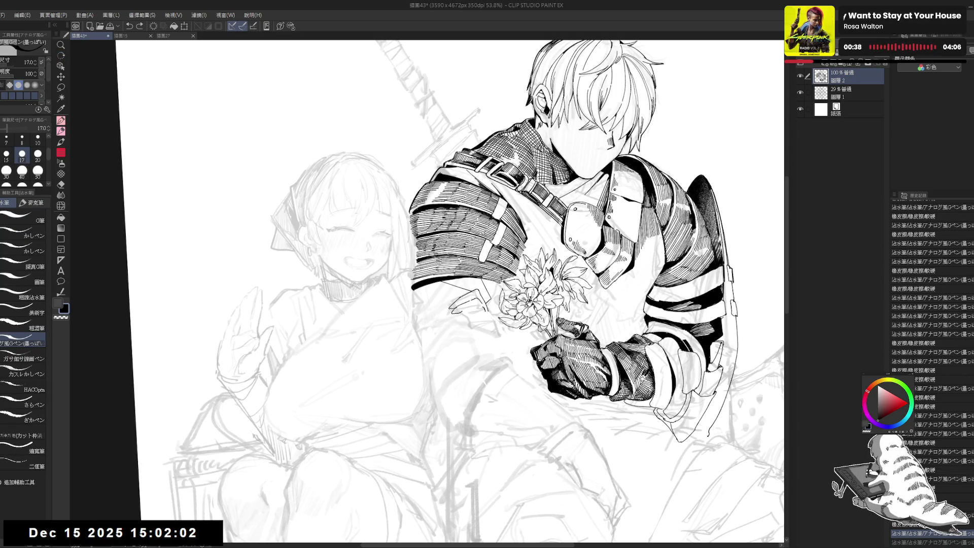
{"action": "left_click", "coordinate": [485, 384]}
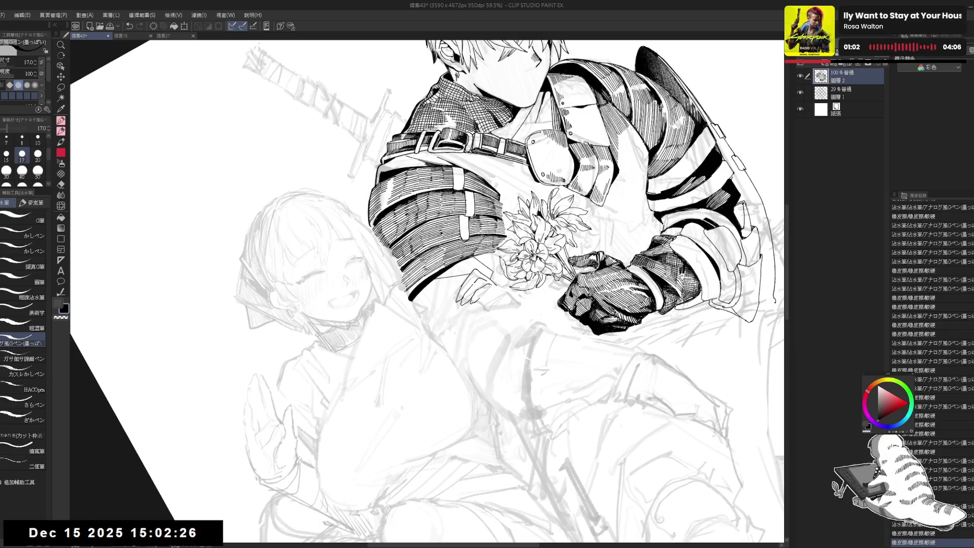
{"action": "key", "text": "ctrl+z"}
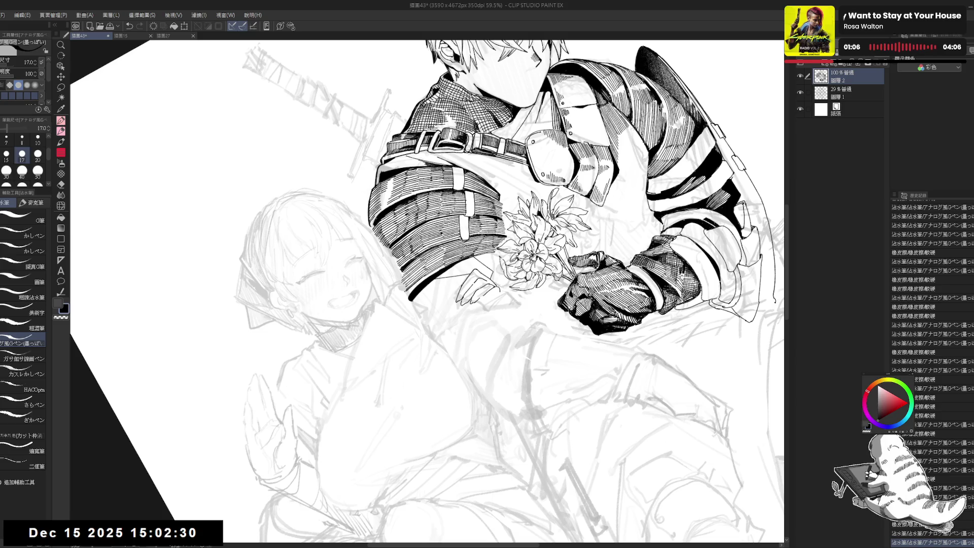
Rotate the view about 45°, then straighten, zoom out and mirror it to check the figure
{"action": "key", "text": "at"}
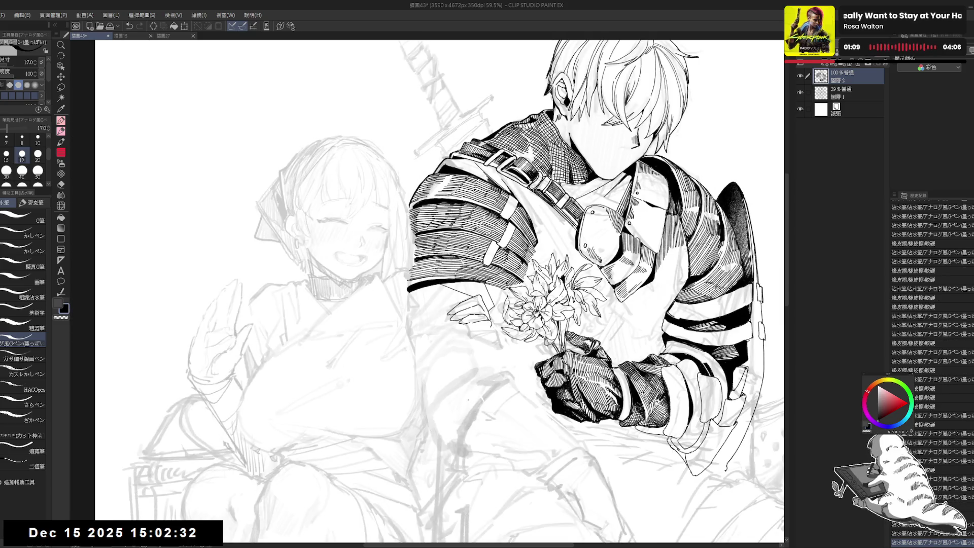
{"action": "key", "text": "r"}
{"action": "left_click_drag", "start_coordinate": [456, 395], "coordinate": [495, 307]}
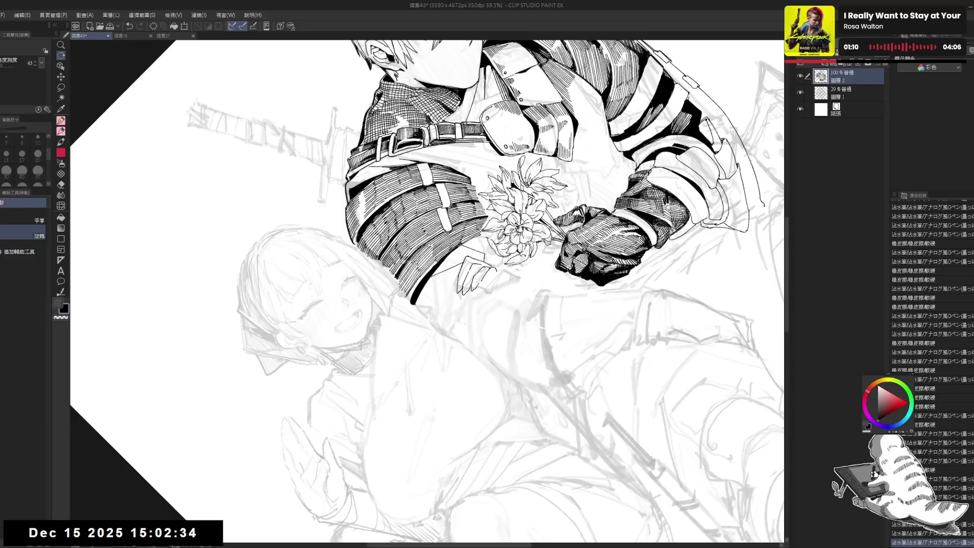
{"action": "key", "text": "p"}
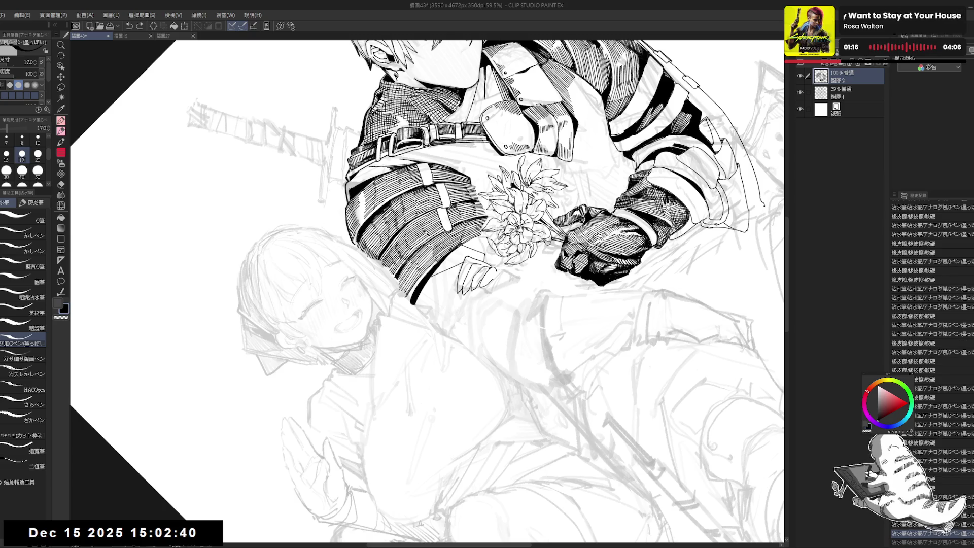
{"action": "key", "text": "ctrl+at"}
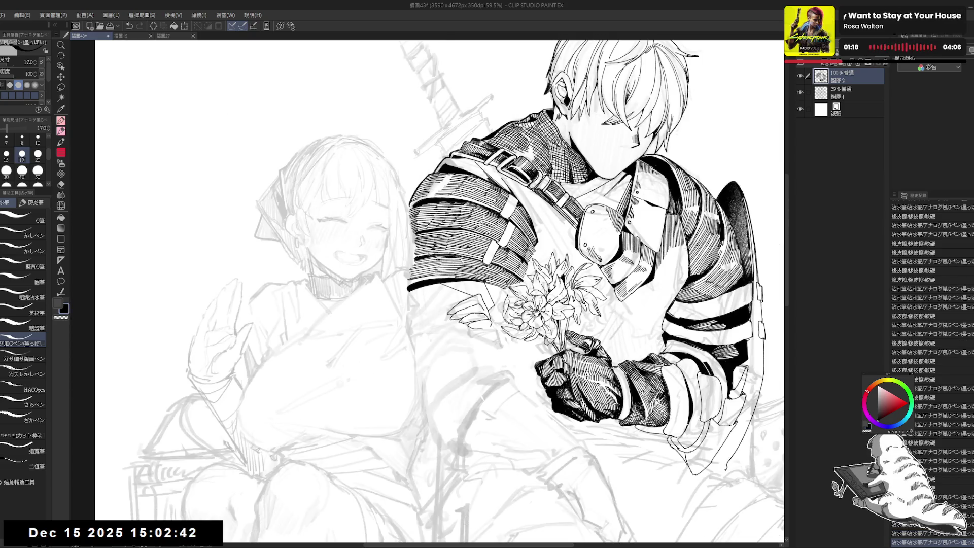
{"action": "key", "text": "ctrl+minus"}
{"action": "key", "text": "h"}
{"action": "key", "text": "h"}
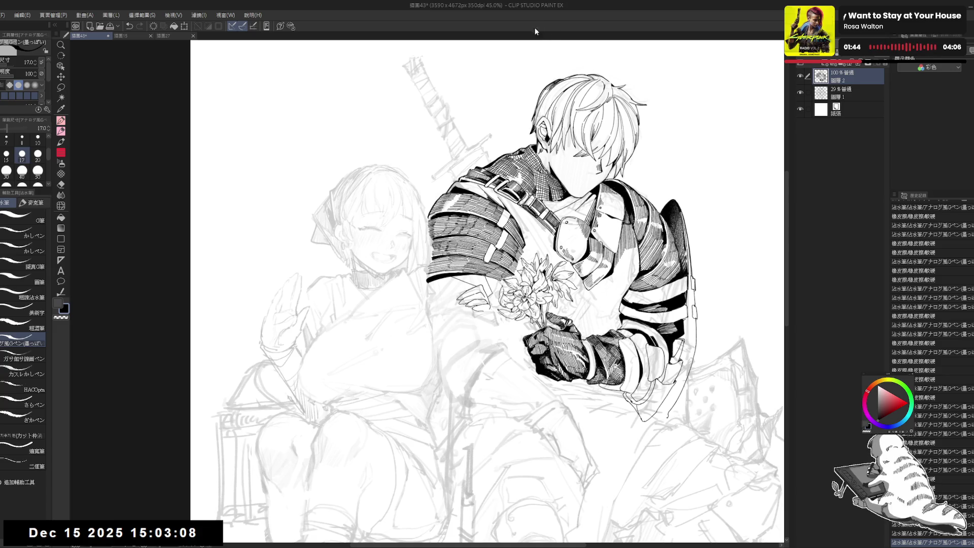
{"action": "scroll", "coordinate": [507, 327], "scroll_direction": "up", "scroll_amount": 2}
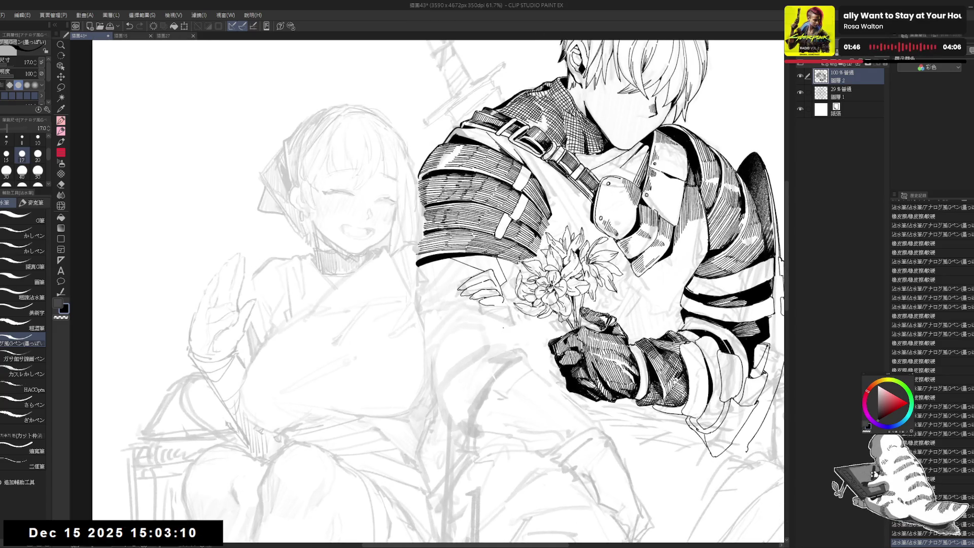
{"action": "key", "text": "e"}
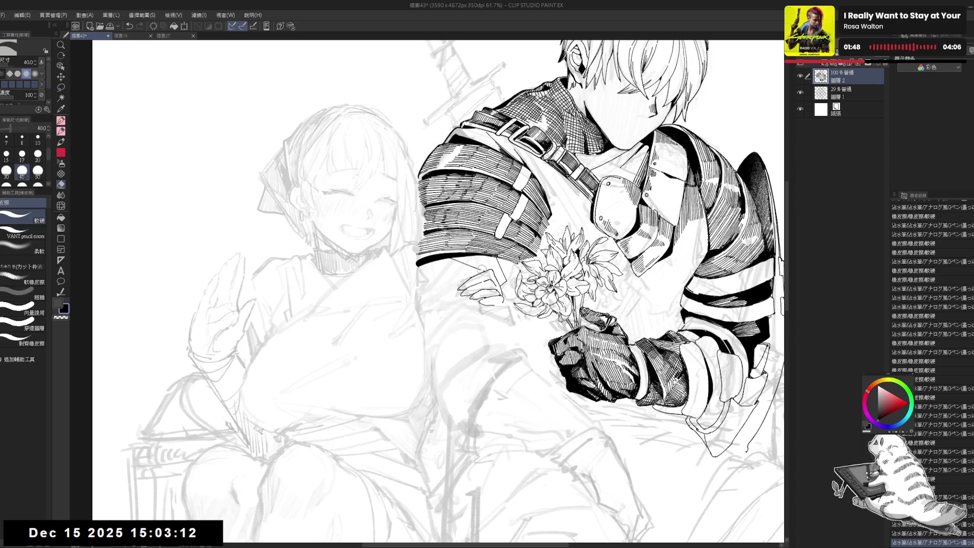
{"action": "key", "text": "m"}
{"action": "mouse_move", "coordinate": [484, 265]}
{"action": "left_mouse_down"}
{"action": "mouse_move", "coordinate": [450, 304]}
{"action": "mouse_move", "coordinate": [510, 309]}
{"action": "mouse_move", "coordinate": [496, 261]}
{"action": "left_mouse_up"}
{"action": "left_click", "coordinate": [489, 331]}
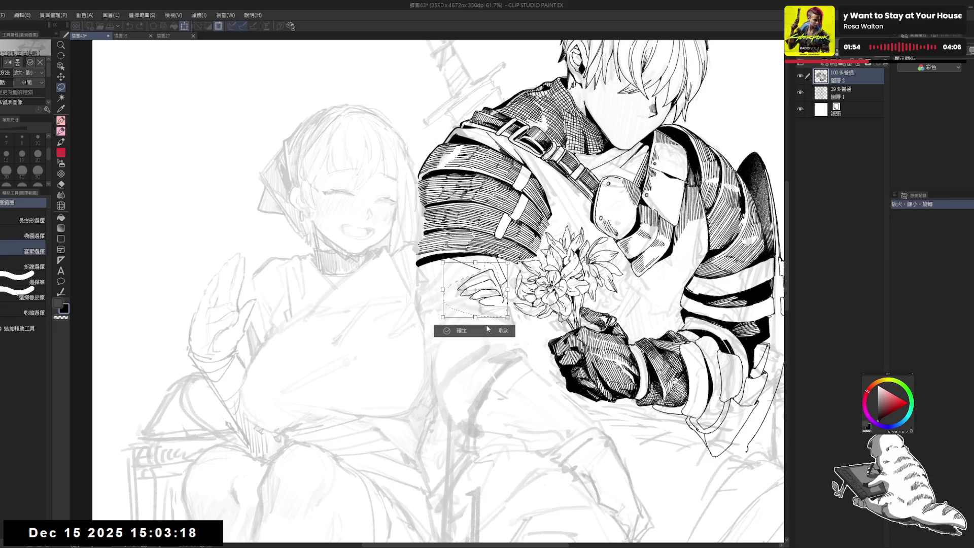
{"action": "mouse_move", "coordinate": [475, 322]}
{"action": "left_mouse_down"}
{"action": "mouse_move", "coordinate": [497, 318]}
{"action": "mouse_move", "coordinate": [471, 326]}
{"action": "left_mouse_up"}
{"action": "left_click", "coordinate": [464, 339]}
{"action": "key", "text": "ctrl+d"}
{"action": "key", "text": "e"}
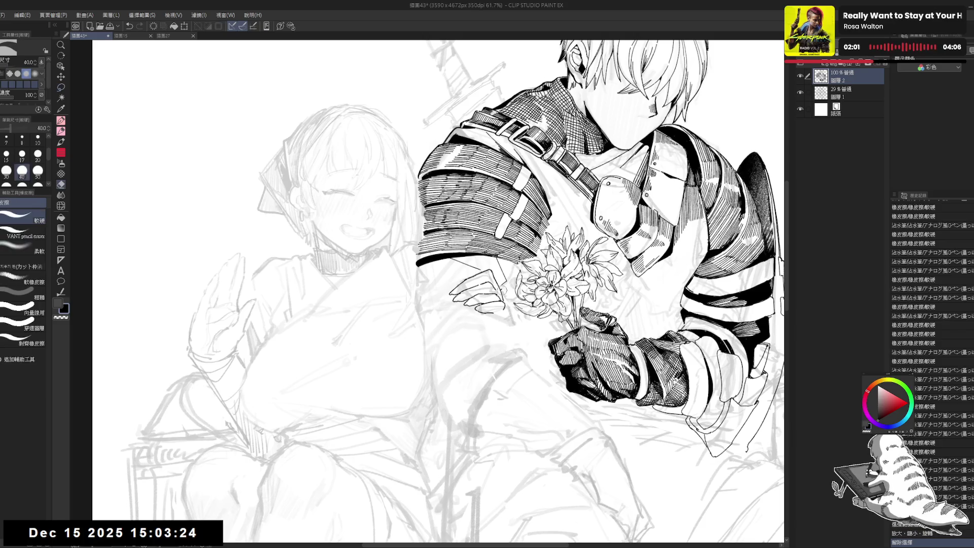
{"action": "key", "text": "r"}
{"action": "left_click_drag", "start_coordinate": [479, 359], "coordinate": [452, 364]}
{"action": "key", "text": "e"}
{"action": "mouse_move", "coordinate": [489, 311]}
{"action": "left_mouse_down"}
{"action": "mouse_move", "coordinate": [492, 334]}
{"action": "mouse_move", "coordinate": [489, 302]}
{"action": "mouse_move", "coordinate": [490, 312]}
{"action": "left_mouse_up"}
{"action": "key", "text": "p"}
{"action": "key", "text": "ctrl+z"}
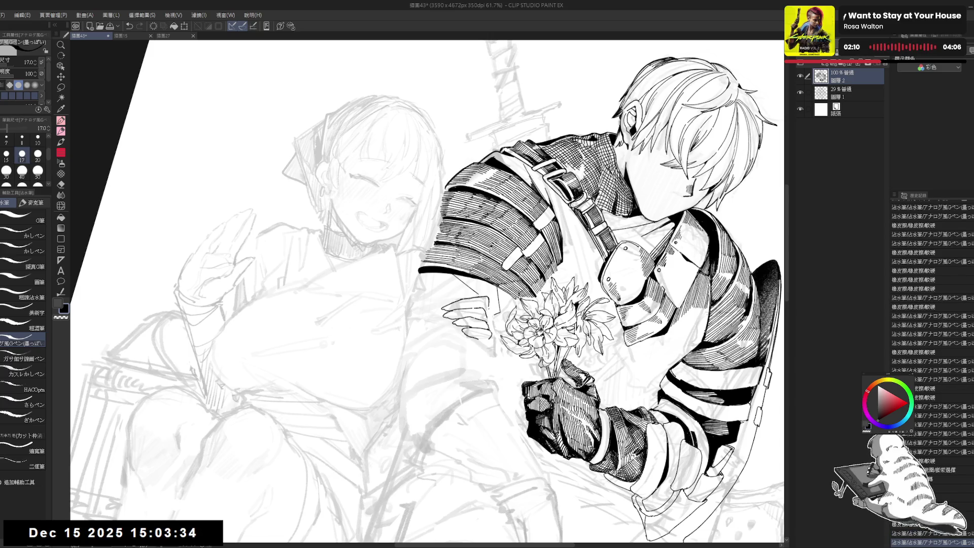
{"action": "key", "text": "ctrl+shift+r"}
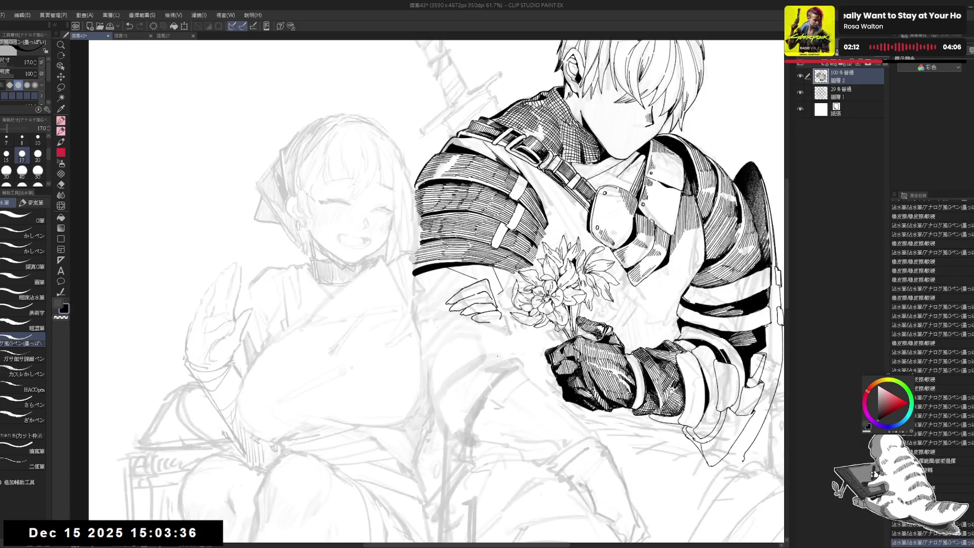
{"action": "key", "text": "h"}
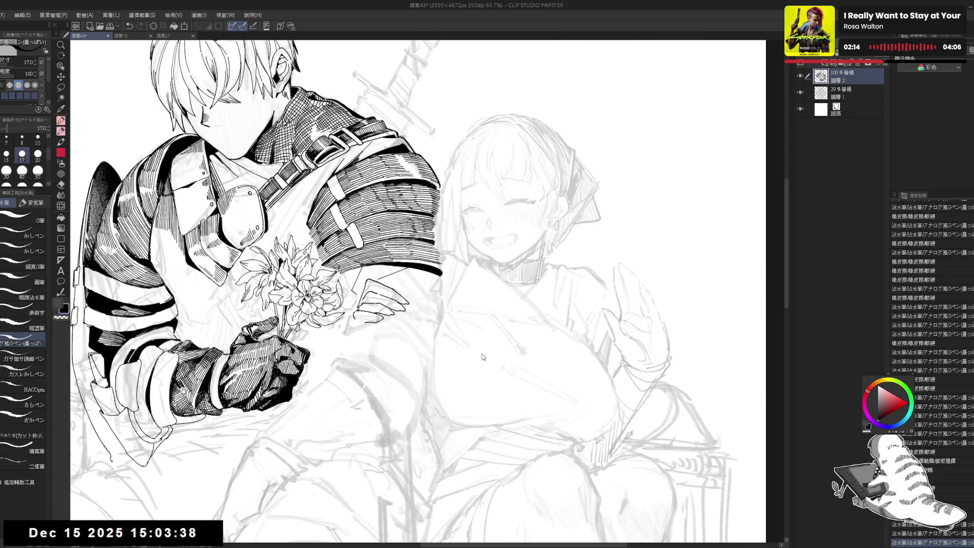
{"action": "key", "text": "h"}
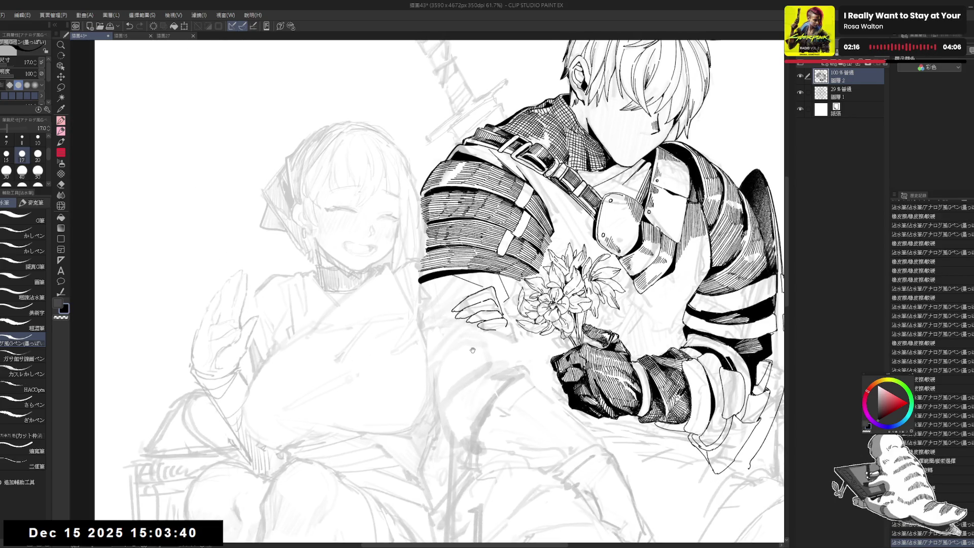
Erase a small stray ink mark beside the hand with a smaller eraser
{"action": "left_click_drag", "start_coordinate": [470, 325], "coordinate": [474, 331]}
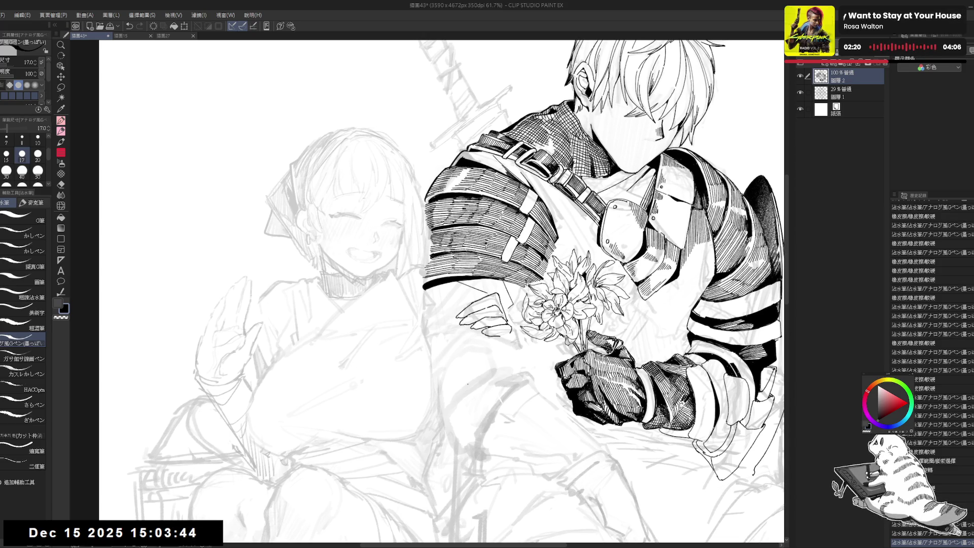
{"action": "key", "text": "e"}
{"action": "key", "text": "bracketleft"}
{"action": "left_click", "coordinate": [503, 334]}
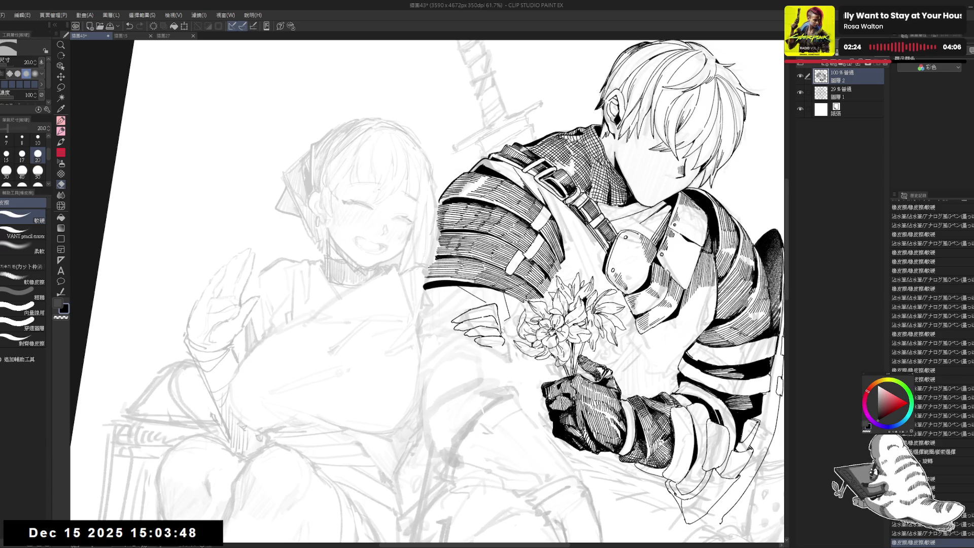
{"action": "key", "text": "p"}
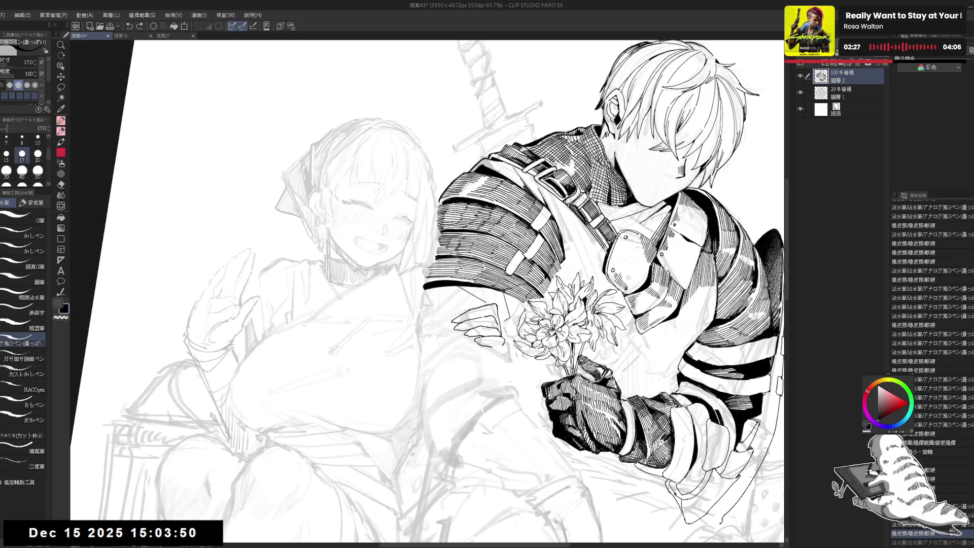
Straighten and mirror the view to check the hand, toggling between eraser and G-pen
{"action": "key", "text": "ctrl+at"}
{"action": "key", "text": "h"}
{"action": "key", "text": "h"}
{"action": "key", "text": "e"}
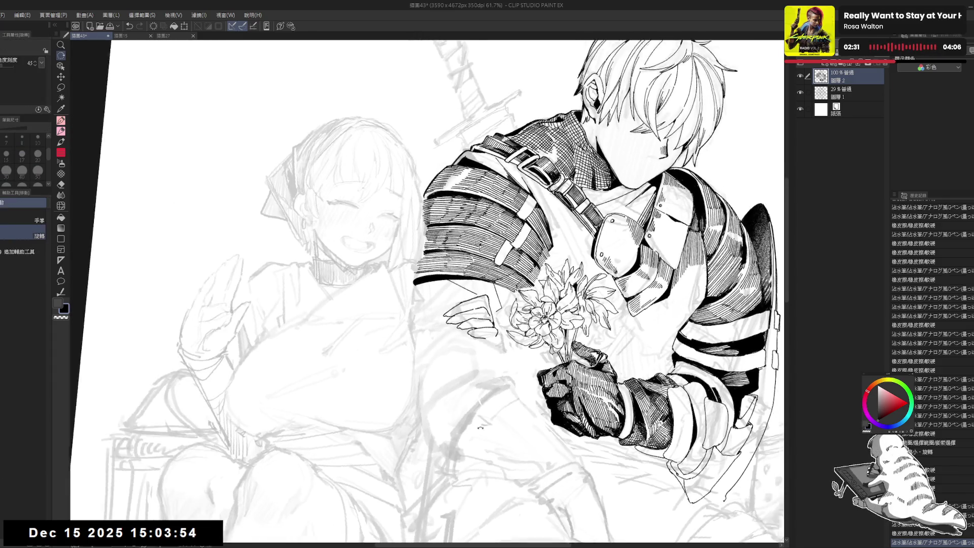
{"action": "key", "text": "asciicircum"}
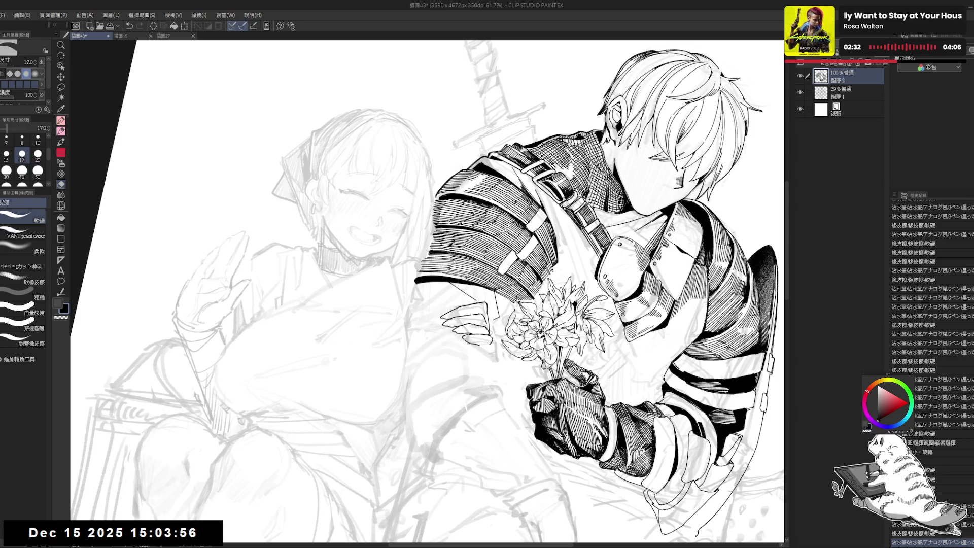
{"action": "key", "text": "p"}
{"action": "key", "text": "e"}
{"action": "key", "text": "p"}
{"action": "key", "text": "e"}
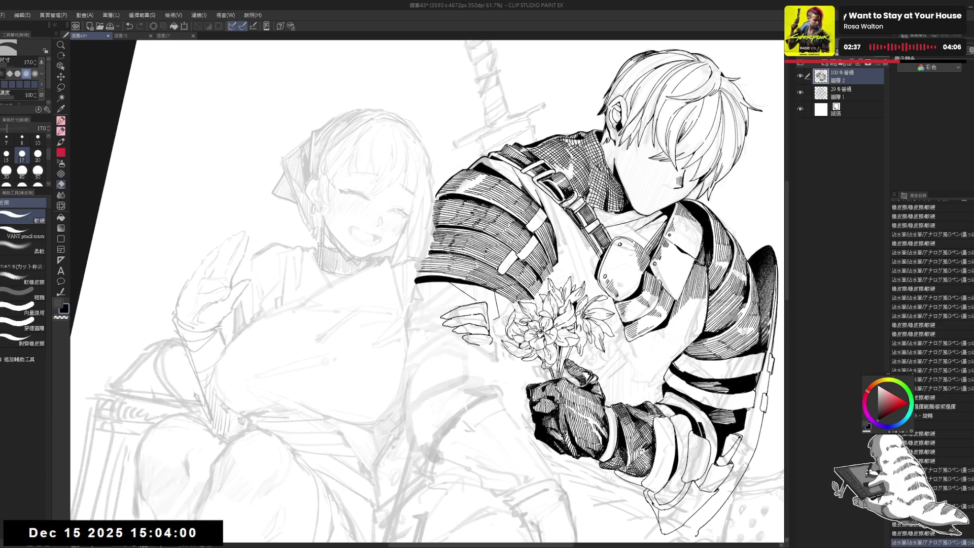
{"action": "key", "text": "p"}
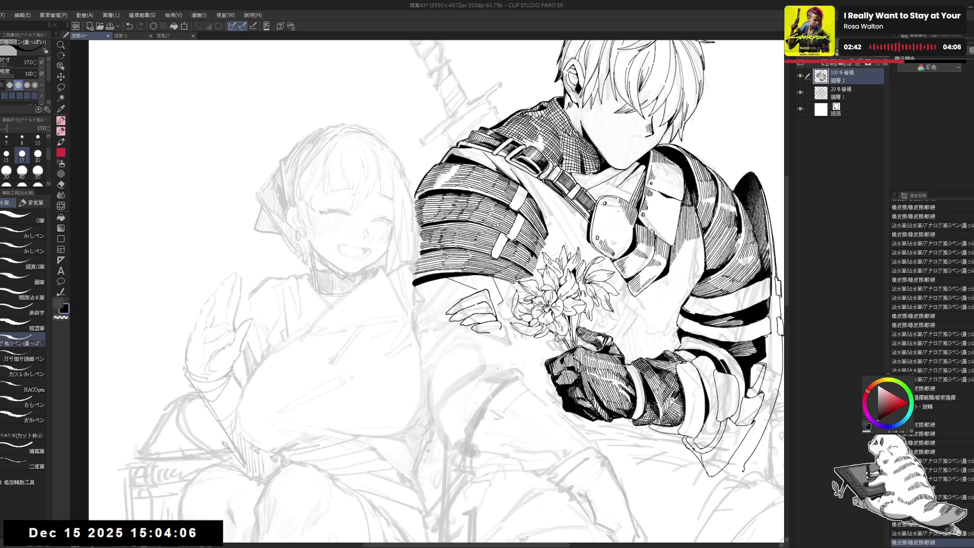
Erase two tiny marks near the knight's gloved hand
{"action": "left_click_drag", "start_coordinate": [497, 312], "coordinate": [499, 328]}
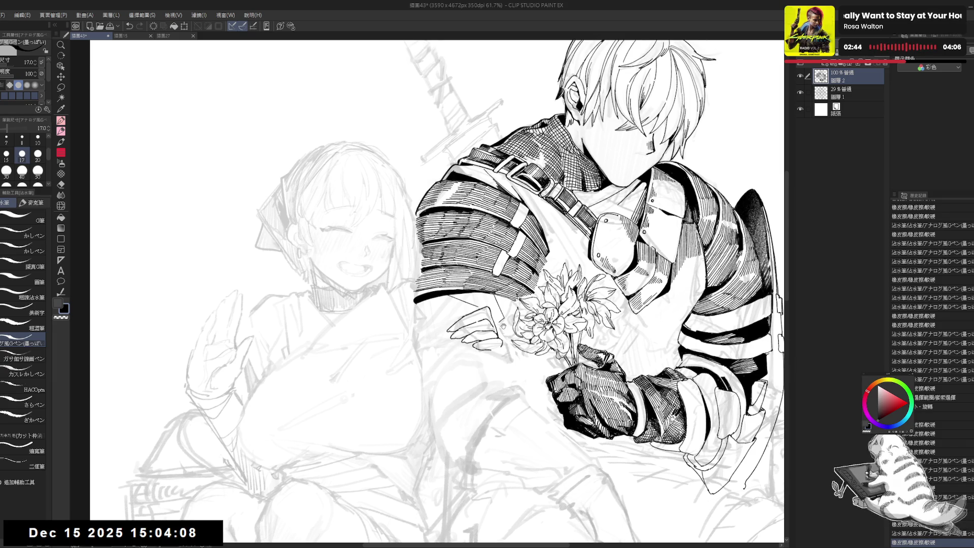
{"action": "scroll", "coordinate": [436, 292], "scroll_direction": "down", "scroll_amount": 1}
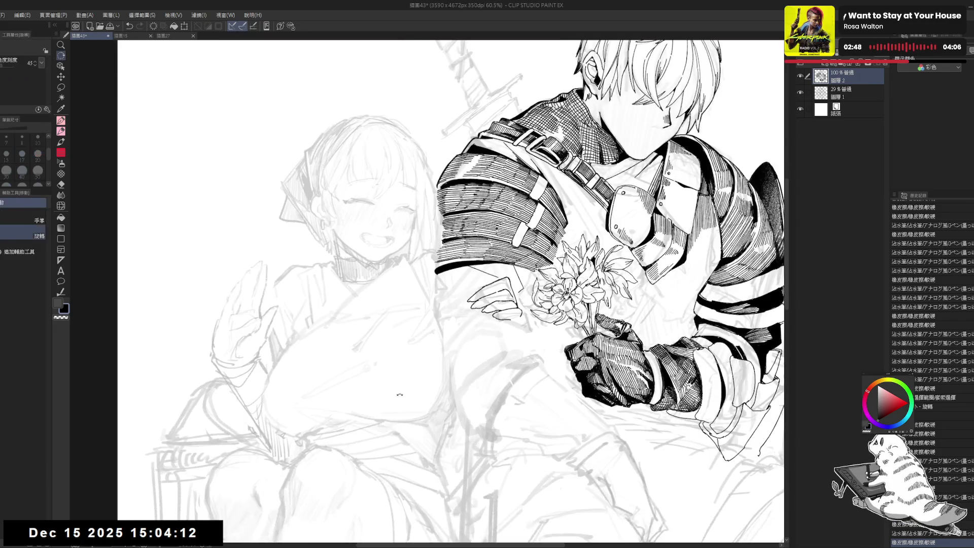
{"action": "key", "text": "e"}
{"action": "left_click", "coordinate": [466, 272]}
{"action": "left_click", "coordinate": [465, 273]}
{"action": "key", "text": "p"}
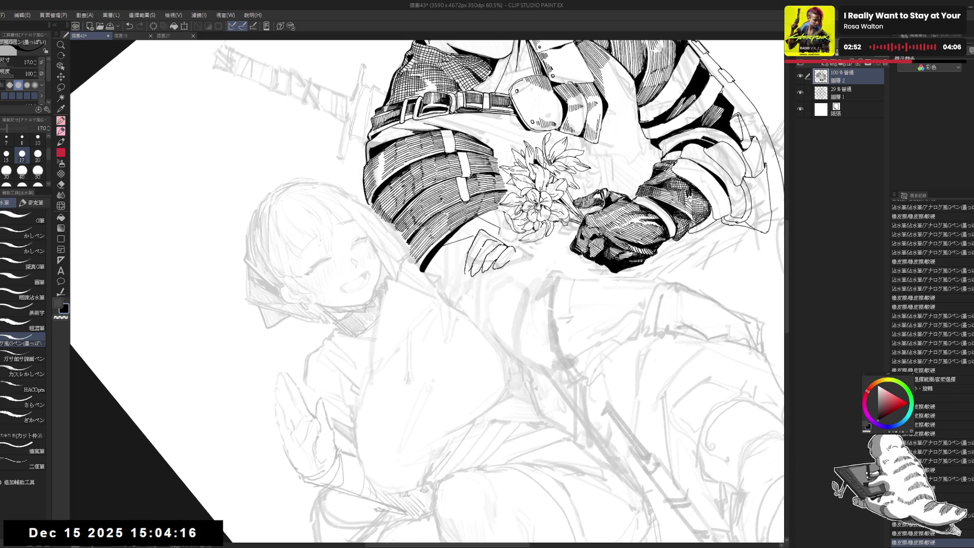
Add a small ink stroke to the knight and return the view upright
{"action": "left_click", "coordinate": [480, 368]}
{"action": "key", "text": "ctrl+@"}
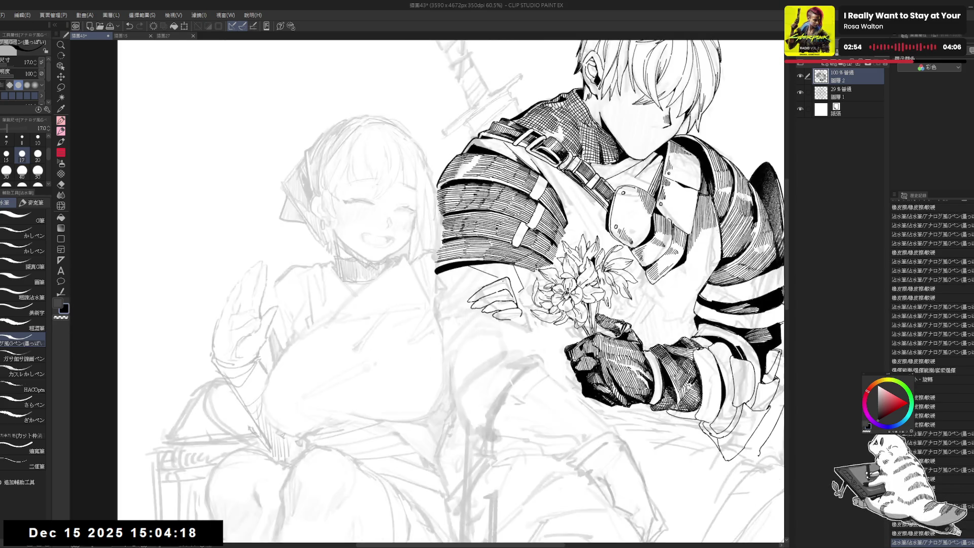
{"action": "left_click_drag", "start_coordinate": [479, 368], "coordinate": [445, 315]}
{"action": "scroll", "coordinate": [444, 315], "scroll_direction": "down", "scroll_amount": 1}
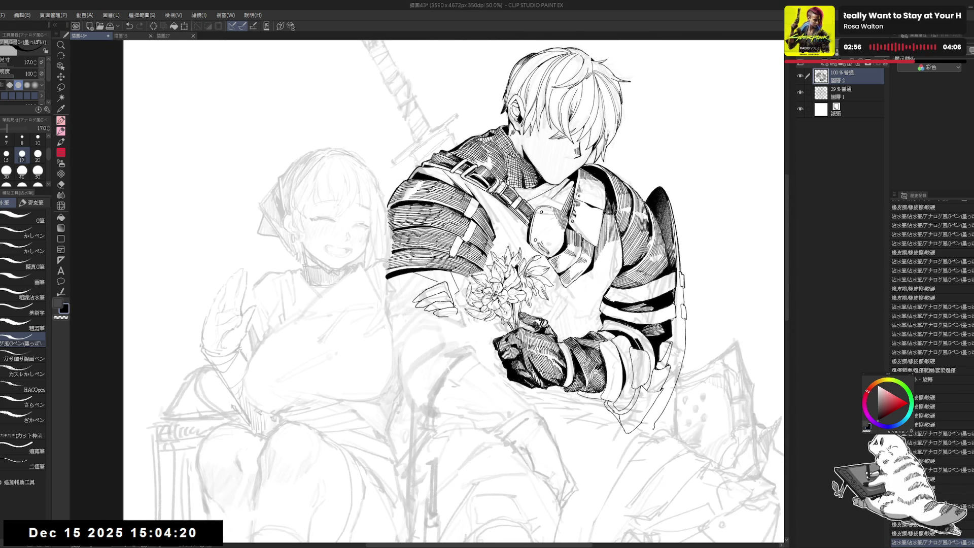
Recentre the view and add a tiny G-pen mark to the knight
{"action": "mouse_move", "coordinate": [390, 299]}
{"action": "left_mouse_down"}
{"action": "mouse_move", "coordinate": [437, 298]}
{"action": "mouse_move", "coordinate": [419, 288]}
{"action": "left_mouse_up"}
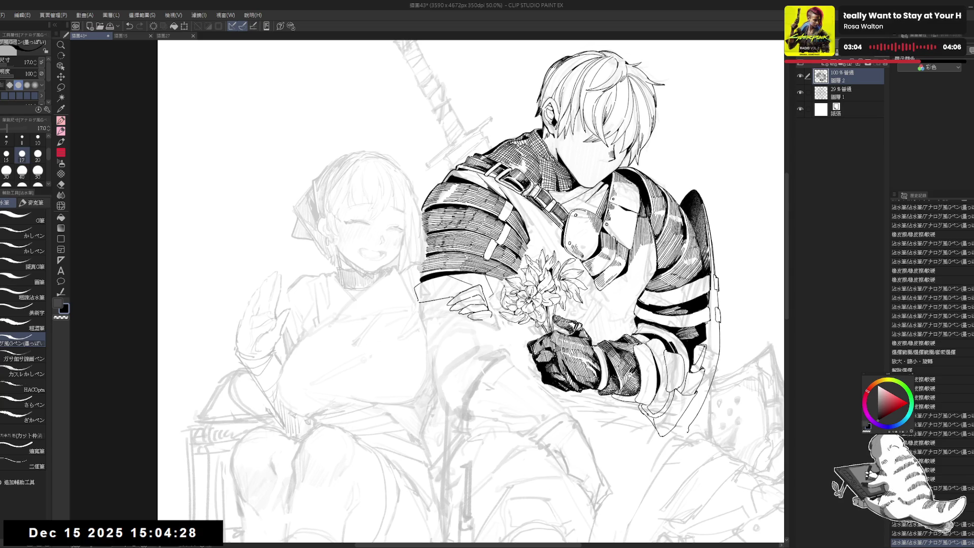
{"action": "left_click_drag", "start_coordinate": [469, 286], "coordinate": [467, 284]}
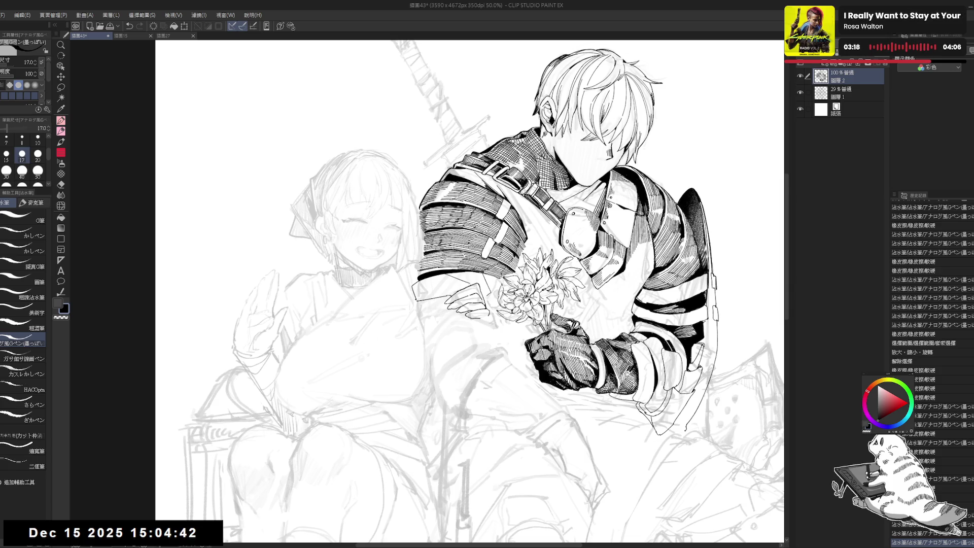
{"action": "left_click_drag", "start_coordinate": [457, 296], "coordinate": [462, 298]}
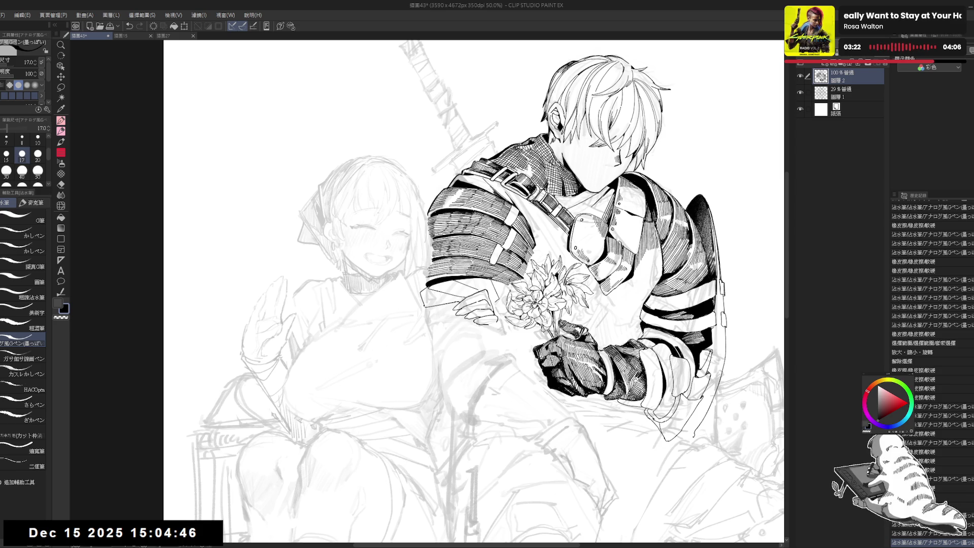
{"action": "left_click", "coordinate": [469, 333]}
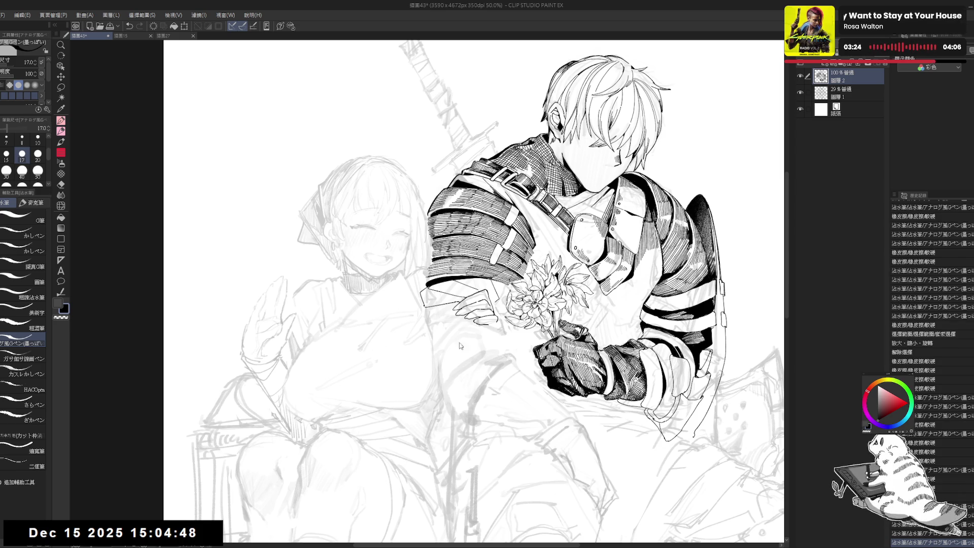
{"action": "left_click_drag", "start_coordinate": [447, 308], "coordinate": [510, 331]}
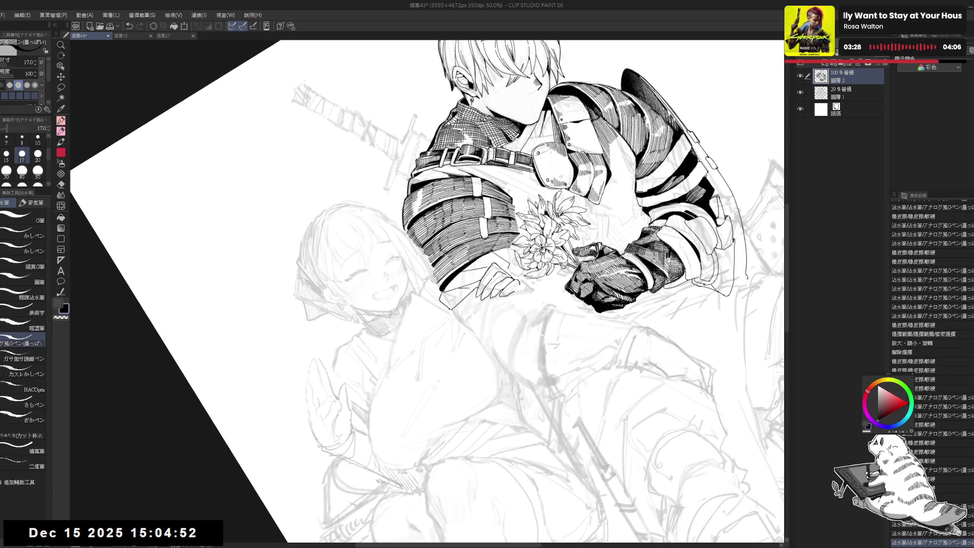
Fill a small enclosed gap in the knight's linework, then return to the G-pen
{"action": "key", "text": "e"}
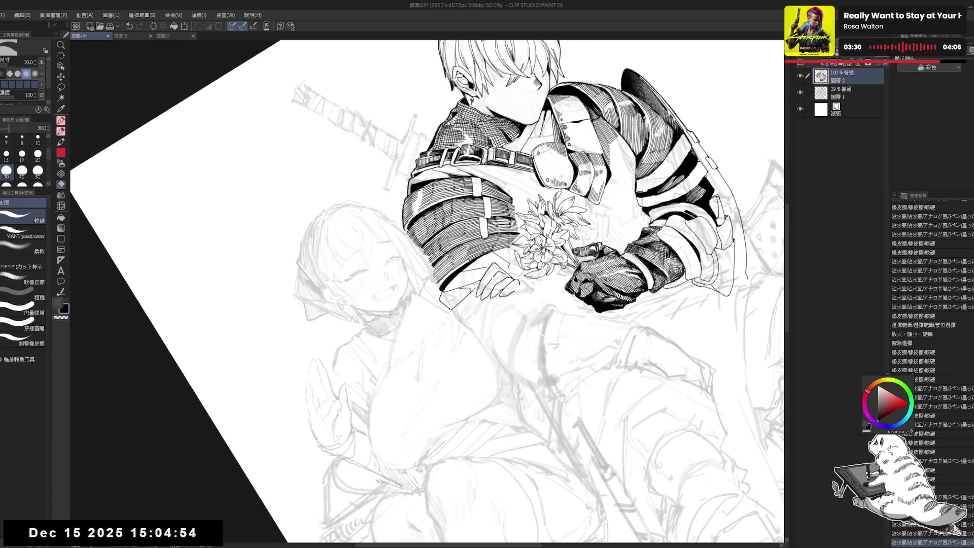
{"action": "key", "text": "g"}
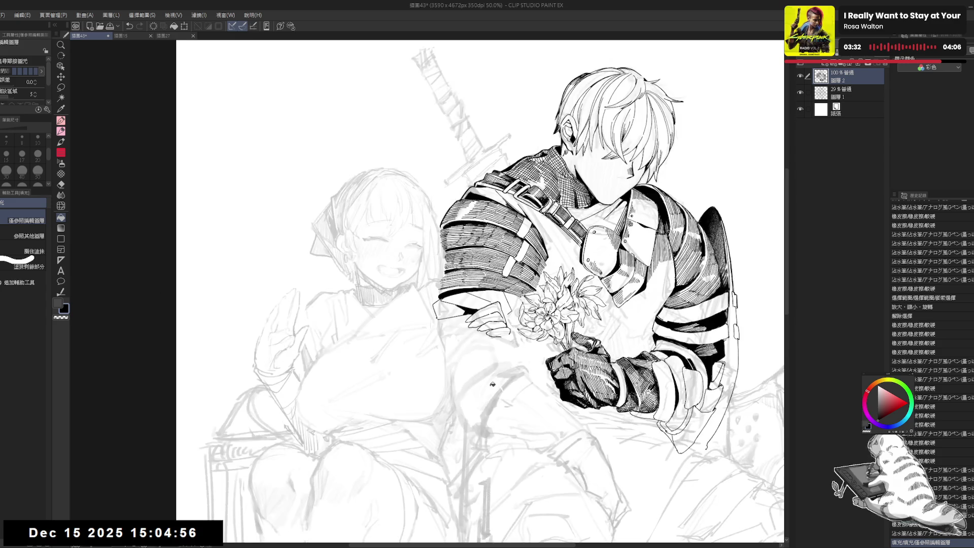
{"action": "left_click", "coordinate": [479, 285]}
{"action": "key", "text": "h"}
{"action": "key", "text": "h"}
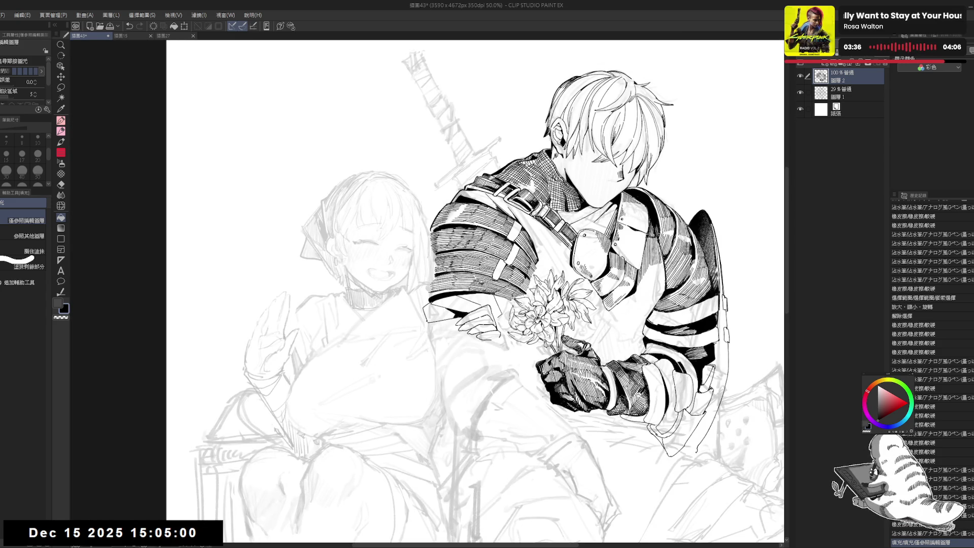
{"action": "mouse_move", "coordinate": [417, 341]}
{"action": "left_mouse_down"}
{"action": "mouse_move", "coordinate": [410, 344]}
{"action": "mouse_move", "coordinate": [417, 321]}
{"action": "left_mouse_up"}
{"action": "key", "text": "p"}
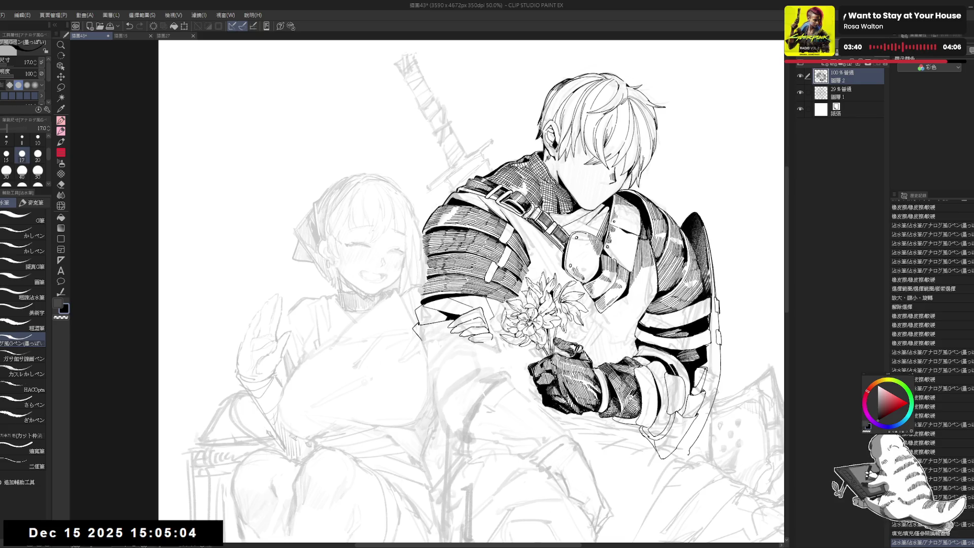
{"action": "left_click_drag", "start_coordinate": [437, 389], "coordinate": [432, 373]}
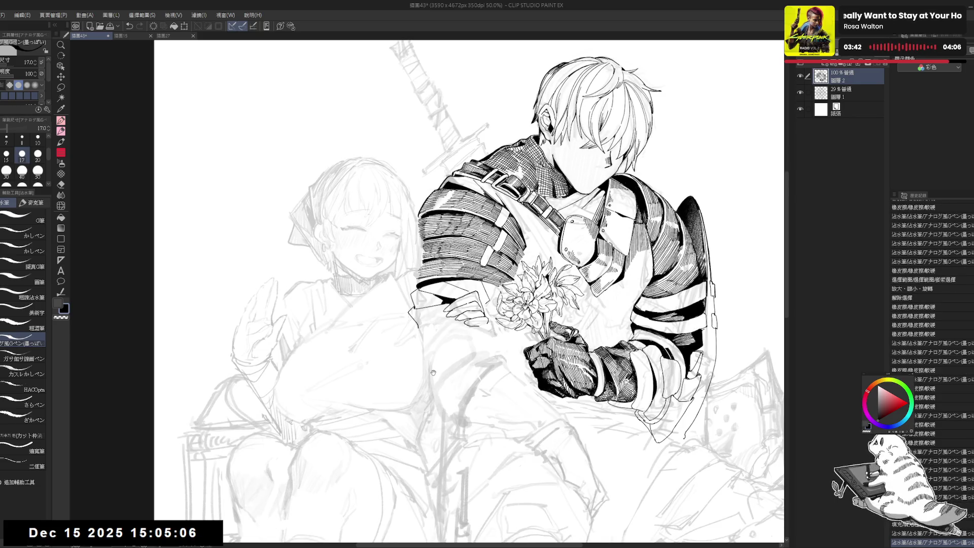
{"action": "scroll", "coordinate": [433, 373], "scroll_direction": "down", "scroll_amount": 1}
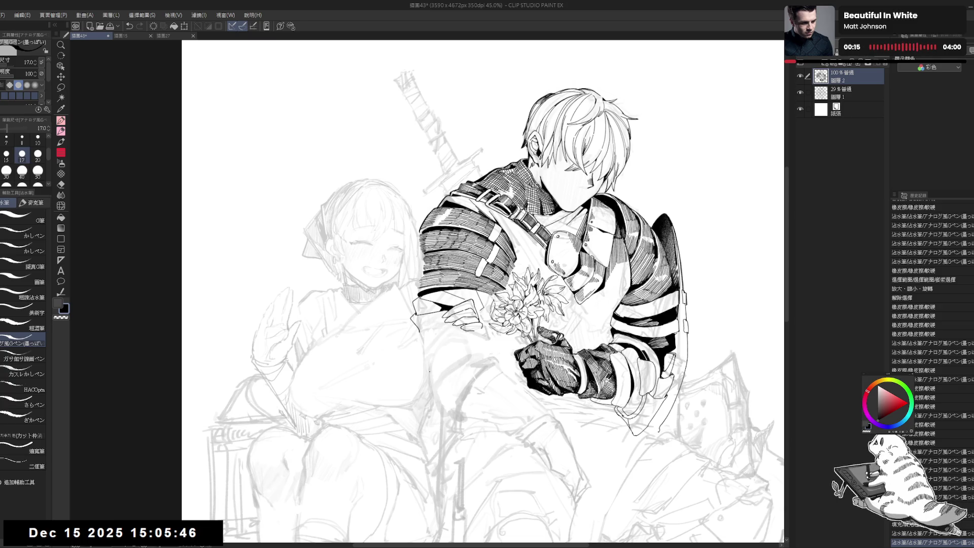
Reposition and rotate the view, erase a short stray ink line, and undo the test stroke
{"action": "left_click_drag", "start_coordinate": [413, 317], "coordinate": [407, 308]}
{"action": "mouse_move", "coordinate": [416, 350]}
{"action": "left_mouse_down"}
{"action": "mouse_move", "coordinate": [406, 343]}
{"action": "mouse_move", "coordinate": [427, 326]}
{"action": "mouse_move", "coordinate": [391, 435]}
{"action": "mouse_move", "coordinate": [193, 531]}
{"action": "left_mouse_up"}
{"action": "key", "text": "r"}
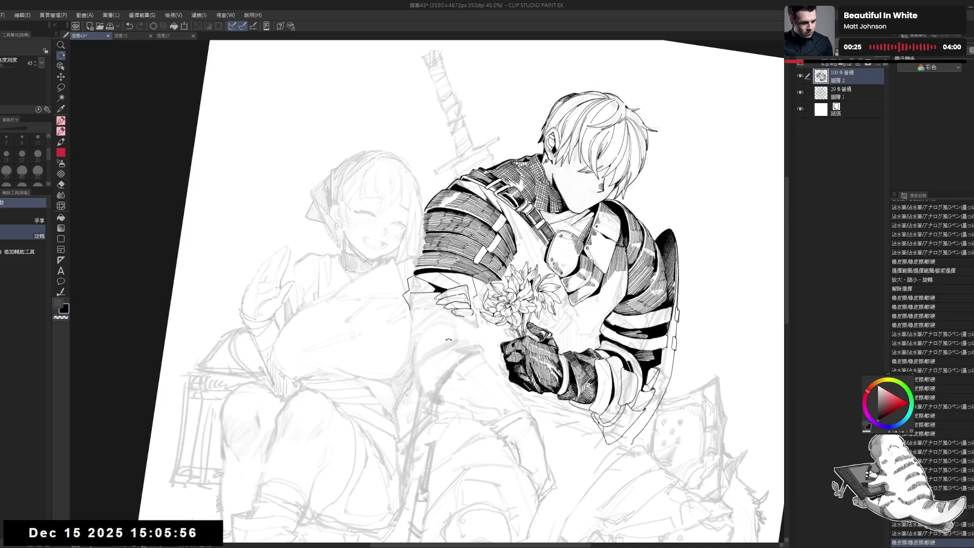
{"action": "key", "text": "p"}
{"action": "key", "text": "ctrl+at"}
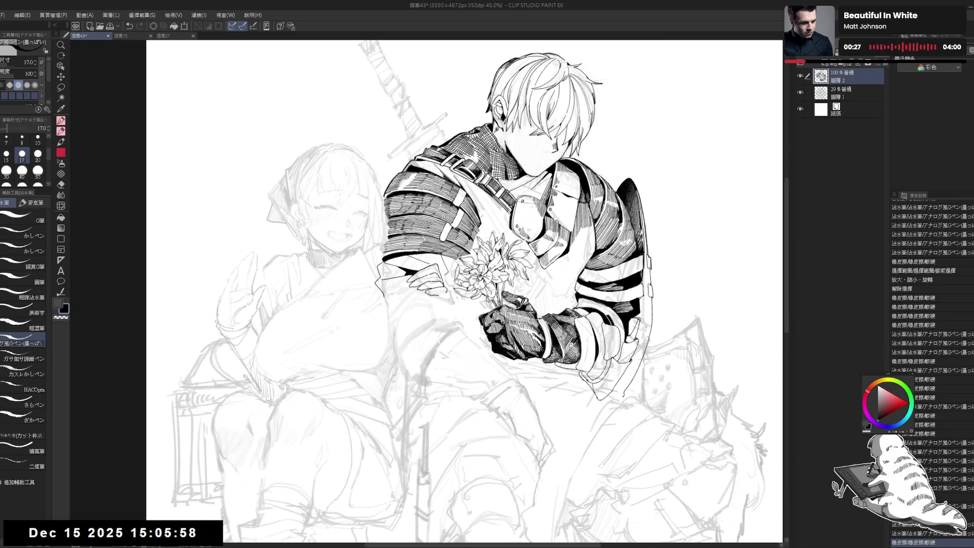
{"action": "mouse_move", "coordinate": [447, 297]}
{"action": "left_mouse_down"}
{"action": "mouse_move", "coordinate": [427, 290]}
{"action": "mouse_move", "coordinate": [461, 328]}
{"action": "mouse_move", "coordinate": [474, 314]}
{"action": "left_mouse_up"}
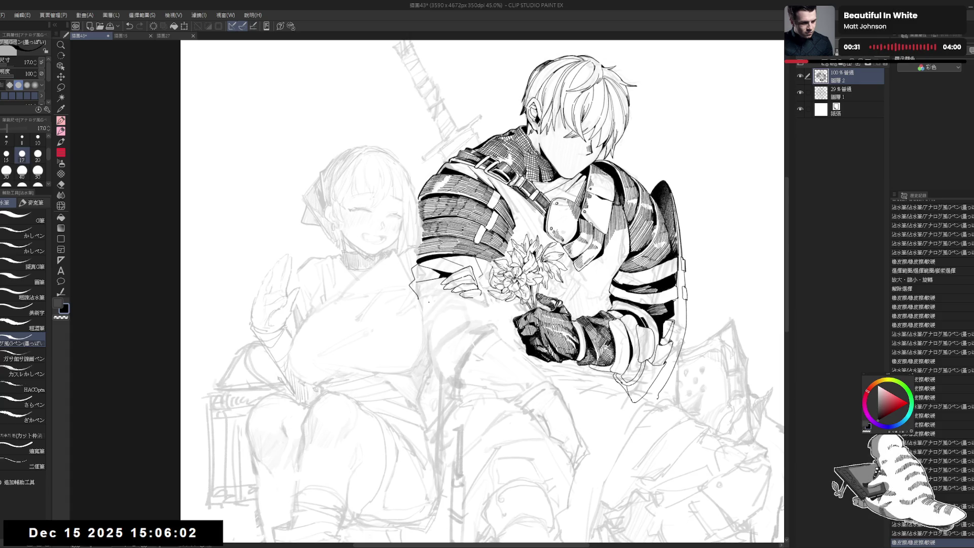
{"action": "left_click_drag", "start_coordinate": [416, 298], "coordinate": [434, 294]}
{"action": "key", "text": "ctrl+z"}
{"action": "key", "text": "ctrl+z"}
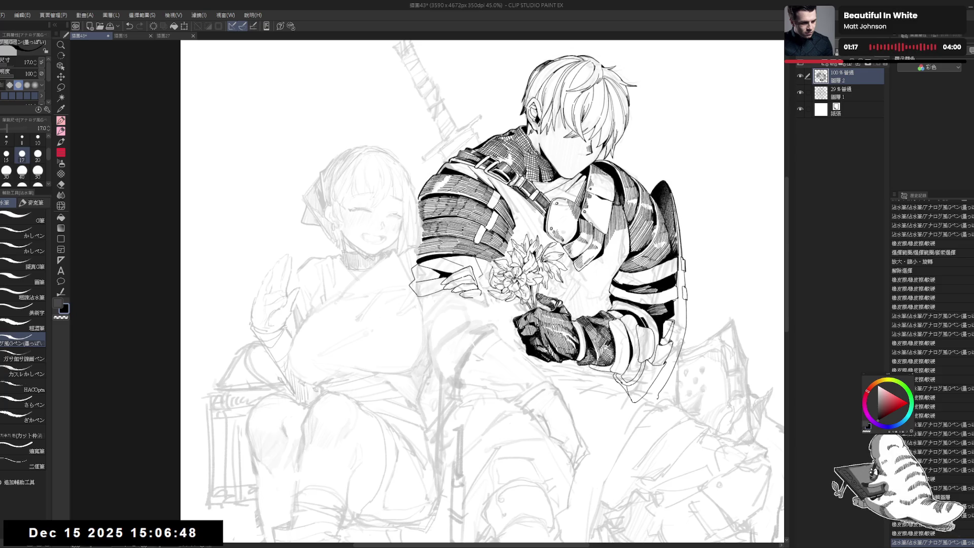
Rotate the view slightly, erase a short stroke on the knight, and reset the view upright
{"action": "key", "text": "r"}
{"action": "mouse_move", "coordinate": [487, 304]}
{"action": "left_mouse_down"}
{"action": "mouse_move", "coordinate": [502, 264]}
{"action": "mouse_move", "coordinate": [482, 254]}
{"action": "mouse_move", "coordinate": [473, 291]}
{"action": "left_mouse_up"}
{"action": "key", "text": "p"}
{"action": "key", "text": "e"}
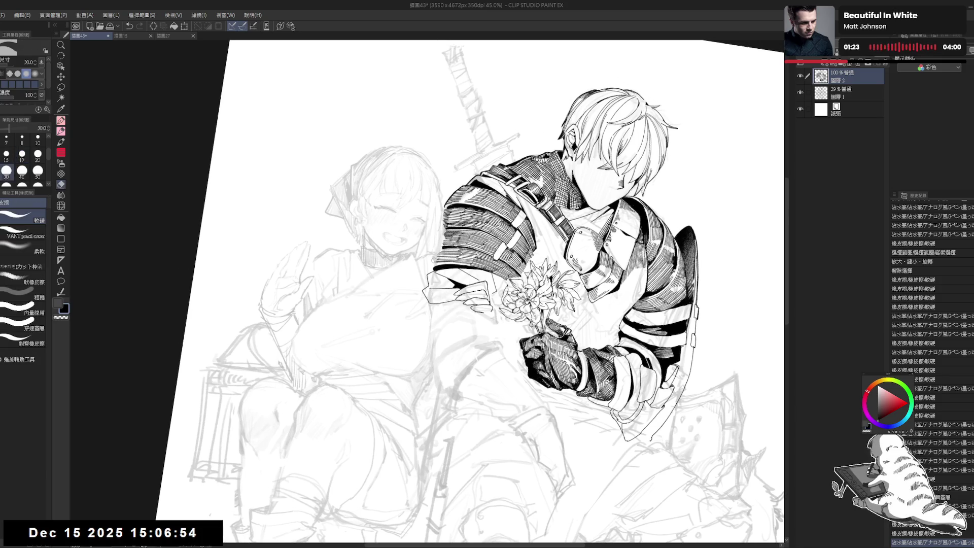
{"action": "left_click_drag", "start_coordinate": [434, 261], "coordinate": [437, 219]}
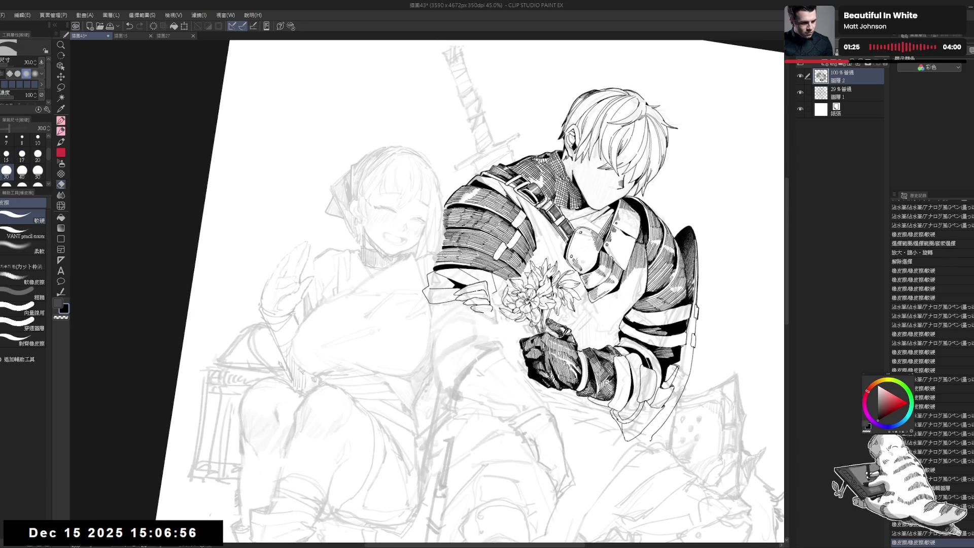
{"action": "key", "text": "p"}
{"action": "key", "text": "ctrl+@"}
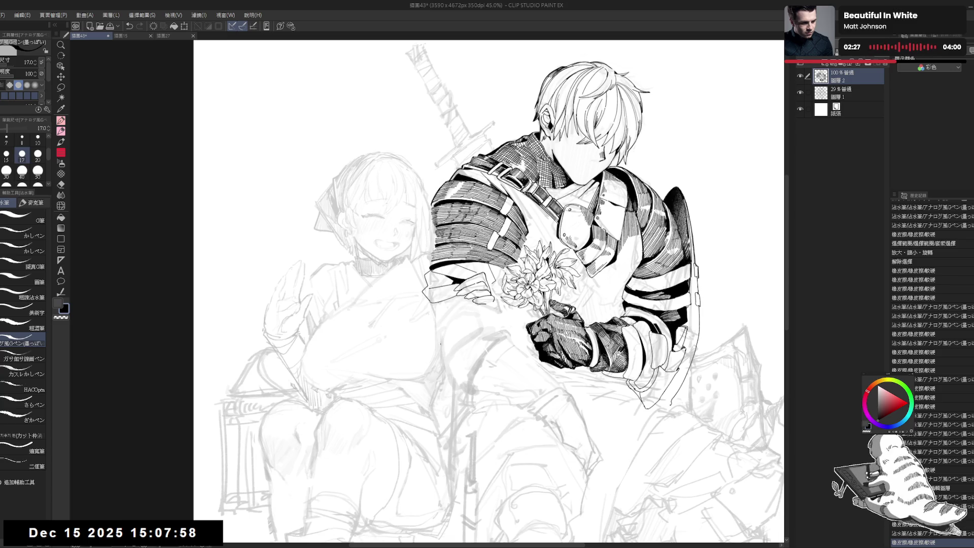
Rotate the view and fill a small gap in the knight's inking
{"action": "mouse_move", "coordinate": [487, 183]}
{"action": "left_mouse_down"}
{"action": "mouse_move", "coordinate": [454, 360]}
{"action": "mouse_move", "coordinate": [464, 285]}
{"action": "left_mouse_up"}
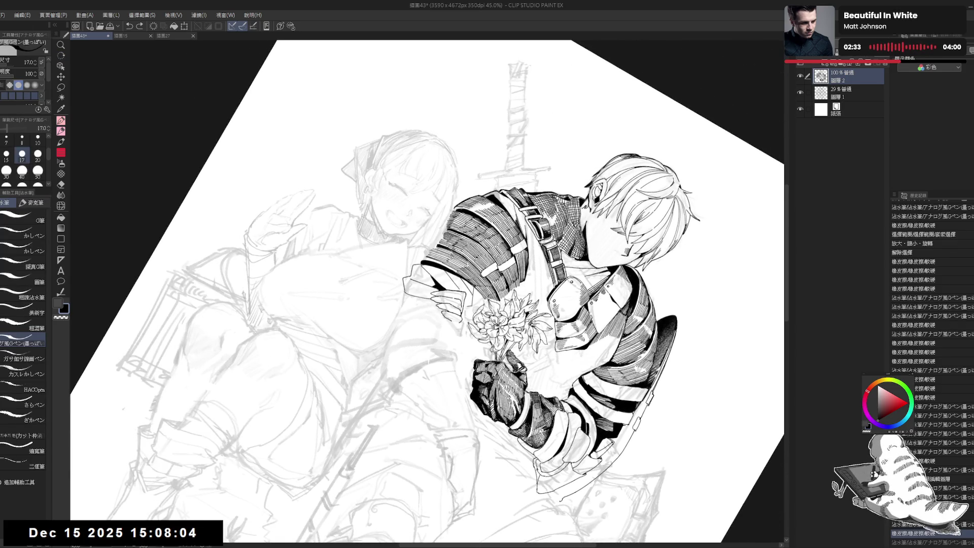
{"action": "key", "text": "g"}
{"action": "left_click", "coordinate": [475, 292]}
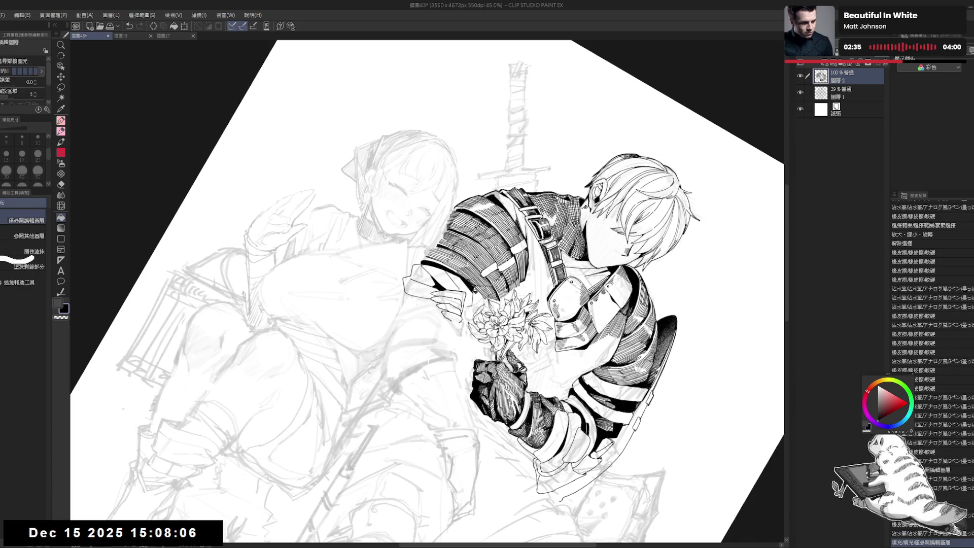
{"action": "key", "text": "ctrl+at"}
{"action": "mouse_move", "coordinate": [440, 294]}
{"action": "left_mouse_down"}
{"action": "mouse_move", "coordinate": [453, 292]}
{"action": "mouse_move", "coordinate": [449, 275]}
{"action": "mouse_move", "coordinate": [452, 301]}
{"action": "mouse_move", "coordinate": [418, 289]}
{"action": "left_mouse_up"}
Undo and restore the last pen stroke, and mirror the view to check balance
{"action": "key", "text": "e"}
{"action": "key", "text": "p"}
{"action": "key", "text": "ctrl+z"}
{"action": "key", "text": "ctrl+z"}
{"action": "key", "text": "h"}
{"action": "key", "text": "ctrl+@"}
{"action": "key", "text": "ctrl+z"}
{"action": "key", "text": "ctrl+y"}
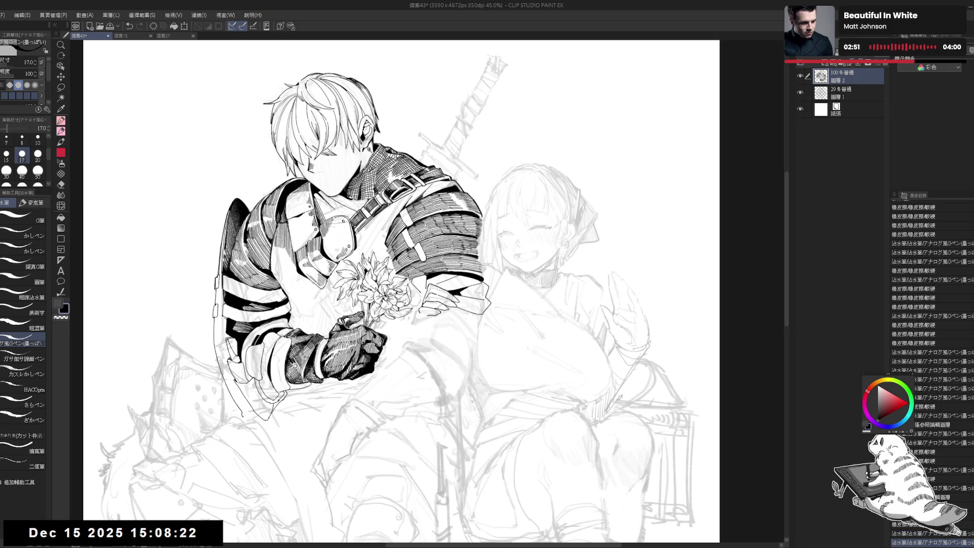
Fill a small area on the knight, erase a stray mark, and unmirror the view
{"action": "key", "text": "g"}
{"action": "left_click", "coordinate": [443, 323]}
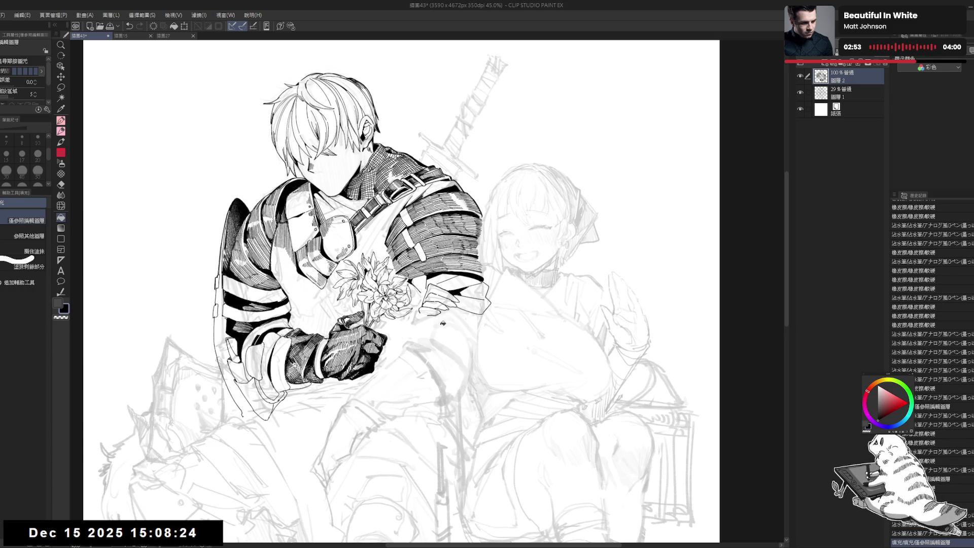
{"action": "key", "text": "p"}
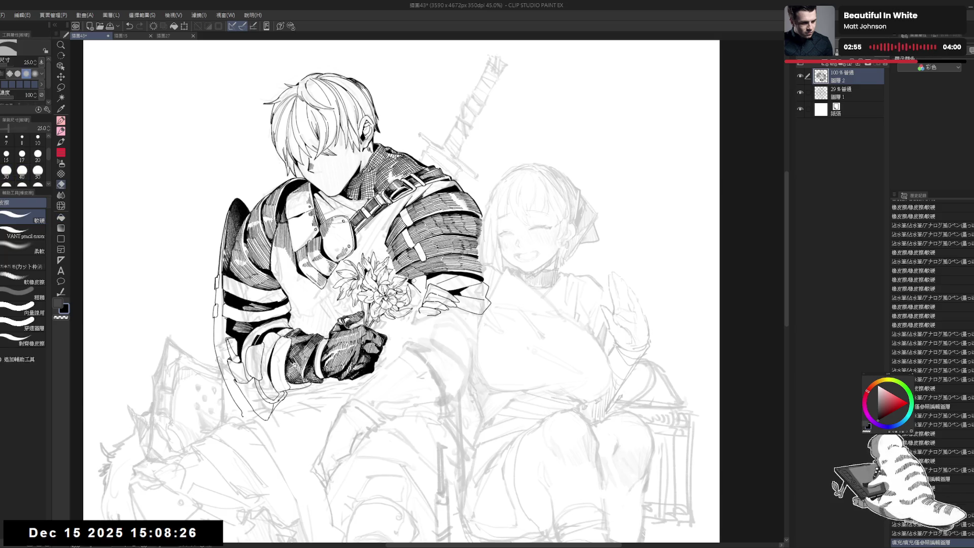
{"action": "left_click_drag", "start_coordinate": [417, 287], "coordinate": [411, 280]}
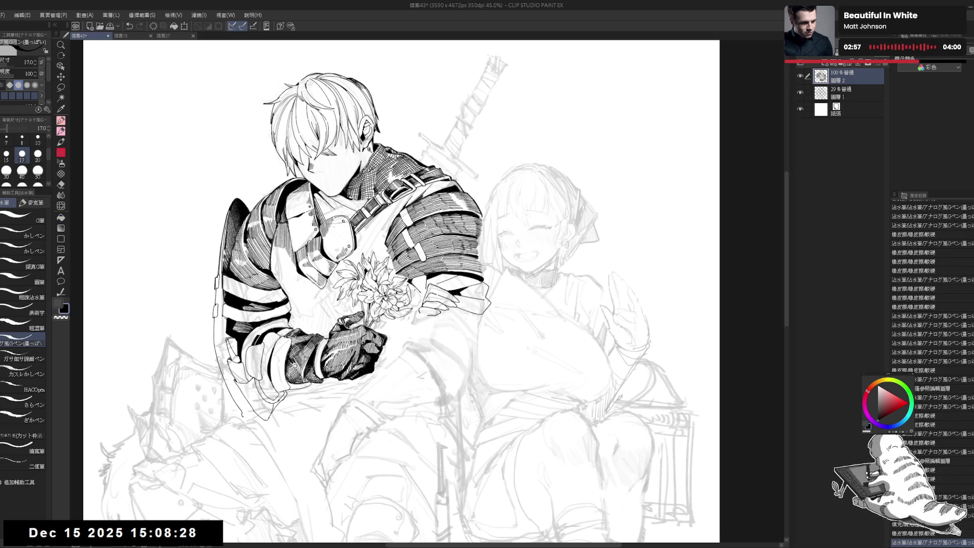
{"action": "key", "text": "h"}
{"action": "key", "text": "r"}
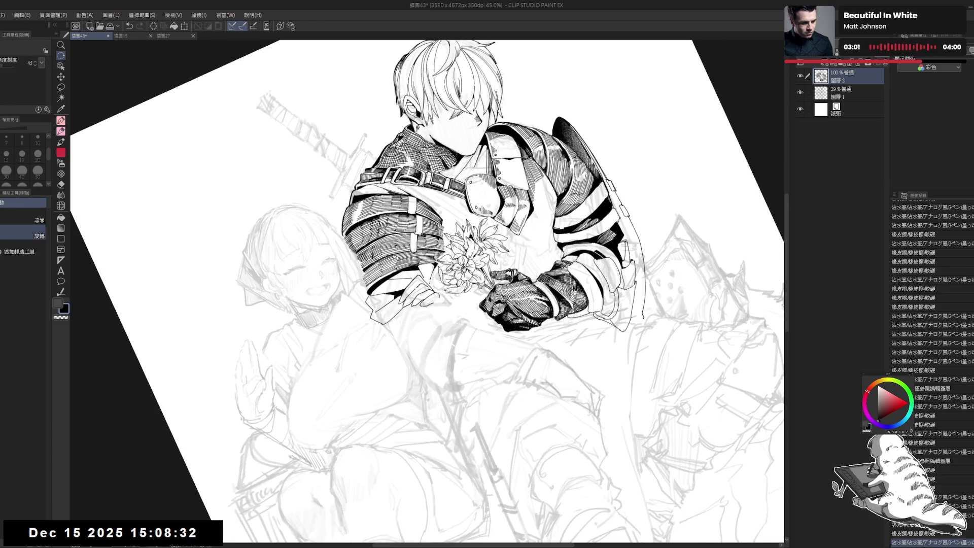
Toggle the last small stroke off and on, keeping it, then straighten the view
{"action": "key", "text": "p"}
{"action": "key", "text": "r"}
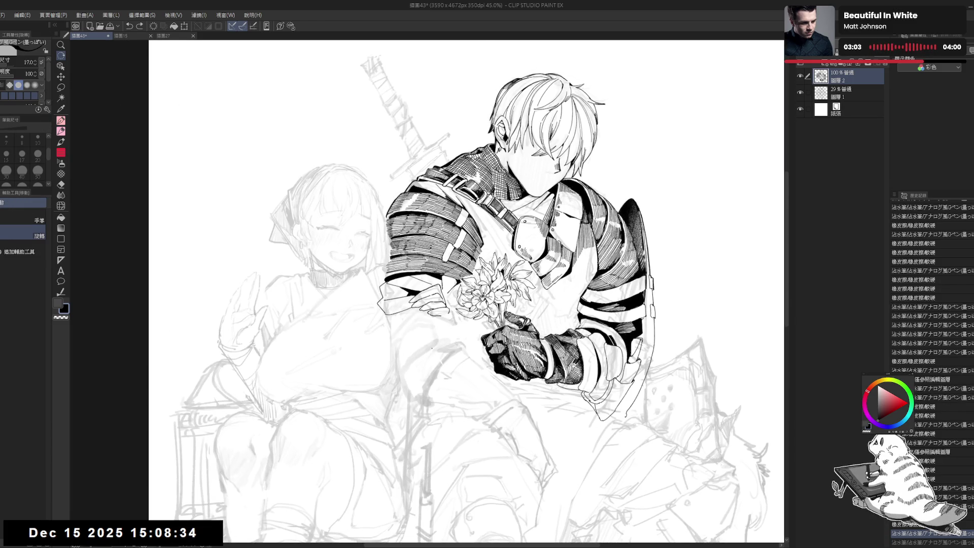
{"action": "key", "text": "p"}
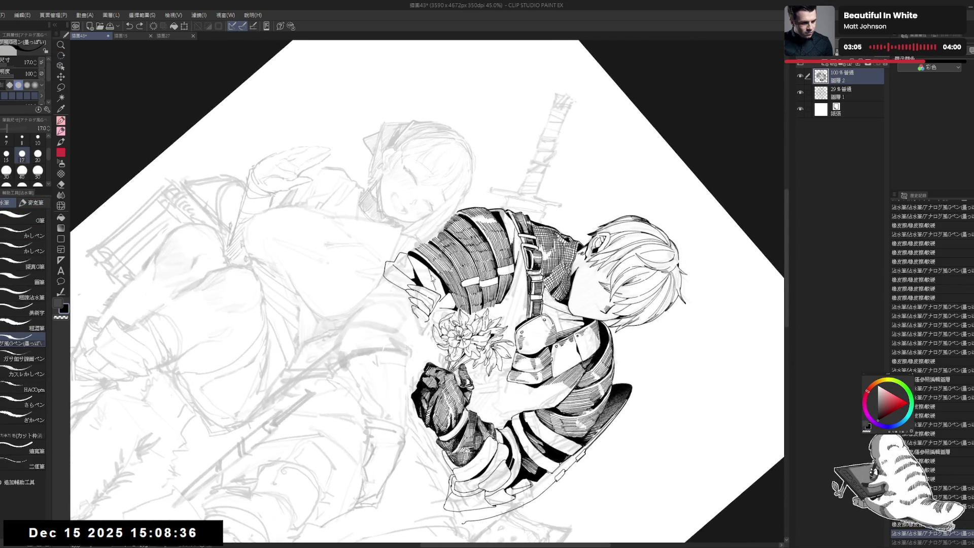
{"action": "key", "text": "ctrl+y"}
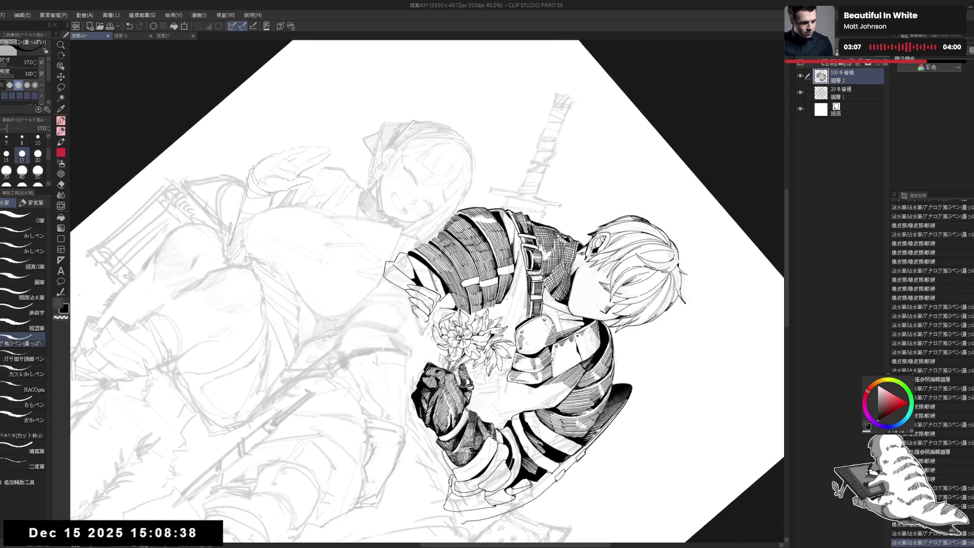
{"action": "key", "text": "ctrl+z"}
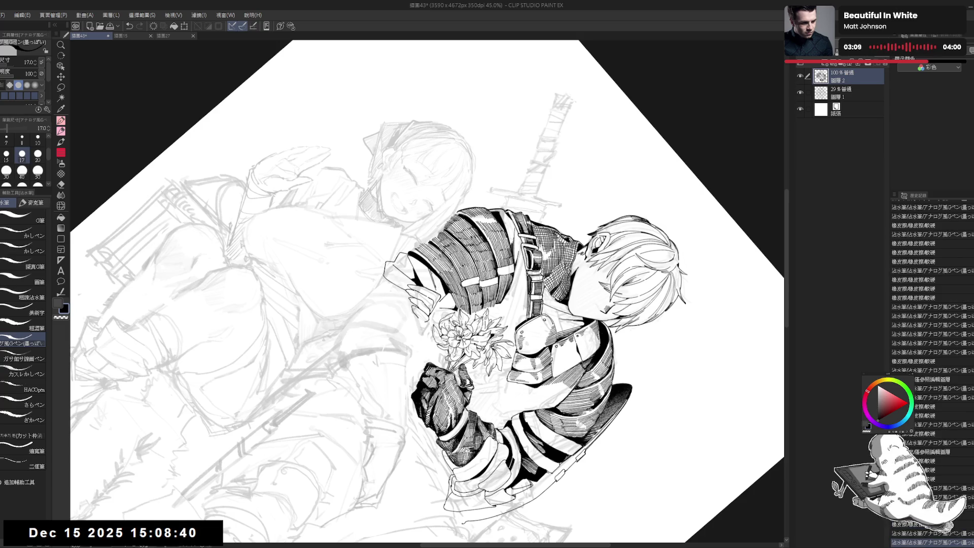
{"action": "key", "text": "ctrl+y"}
{"action": "key", "text": "ctrl+z"}
{"action": "key", "text": "ctrl+y"}
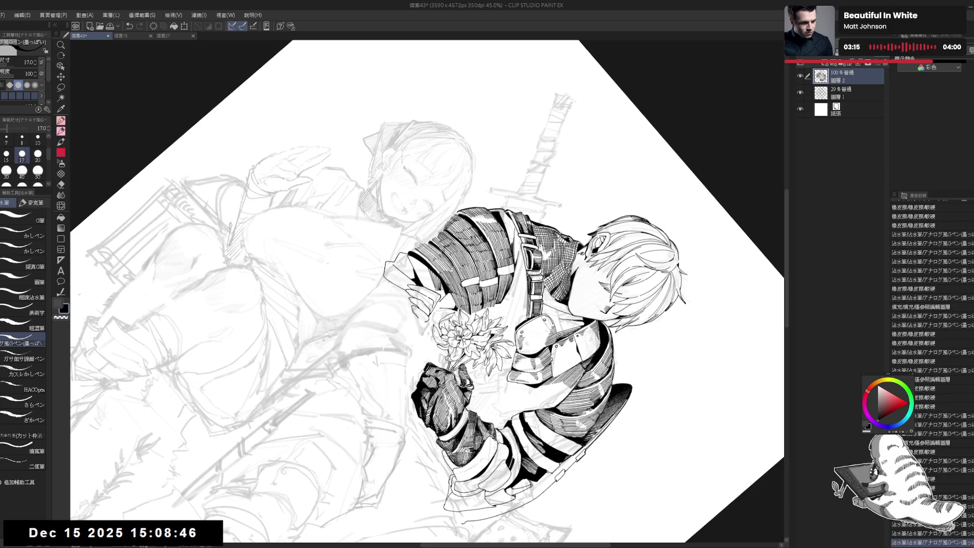
{"action": "key", "text": "ctrl+@"}
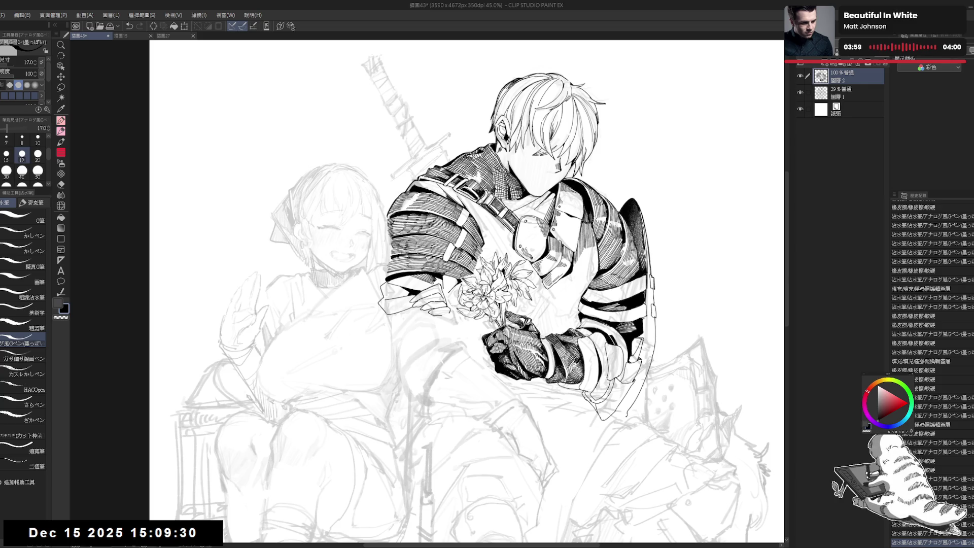
{"action": "key", "text": "asciicircum"}
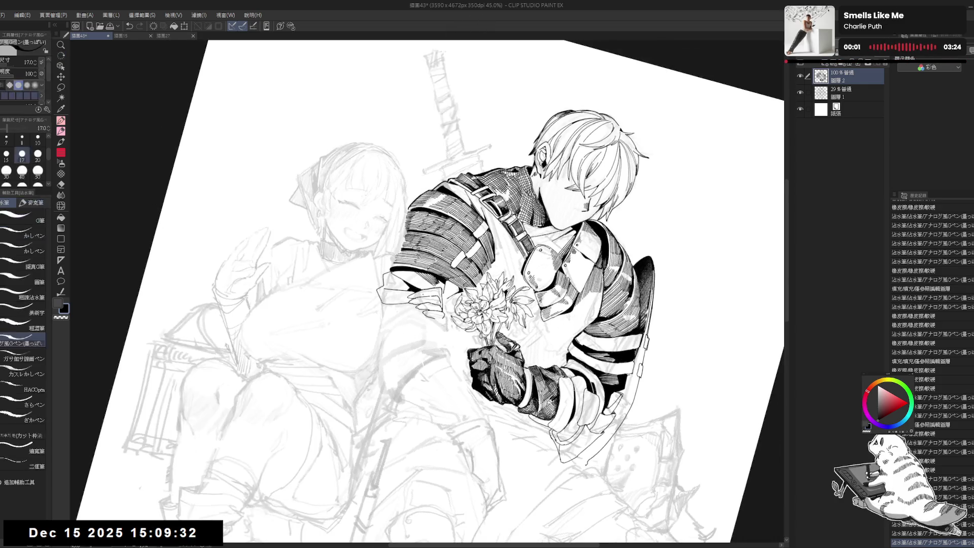
Erase a small spot, mirror-check the drawing, then pan and rotate the view about 100° clockwise
{"action": "key", "text": "e"}
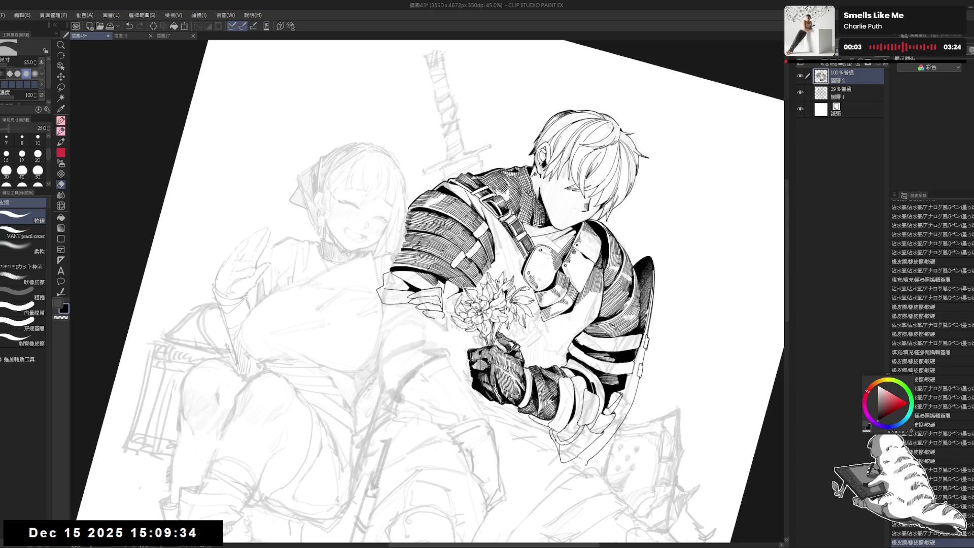
{"action": "key", "text": "p"}
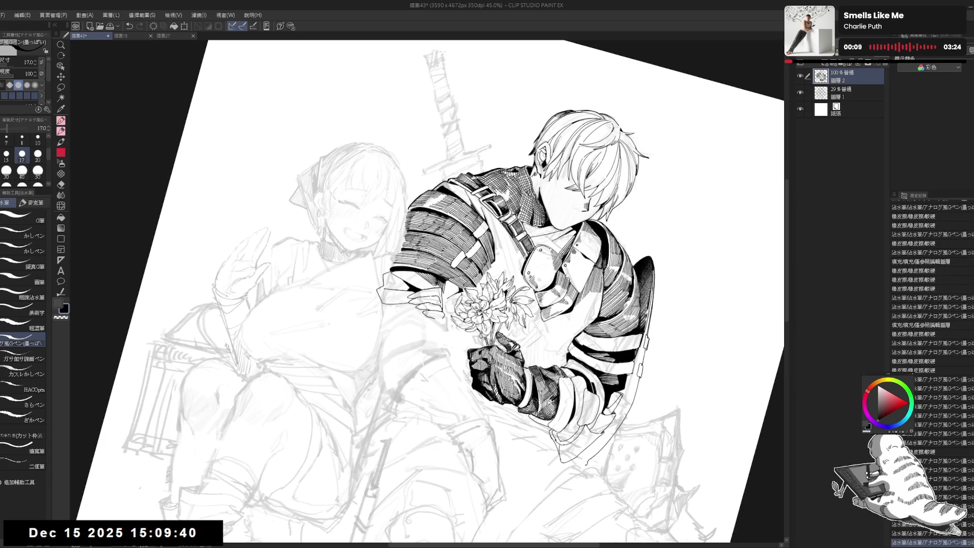
{"action": "key", "text": "ctrl+0"}
{"action": "key", "text": "h"}
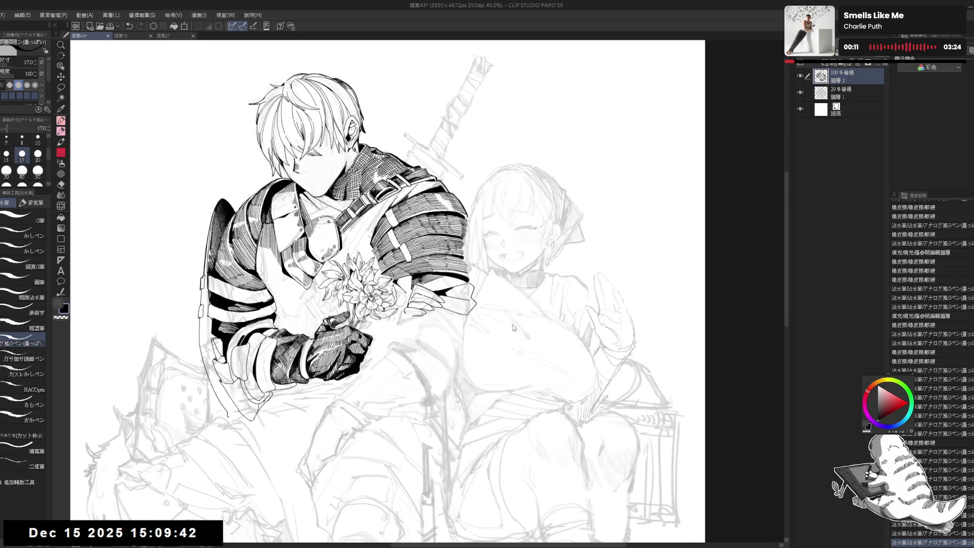
{"action": "key", "text": "h"}
{"action": "left_click_drag", "start_coordinate": [408, 300], "coordinate": [415, 305]}
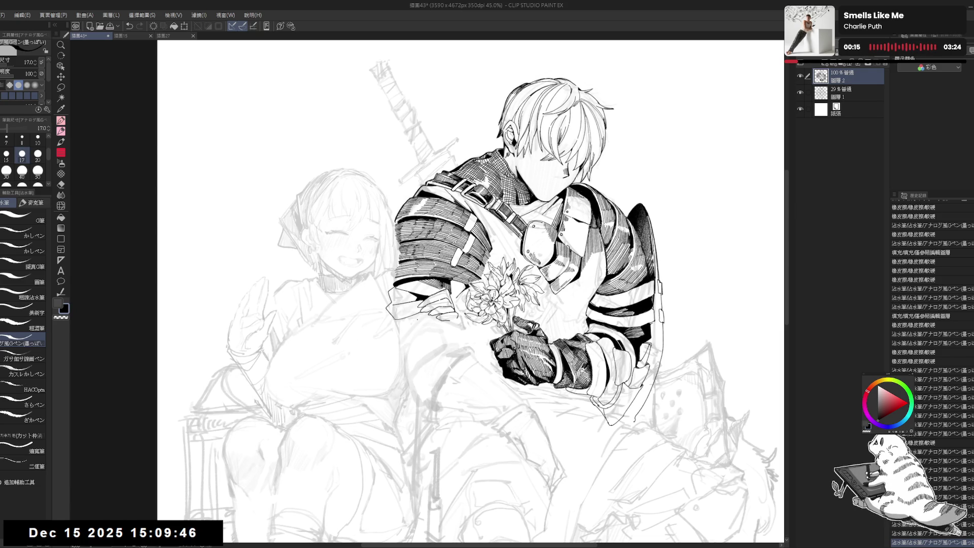
{"action": "left_click_drag", "start_coordinate": [402, 343], "coordinate": [412, 345]}
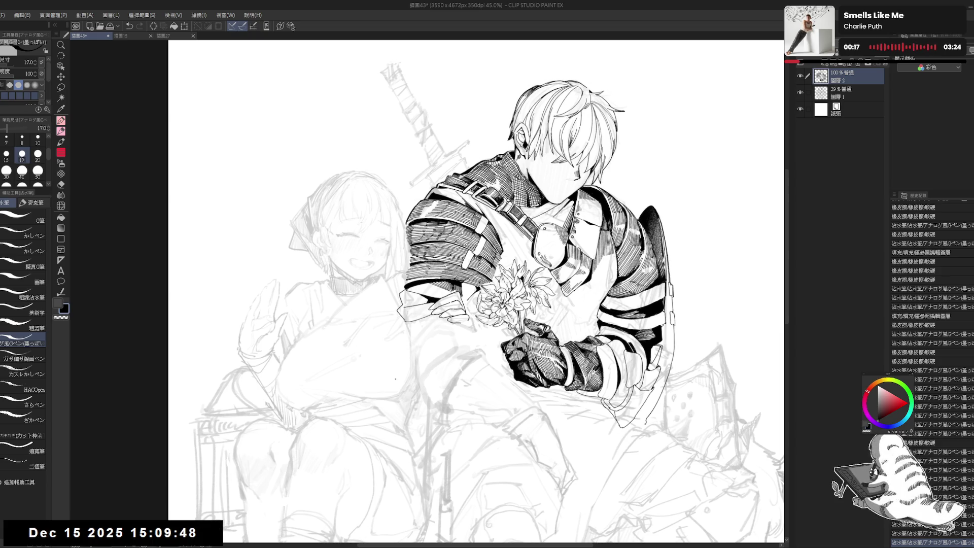
{"action": "mouse_move", "coordinate": [395, 378]}
{"action": "left_mouse_down"}
{"action": "mouse_move", "coordinate": [374, 225]}
{"action": "mouse_move", "coordinate": [402, 194]}
{"action": "left_mouse_up"}
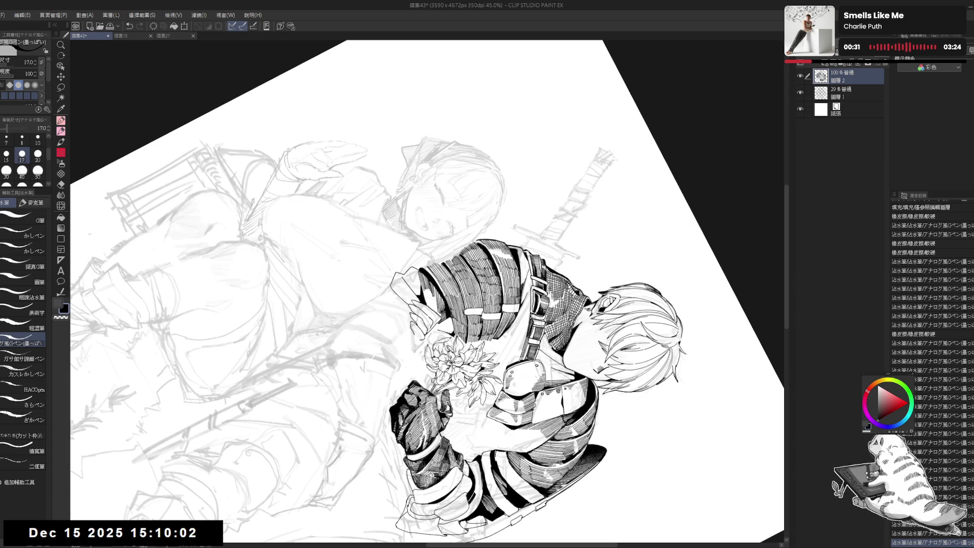
Straighten and mirror the view, then rotate the knight to a new working angle
{"action": "key", "text": "ctrl+@"}
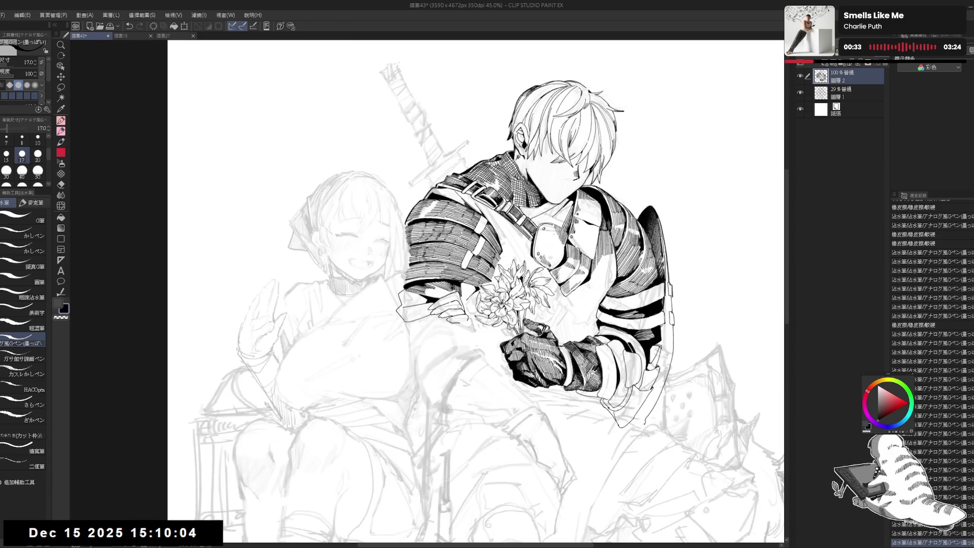
{"action": "key", "text": "h"}
{"action": "key", "text": "h"}
{"action": "left_click_drag", "start_coordinate": [459, 381], "coordinate": [513, 243]}
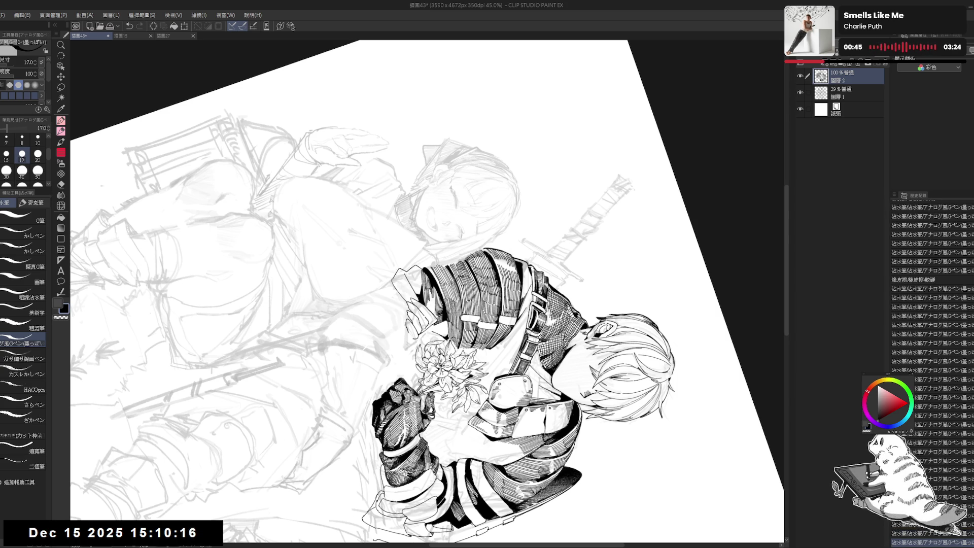
{"action": "key", "text": "r"}
{"action": "mouse_move", "coordinate": [457, 152]}
{"action": "left_mouse_down"}
{"action": "mouse_move", "coordinate": [558, 254]}
{"action": "mouse_move", "coordinate": [476, 162]}
{"action": "left_mouse_up"}
{"action": "key", "text": "p"}
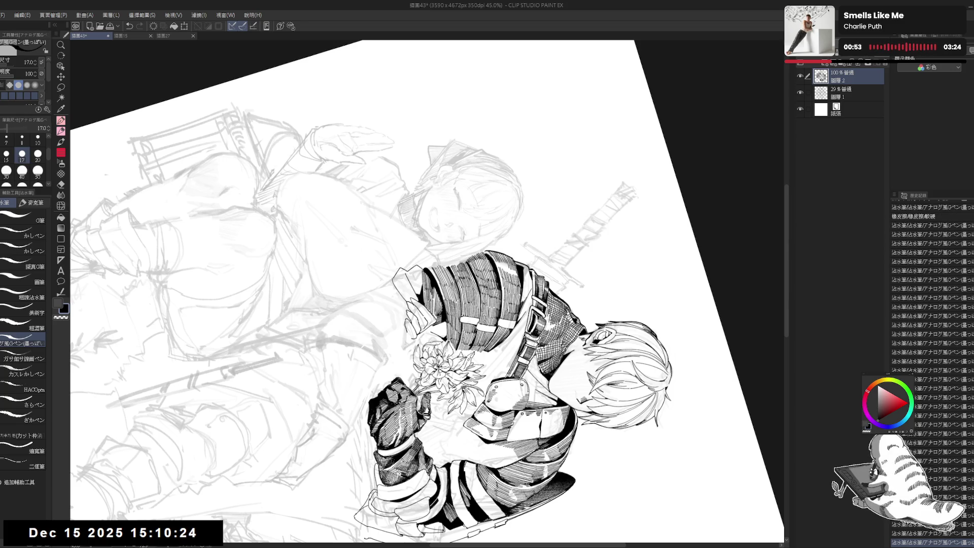
Undo and redo the last pen stroke, then reset, mirror and tilt the view again
{"action": "key", "text": "ctrl+z"}
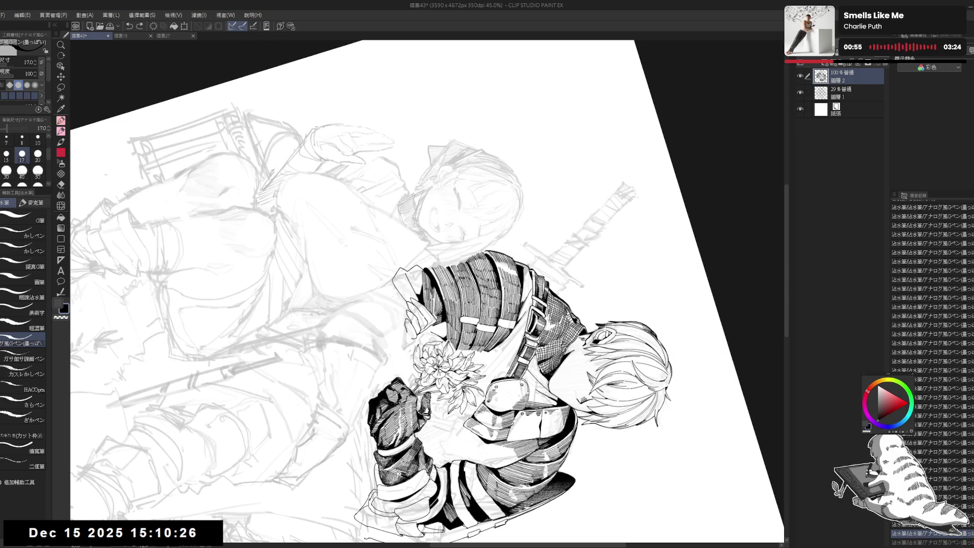
{"action": "key", "text": "ctrl+y"}
{"action": "key", "text": "ctrl+@"}
{"action": "key", "text": "h"}
{"action": "key", "text": "h"}
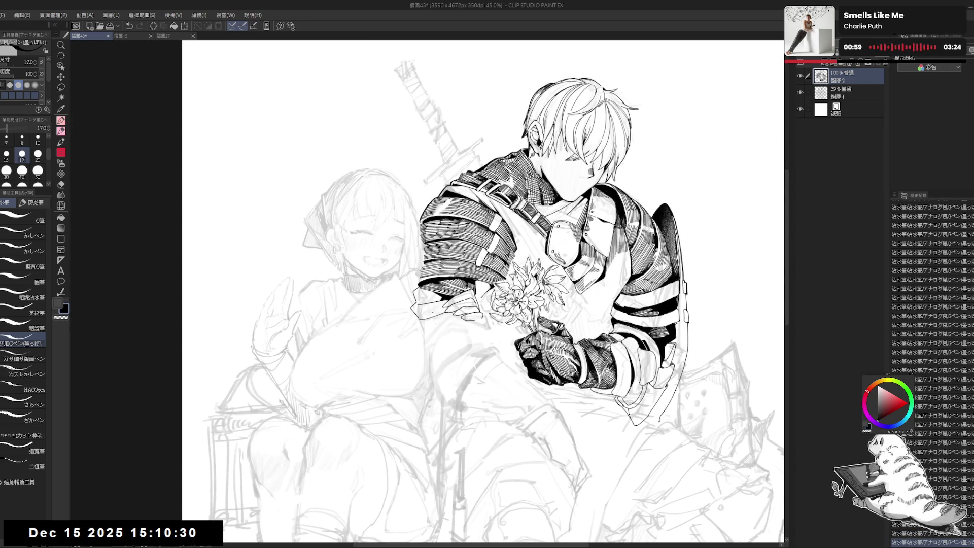
{"action": "key", "text": "r"}
{"action": "left_click_drag", "start_coordinate": [487, 284], "coordinate": [429, 323]}
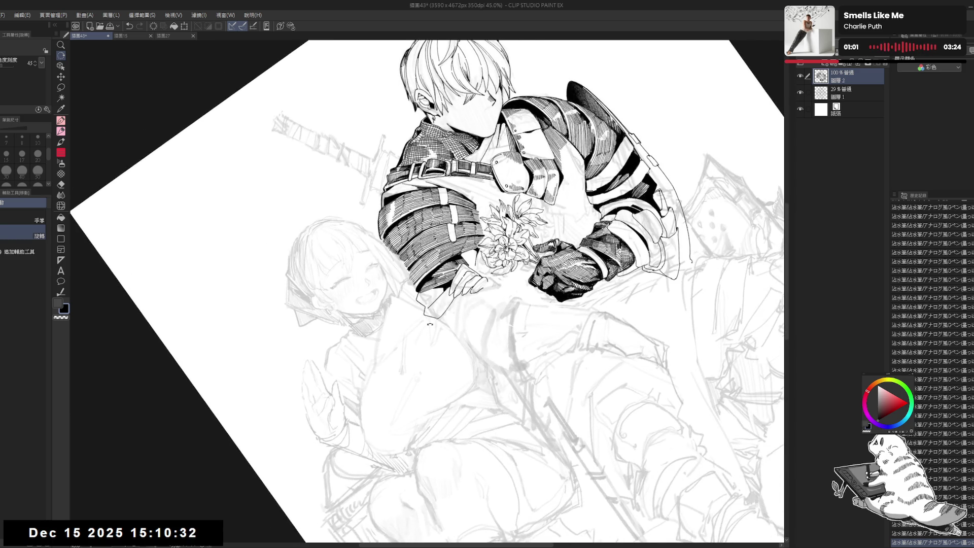
{"action": "key", "text": "p"}
Reset the rotation, unflip the view and zoom in to about 60% on the knight
{"action": "key", "text": "ctrl+@"}
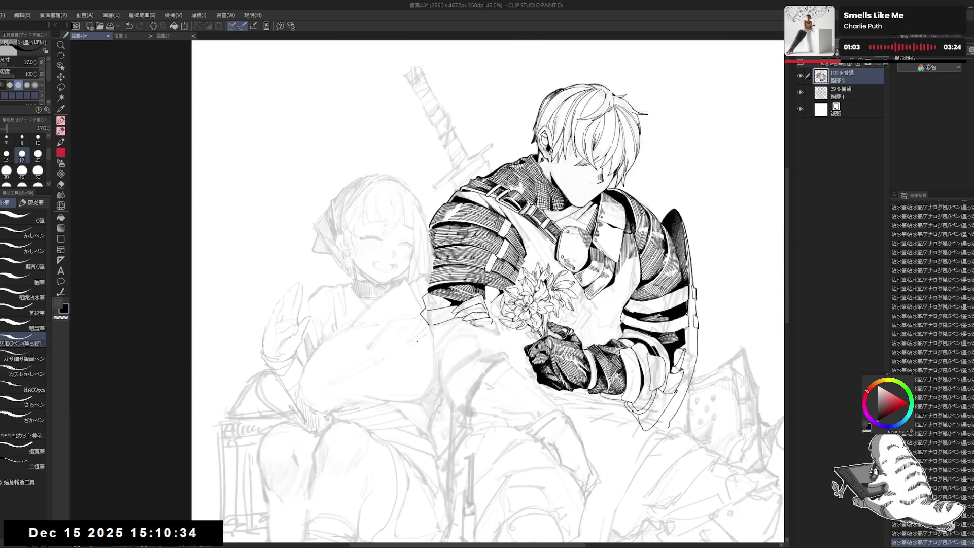
{"action": "left_click_drag", "start_coordinate": [414, 339], "coordinate": [427, 295]}
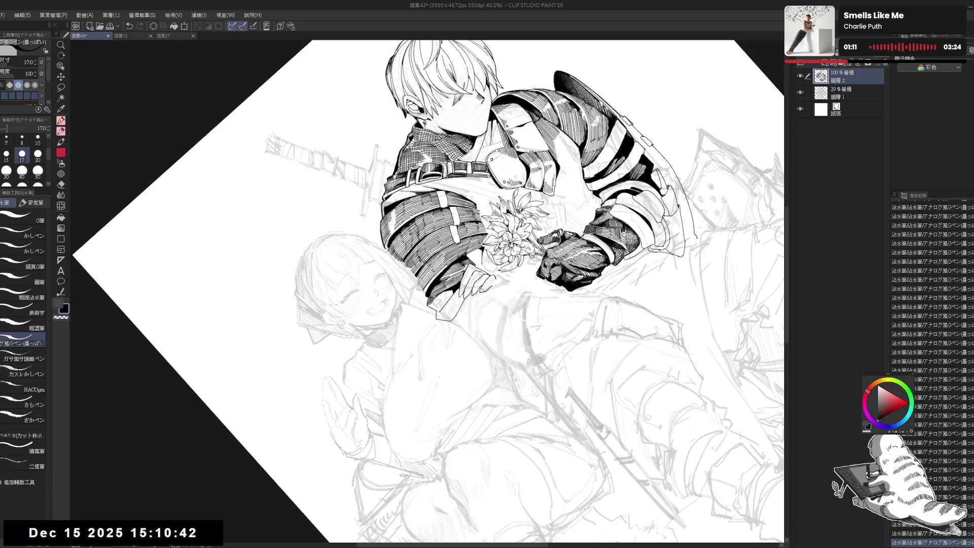
{"action": "key", "text": "ctrl+@"}
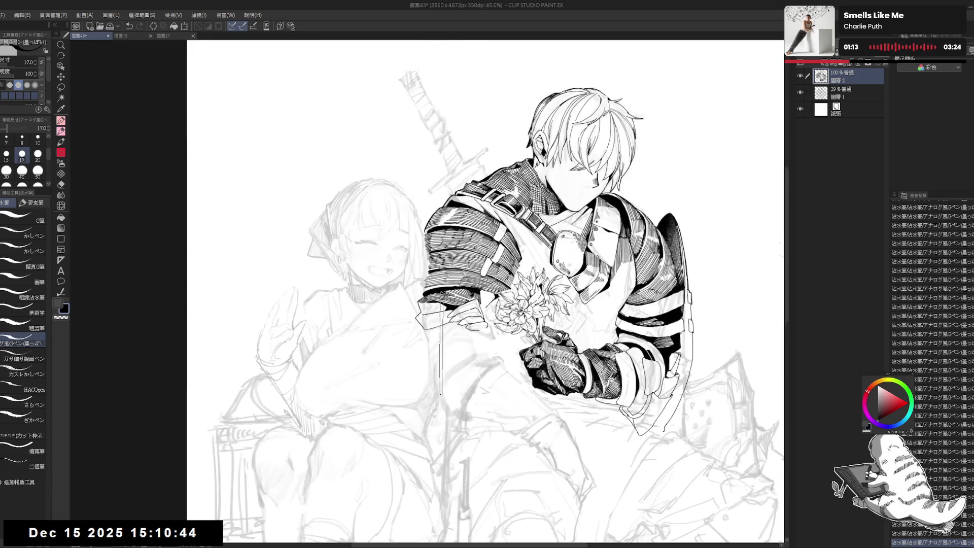
{"action": "key", "text": "h"}
{"action": "key", "text": "h"}
{"action": "scroll", "coordinate": [458, 385], "scroll_direction": "up", "scroll_amount": 3}
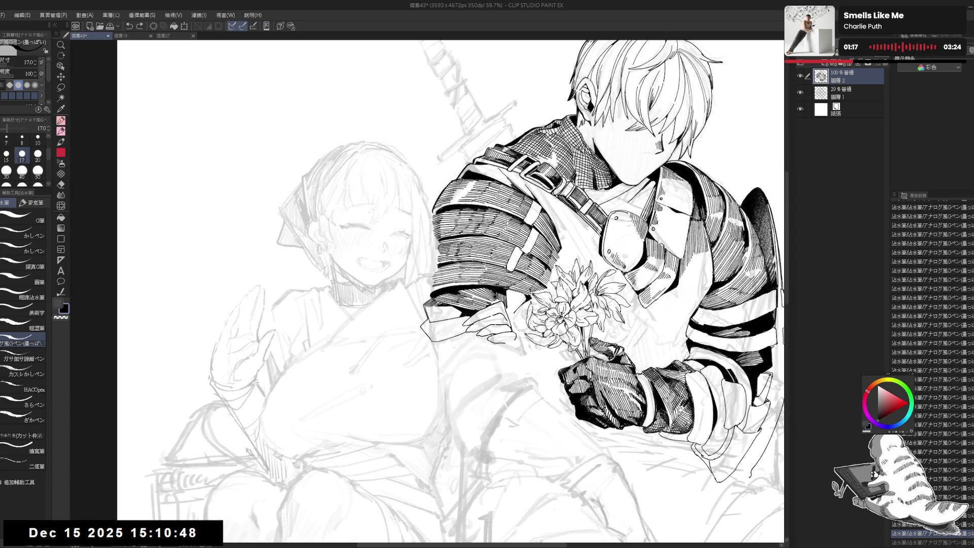
Ink short G-pen strokes on the armor's lower-left edge, then zoom out to 40.5%
{"action": "mouse_move", "coordinate": [431, 307]}
{"action": "left_mouse_down"}
{"action": "mouse_move", "coordinate": [432, 320]}
{"action": "mouse_move", "coordinate": [444, 319]}
{"action": "left_mouse_up"}
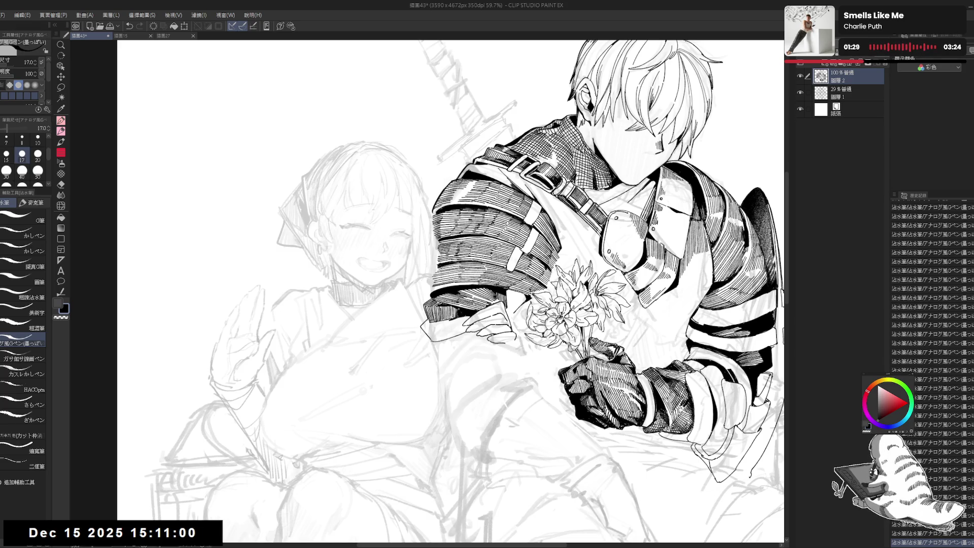
{"action": "key", "text": "ctrl+minus"}
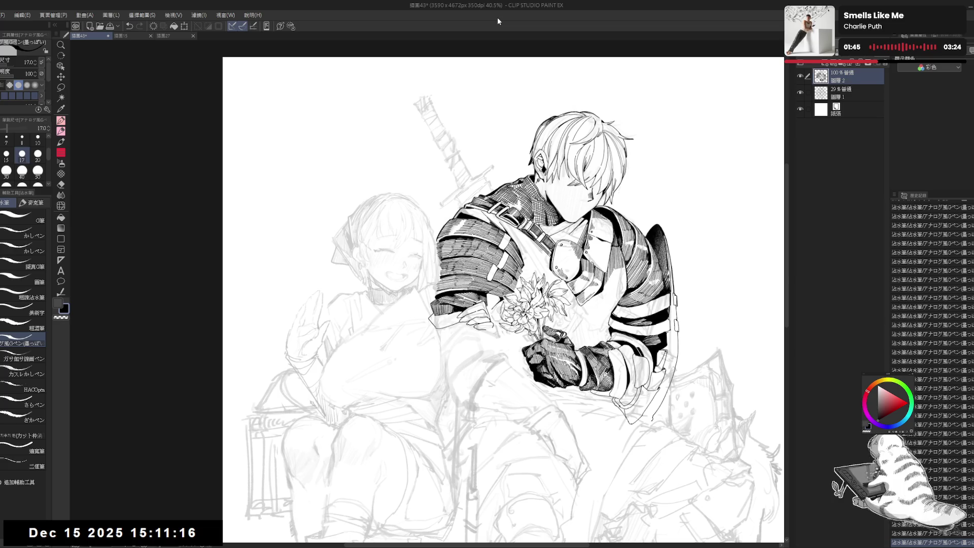
Tilt the view onto the knight's arms, try the pencil and eraser, then straighten and unflip the view
{"action": "left_click_drag", "start_coordinate": [426, 300], "coordinate": [366, 365]}
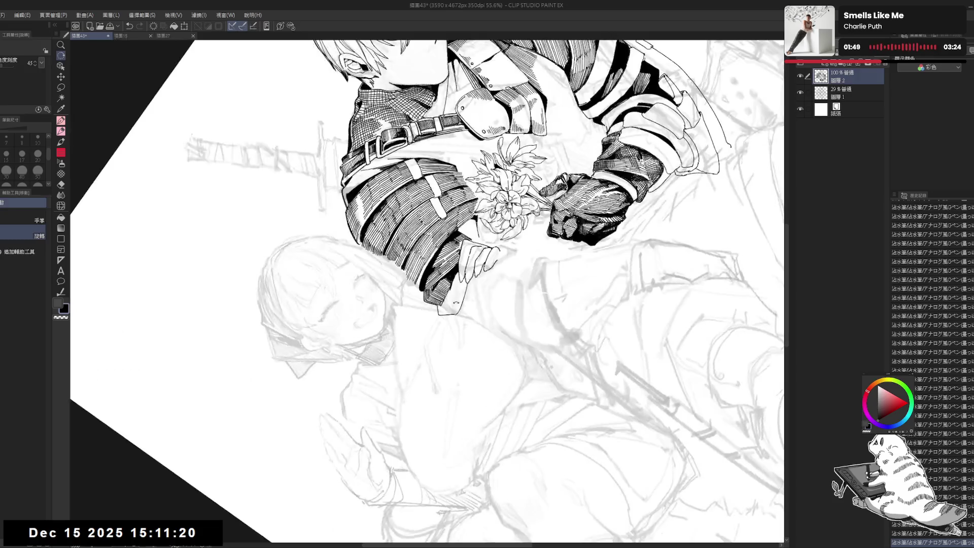
{"action": "key", "text": "p"}
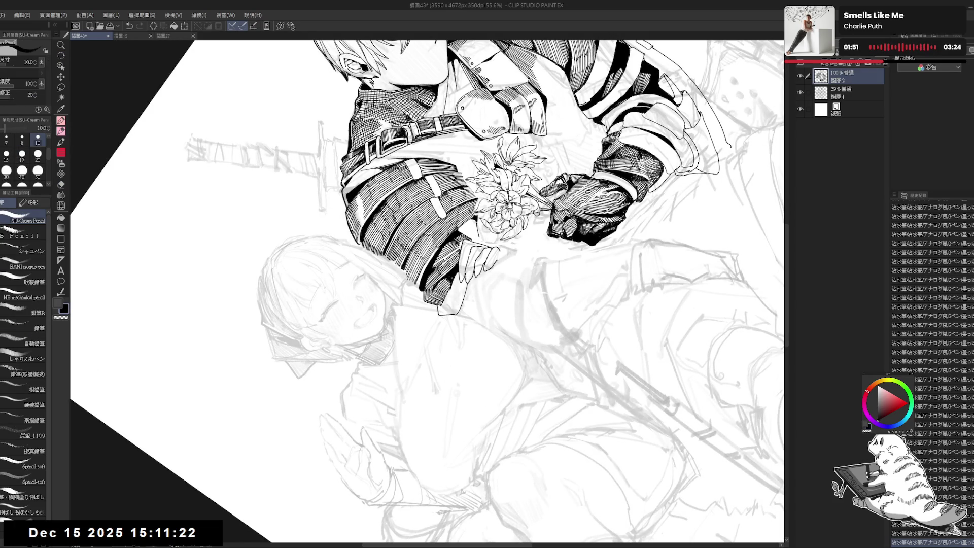
{"action": "key", "text": "e"}
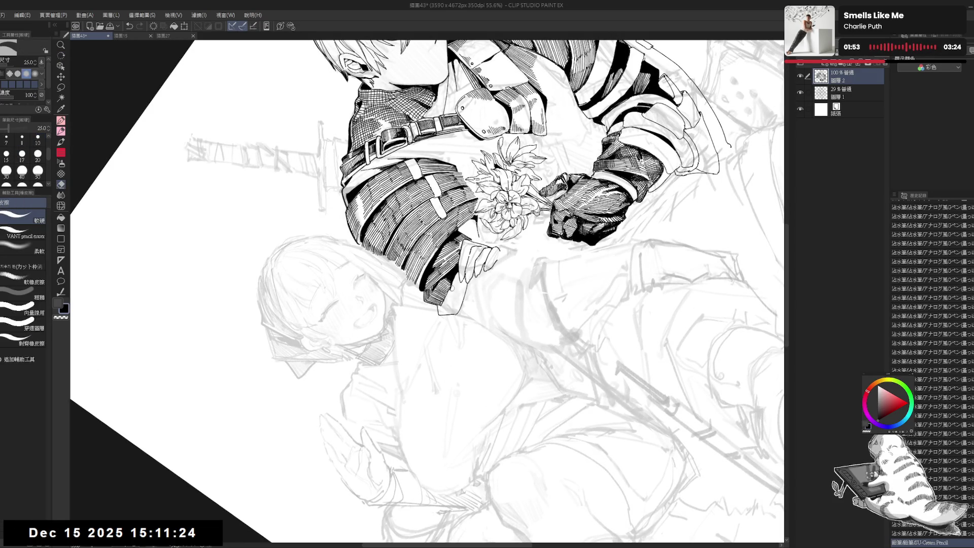
{"action": "key", "text": "p"}
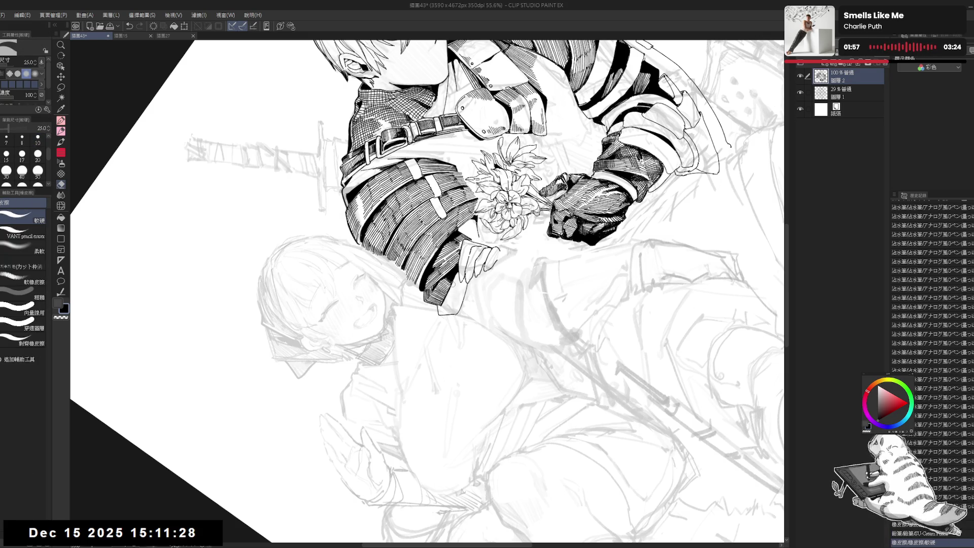
{"action": "key", "text": "ctrl+@"}
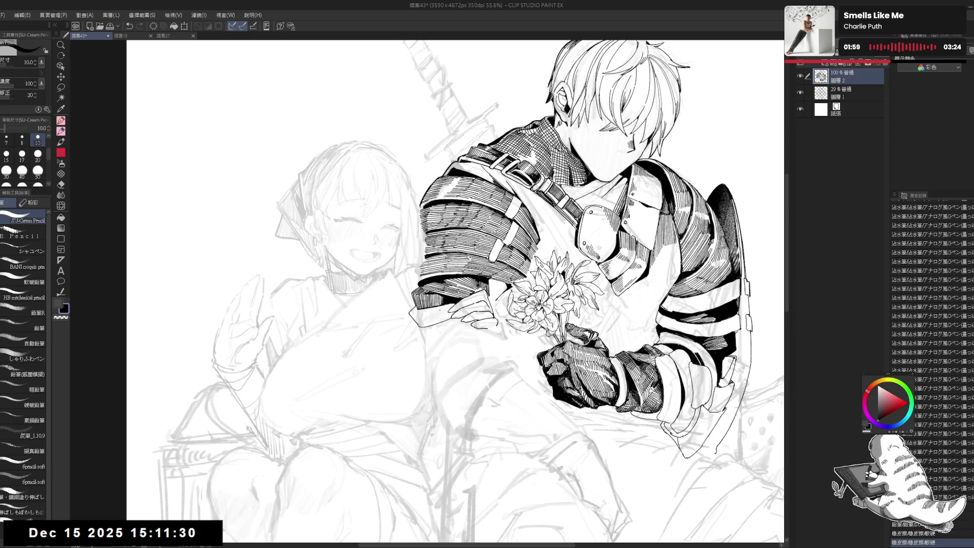
{"action": "key", "text": "ctrl+minus"}
{"action": "key", "text": "h"}
{"action": "key", "text": "h"}
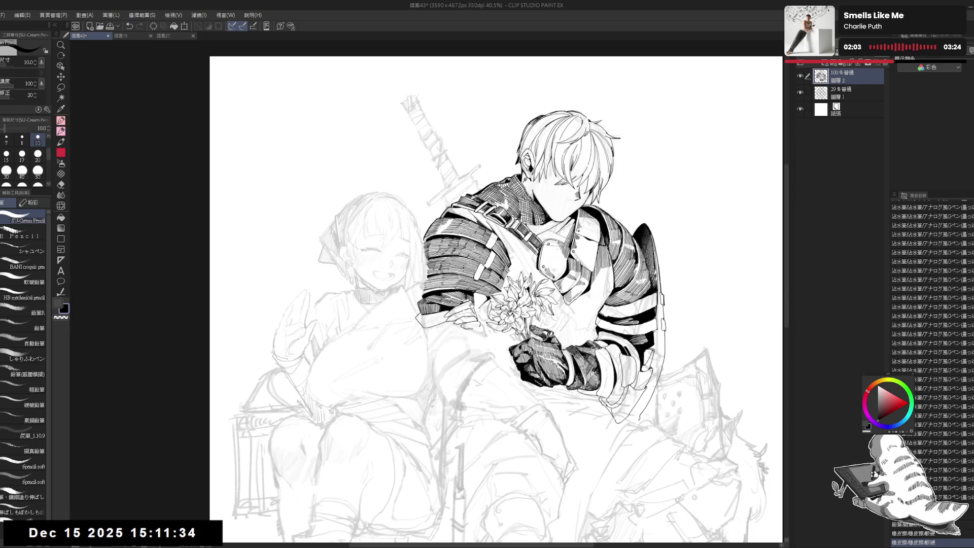
Zoom in, rotate the view and pencil a small mark near the sleeve at size 8
{"action": "key", "text": "ctrl+plus"}
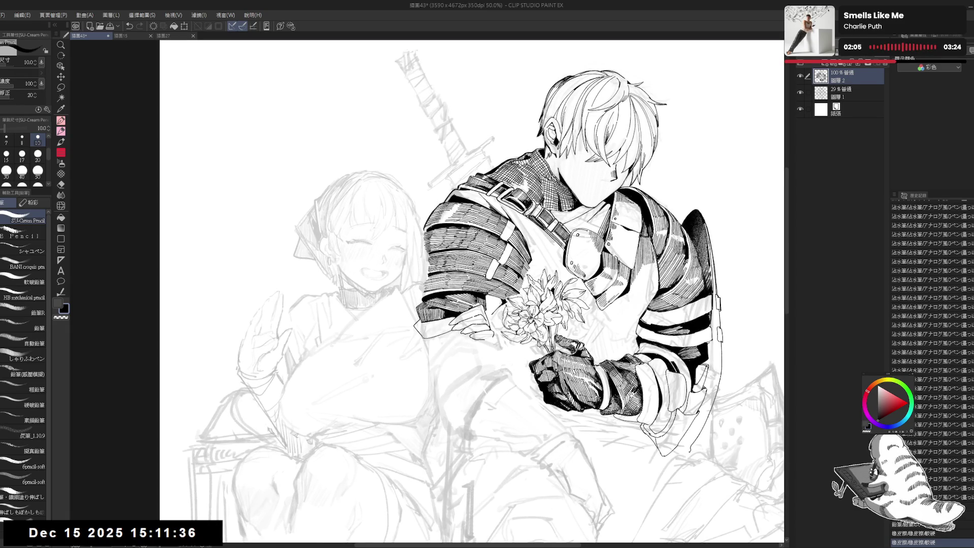
{"action": "key", "text": "minus"}
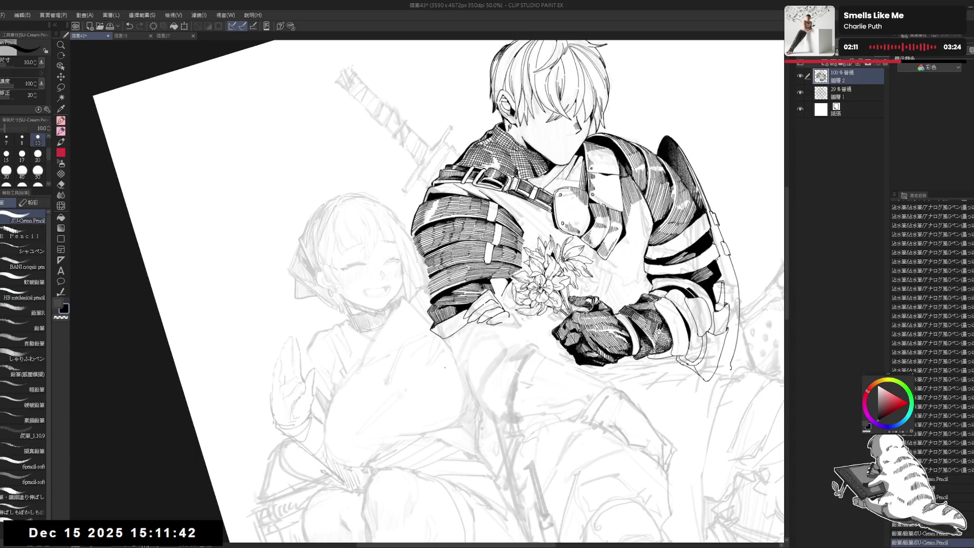
{"action": "key", "text": "asciicircum"}
{"action": "key", "text": "asciicircum"}
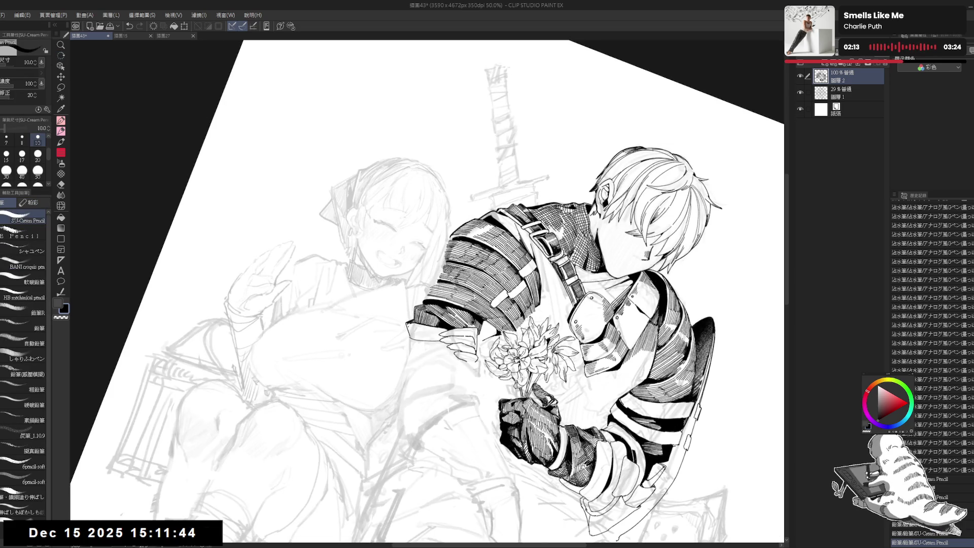
{"action": "key", "text": "bracketleft"}
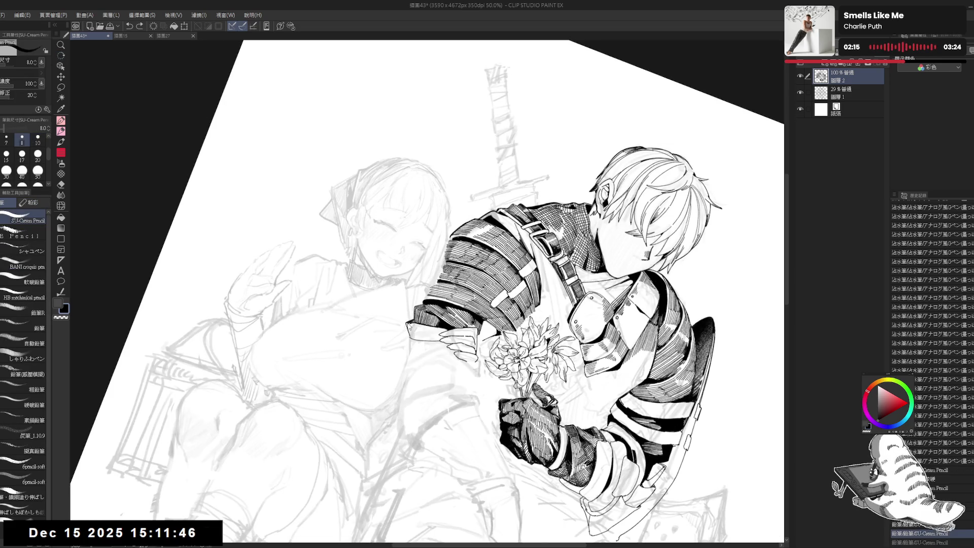
{"action": "left_click_drag", "start_coordinate": [410, 323], "coordinate": [409, 335]}
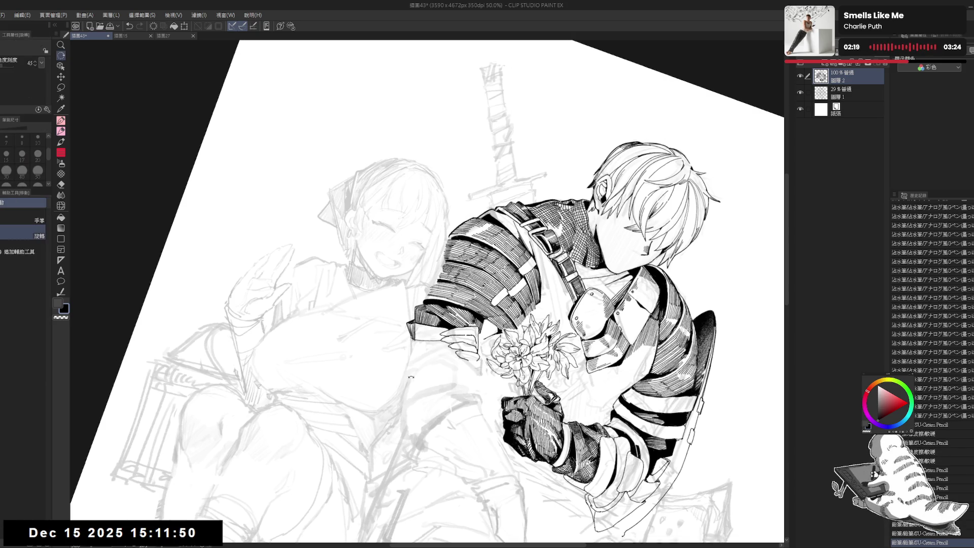
{"action": "key", "text": "e"}
{"action": "key", "text": "p"}
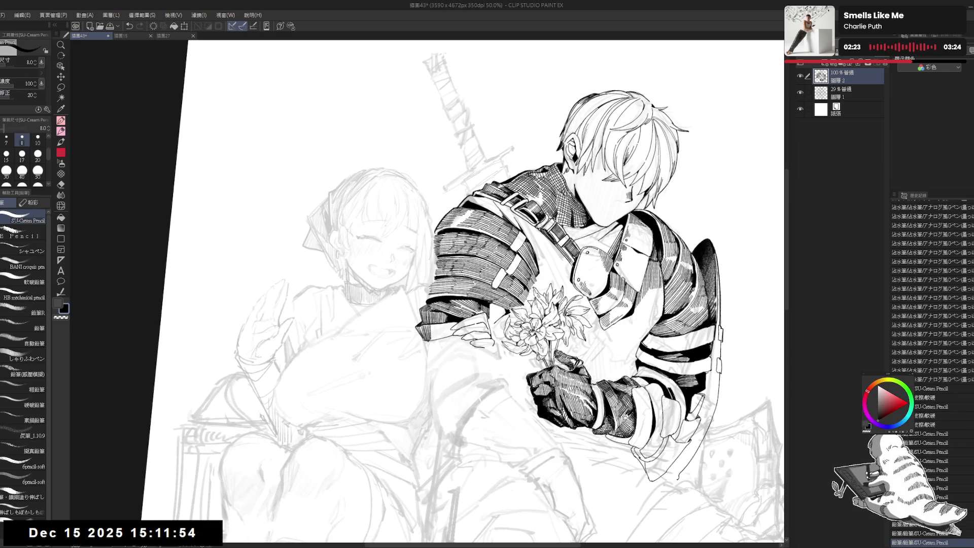
Switch to the G-pen, undo and redo the recent strokes, and straighten the view
{"action": "key", "text": "p"}
{"action": "key", "text": "ctrl+z"}
{"action": "key", "text": "ctrl+z"}
{"action": "key", "text": "ctrl+z"}
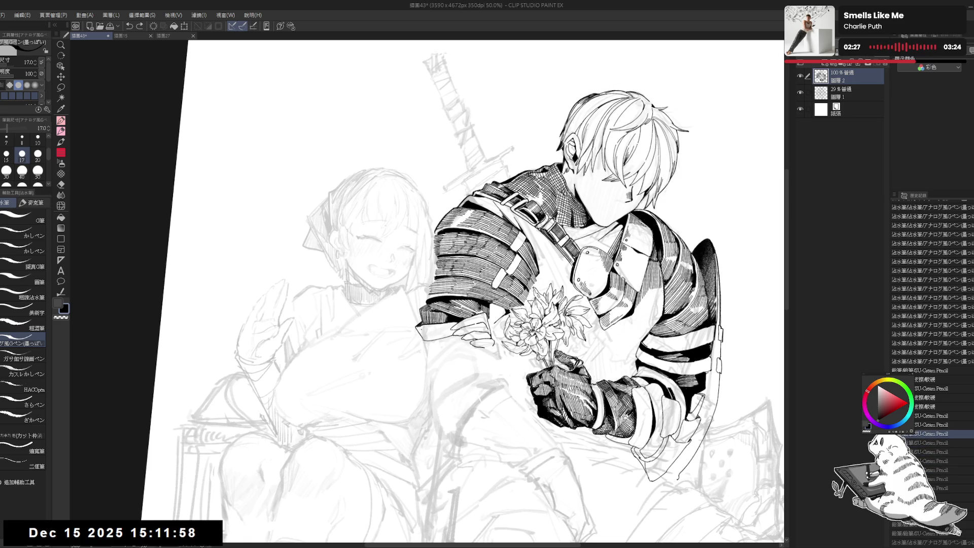
{"action": "key", "text": "ctrl+y"}
{"action": "key", "text": "ctrl+y"}
{"action": "key", "text": "ctrl+y"}
{"action": "key", "text": "ctrl+y"}
{"action": "key", "text": "ctrl+y"}
{"action": "key", "text": "ctrl+y"}
{"action": "key", "text": "ctrl+y"}
{"action": "key", "text": "ctrl+y"}
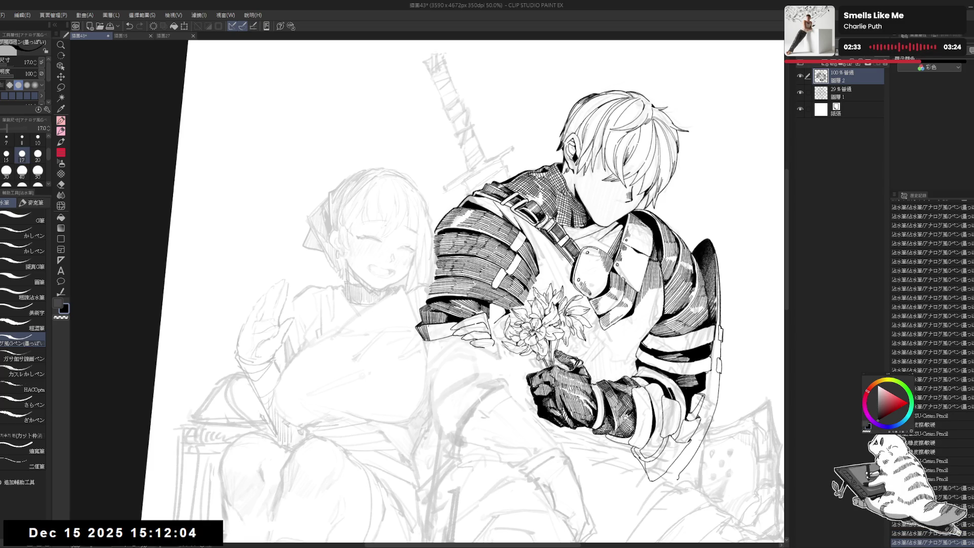
{"action": "key", "text": "ctrl+y"}
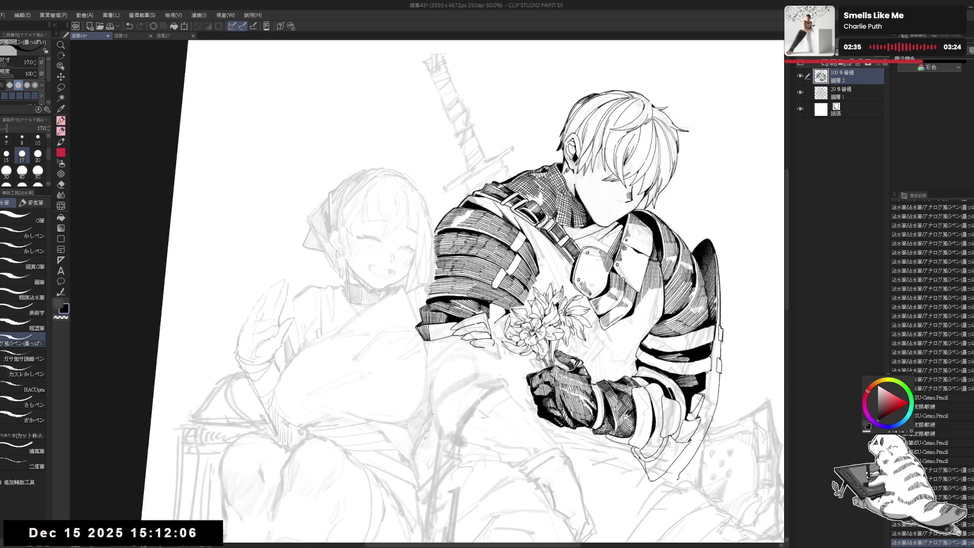
{"action": "key", "text": "ctrl+at"}
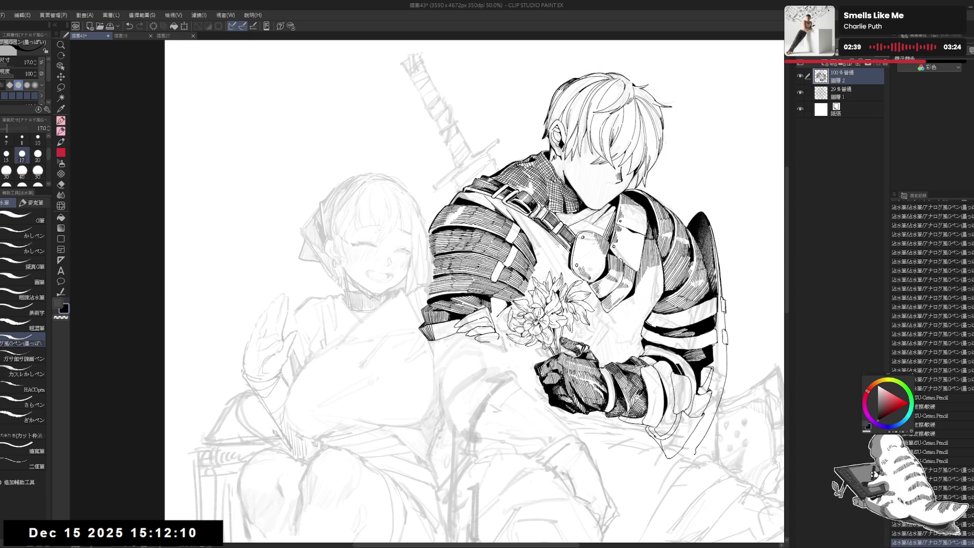
Ink touch-up strokes that darken the knight's arm armor
{"action": "mouse_move", "coordinate": [432, 325]}
{"action": "left_mouse_down"}
{"action": "mouse_move", "coordinate": [437, 339]}
{"action": "mouse_move", "coordinate": [453, 334]}
{"action": "left_mouse_up"}
{"action": "mouse_move", "coordinate": [452, 325]}
{"action": "left_mouse_down"}
{"action": "mouse_move", "coordinate": [461, 334]}
{"action": "mouse_move", "coordinate": [441, 325]}
{"action": "mouse_move", "coordinate": [460, 334]}
{"action": "left_mouse_up"}
{"action": "left_click_drag", "start_coordinate": [460, 326], "coordinate": [461, 334]}
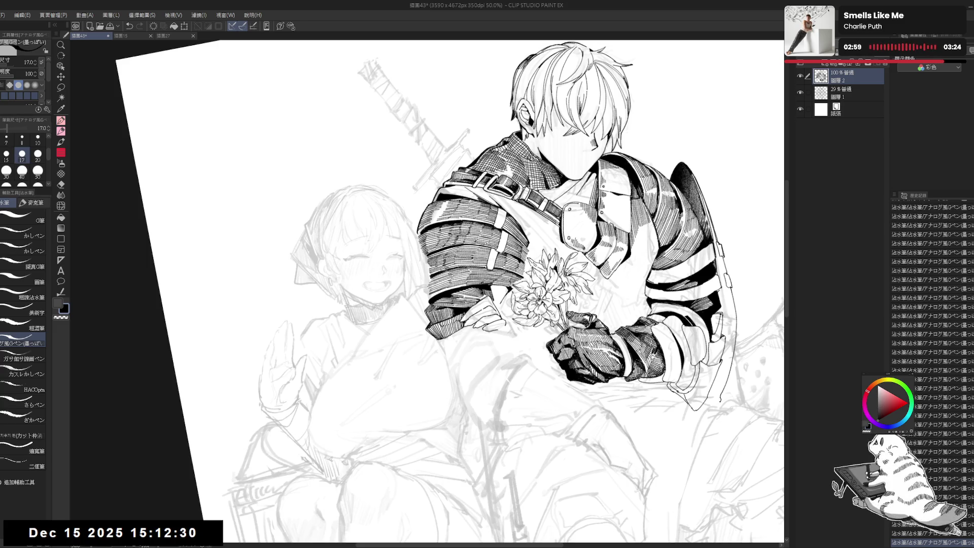
Mirror the view to fit the whole drawing, then tilt it about 45° onto the flowers
{"action": "key", "text": "ctrl+shift+h"}
{"action": "key", "text": "ctrl+0"}
{"action": "key", "text": "ctrl+shift+h"}
{"action": "left_click_drag", "start_coordinate": [470, 309], "coordinate": [431, 395]}
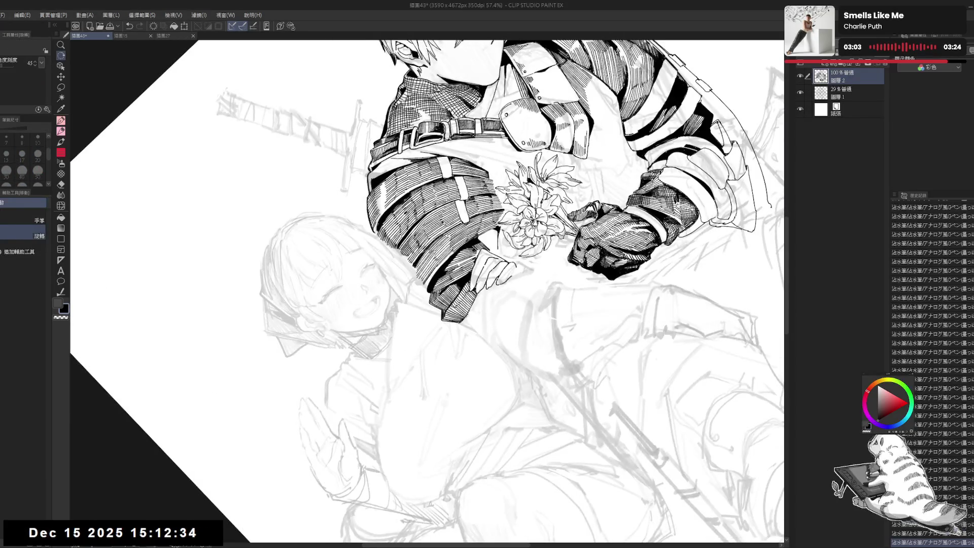
Undo and redo the last two pen strokes, zoom out and save the drawing
{"action": "key", "text": "p"}
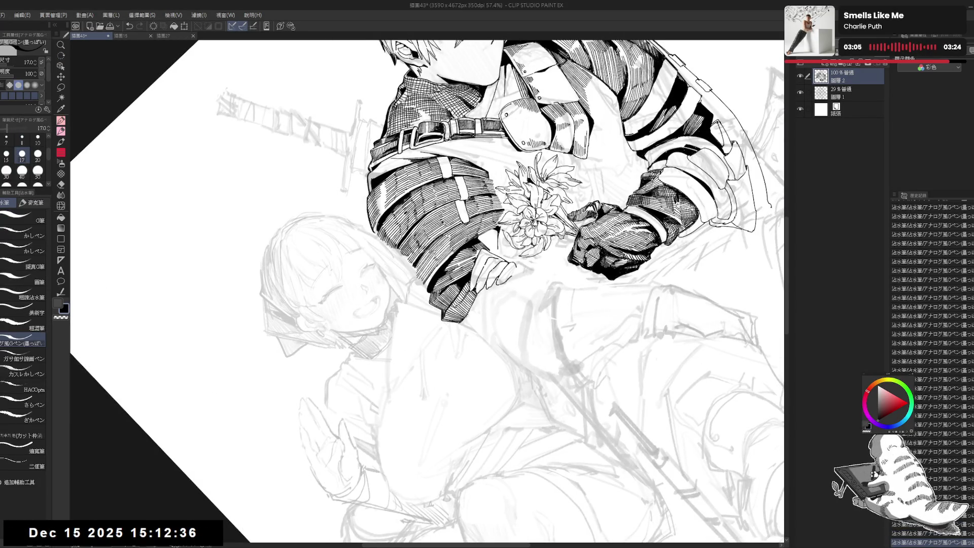
{"action": "key", "text": "ctrl+z"}
{"action": "key", "text": "ctrl+z"}
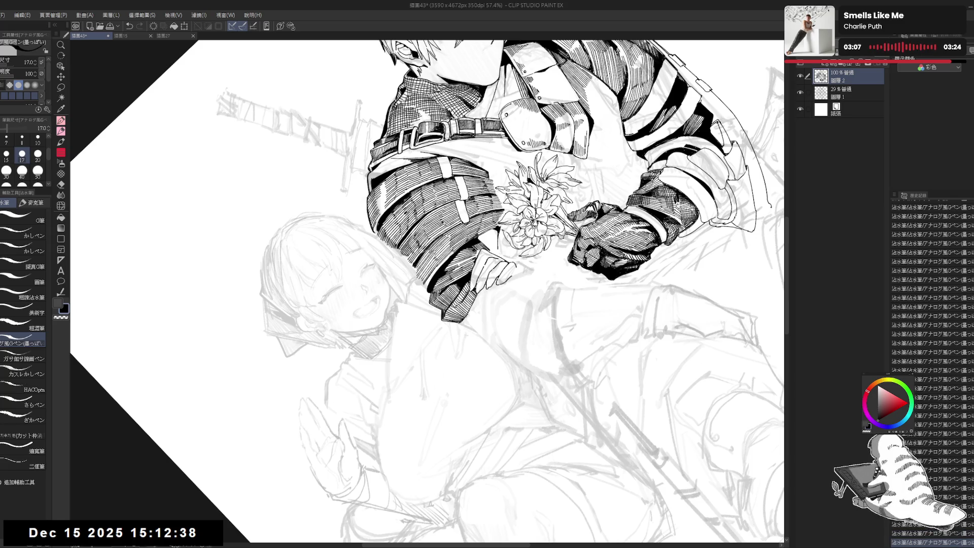
{"action": "key", "text": "ctrl+y"}
{"action": "key", "text": "ctrl+y"}
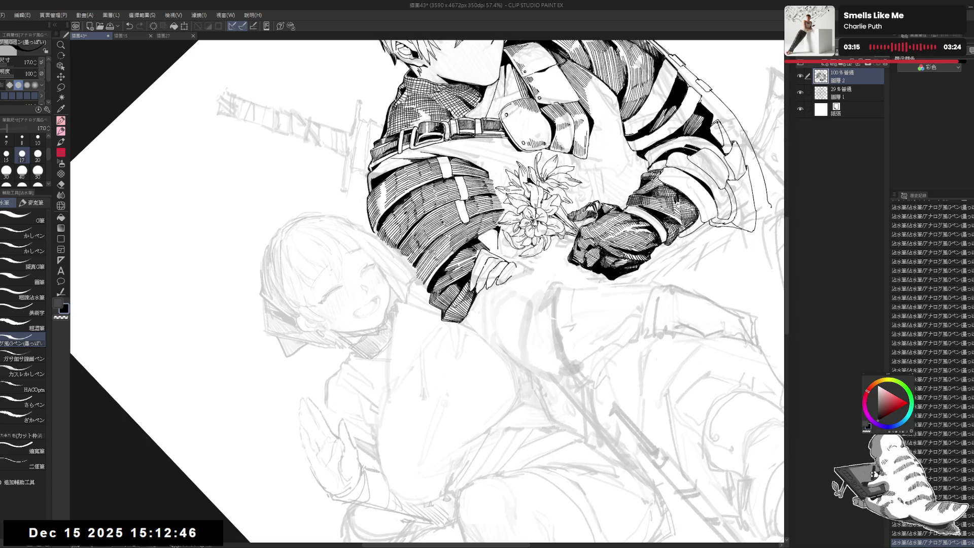
{"action": "scroll", "coordinate": [468, 288], "scroll_direction": "down", "scroll_amount": 3}
{"action": "key", "text": "ctrl+s"}
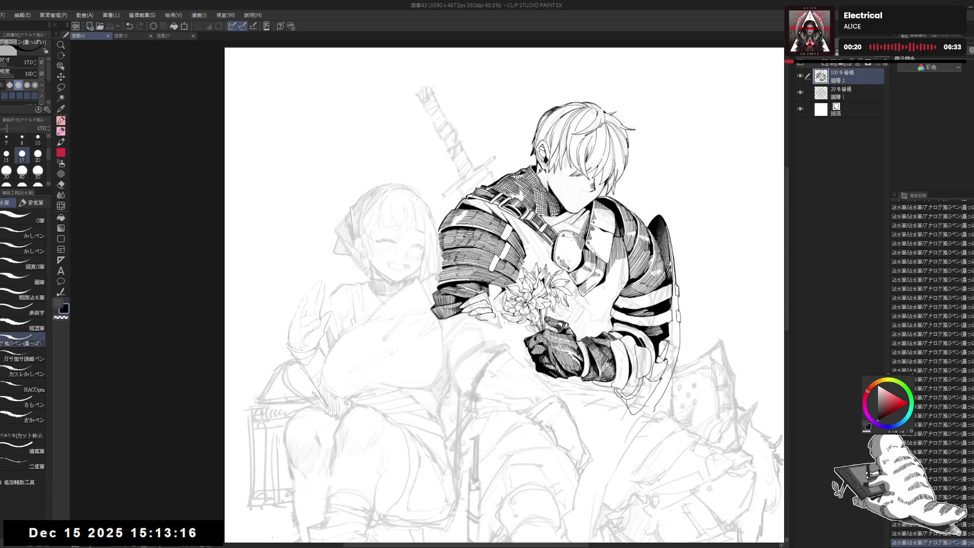
{"action": "scroll", "coordinate": [461, 261], "scroll_direction": "up", "scroll_amount": 2}
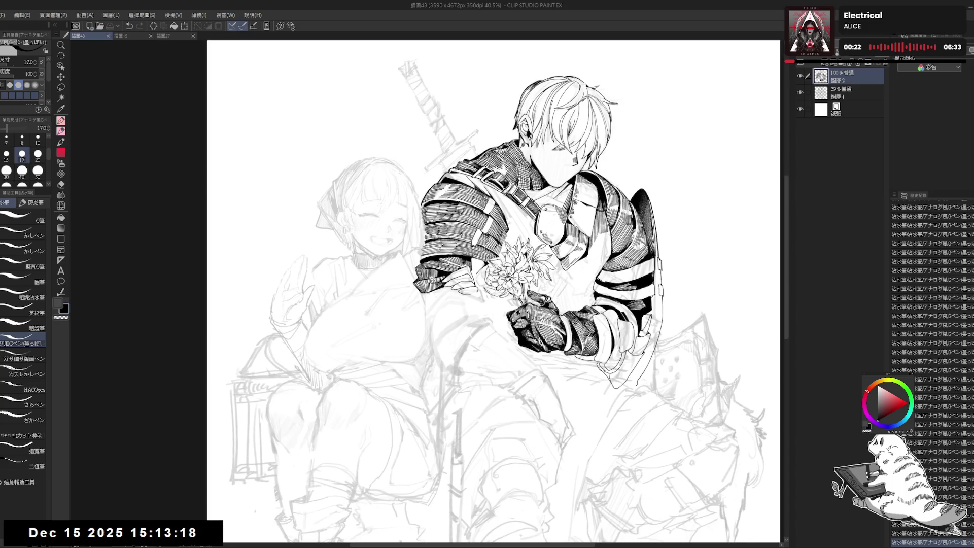
Erase a small bit of ink, then flip, shift and rotate the view so the figures stand upright
{"action": "key", "text": "e"}
{"action": "mouse_move", "coordinate": [433, 226]}
{"action": "left_mouse_down"}
{"action": "mouse_move", "coordinate": [416, 203]}
{"action": "mouse_move", "coordinate": [354, 166]}
{"action": "mouse_move", "coordinate": [365, 175]}
{"action": "mouse_move", "coordinate": [385, 168]}
{"action": "left_mouse_up"}
{"action": "key", "text": "p"}
{"action": "key", "text": "h"}
{"action": "key", "text": "h"}
{"action": "left_click_drag", "start_coordinate": [456, 247], "coordinate": [453, 254]}
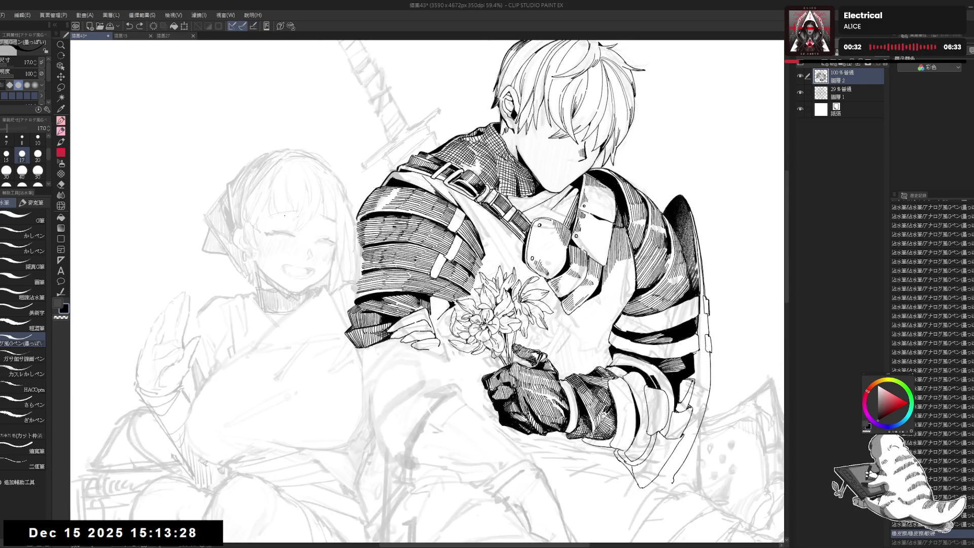
{"action": "mouse_move", "coordinate": [373, 294]}
{"action": "left_mouse_down"}
{"action": "mouse_move", "coordinate": [380, 322]}
{"action": "mouse_move", "coordinate": [416, 327]}
{"action": "mouse_move", "coordinate": [390, 333]}
{"action": "mouse_move", "coordinate": [319, 399]}
{"action": "left_mouse_up"}
{"action": "mouse_move", "coordinate": [193, 531]}
{"action": "left_mouse_down"}
{"action": "mouse_move", "coordinate": [132, 456]}
{"action": "mouse_move", "coordinate": [96, 355]}
{"action": "left_mouse_up"}
Keep a short ink stroke near the gauntlet after undo/redo, then straighten, zoom out and mirror-check
{"action": "left_click_drag", "start_coordinate": [456, 289], "coordinate": [458, 306]}
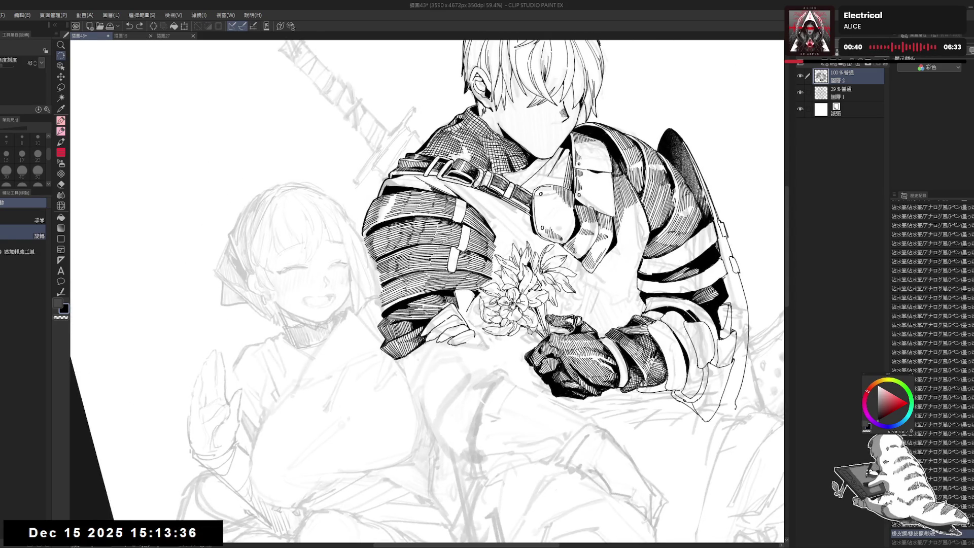
{"action": "key", "text": "ctrl+z"}
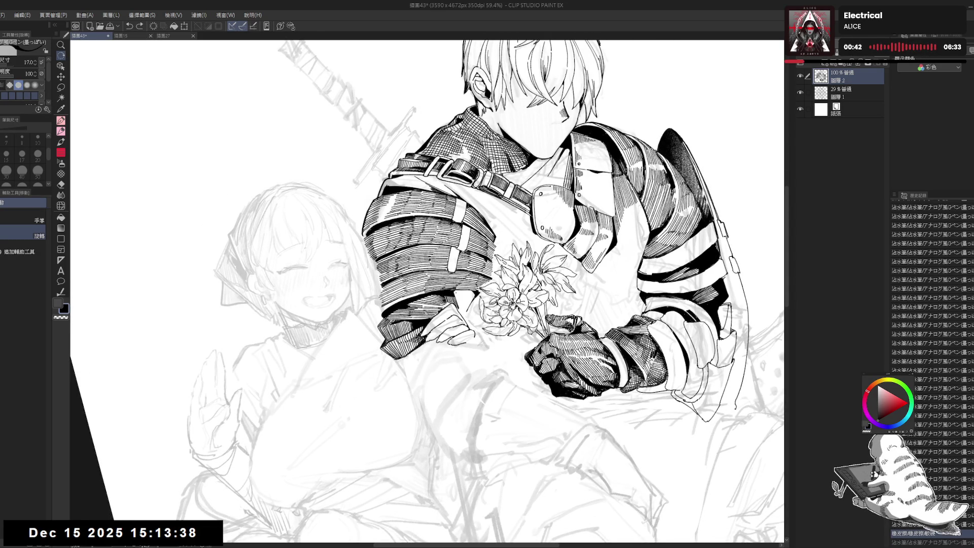
{"action": "key", "text": "ctrl+y"}
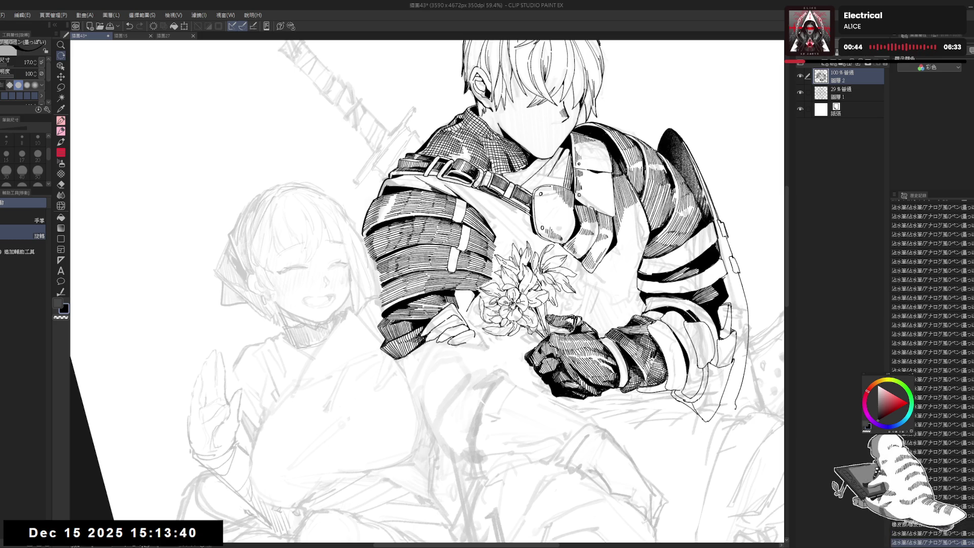
{"action": "key", "text": "asciicircum"}
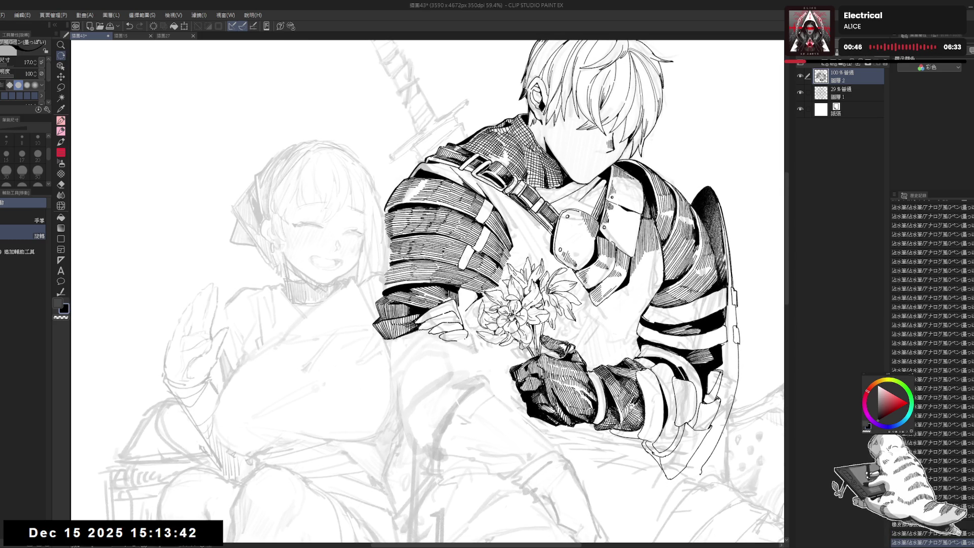
{"action": "key", "text": "ctrl+minus"}
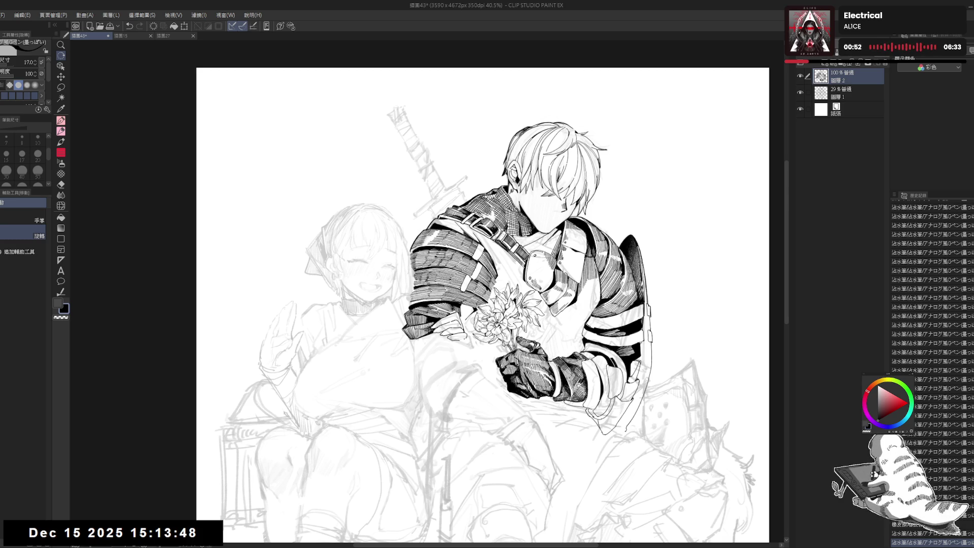
{"action": "key", "text": "h"}
{"action": "key", "text": "h"}
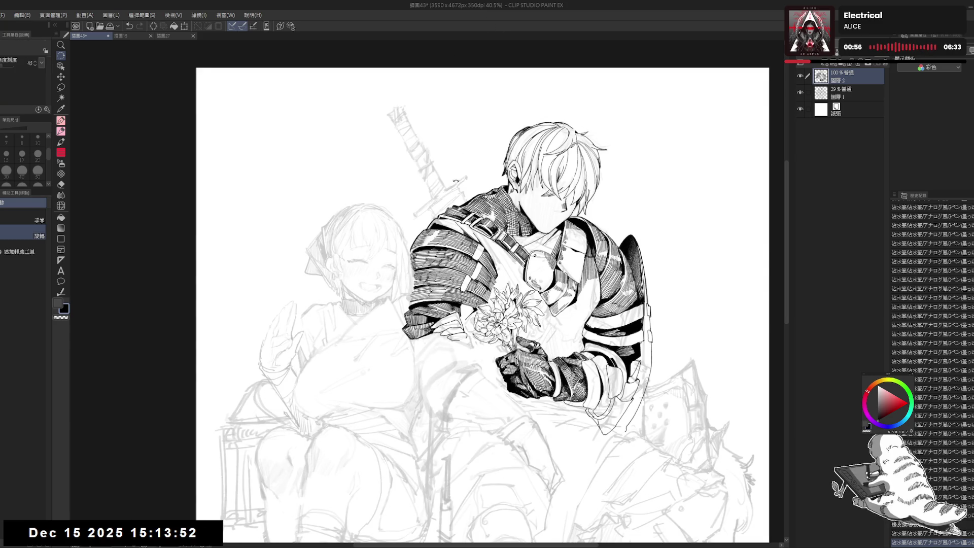
Tilt the view and add short ink strokes near the flowers, then return the view upright
{"action": "left_click_drag", "start_coordinate": [495, 26], "coordinate": [458, 27]}
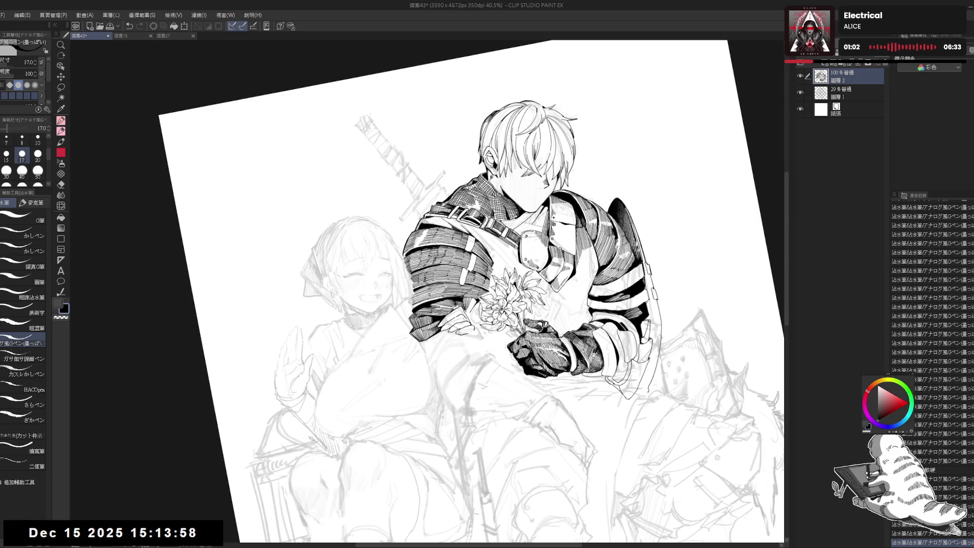
{"action": "left_click_drag", "start_coordinate": [475, 299], "coordinate": [468, 311]}
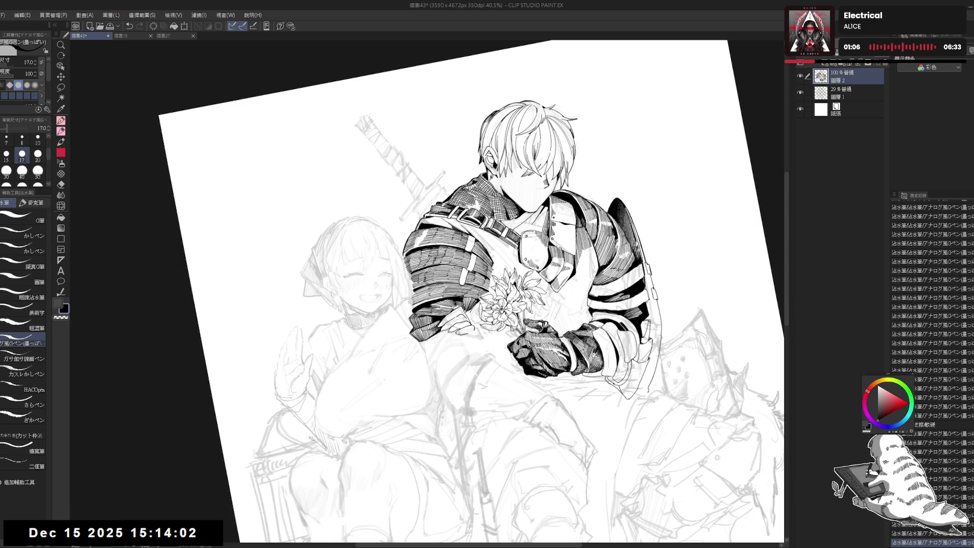
{"action": "key", "text": "asciicircum"}
{"action": "key", "text": "asciicircum"}
{"action": "key", "text": "asciicircum"}
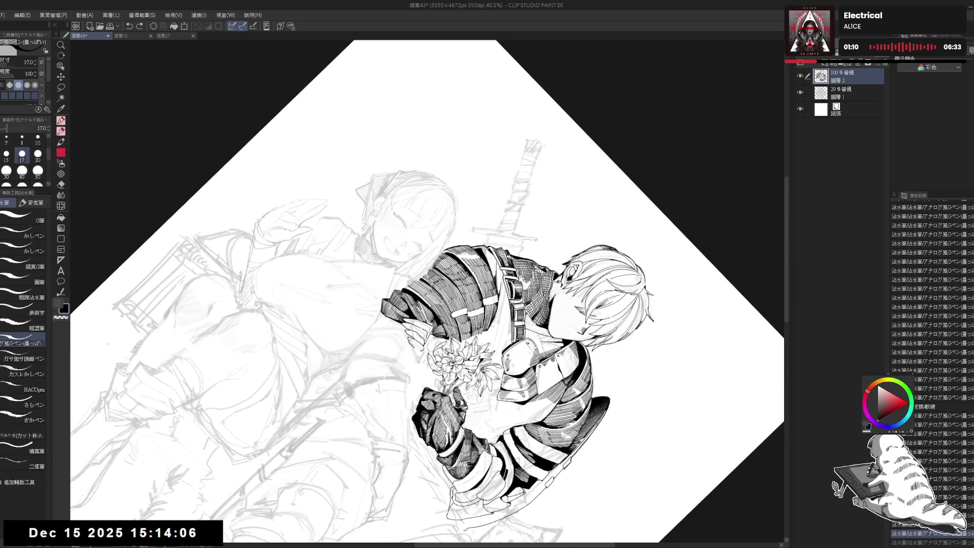
{"action": "key", "text": "minus"}
{"action": "key", "text": "minus"}
{"action": "key", "text": "minus"}
Mirror-check the drawing and erase a small stray mark by the bouquet, returning to the G-pen
{"action": "key", "text": "h"}
{"action": "key", "text": "h"}
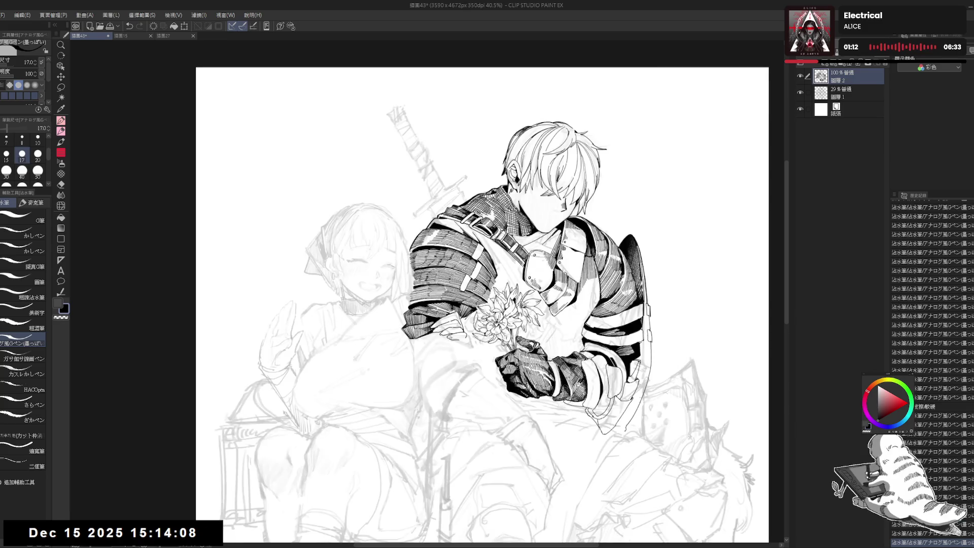
{"action": "key", "text": "e"}
{"action": "left_click", "coordinate": [465, 321]}
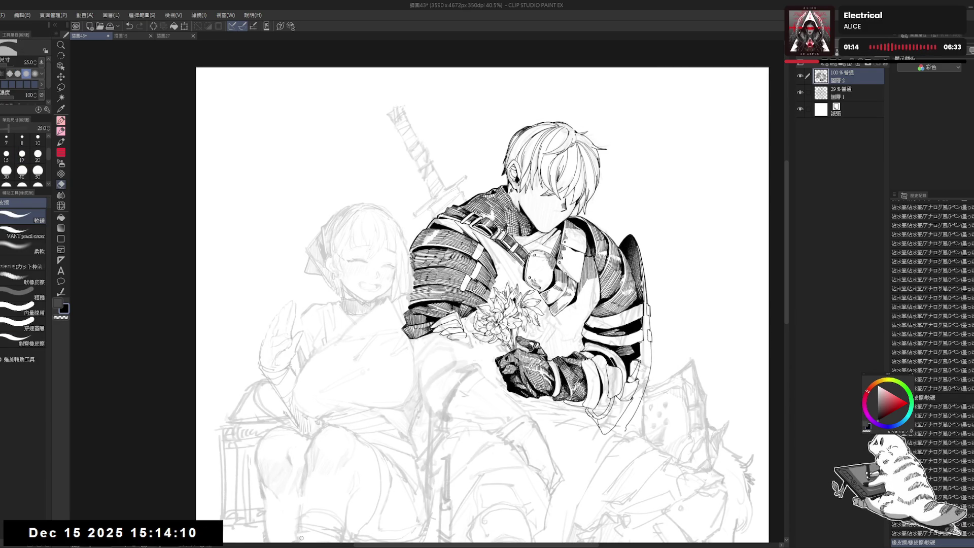
{"action": "key", "text": "p"}
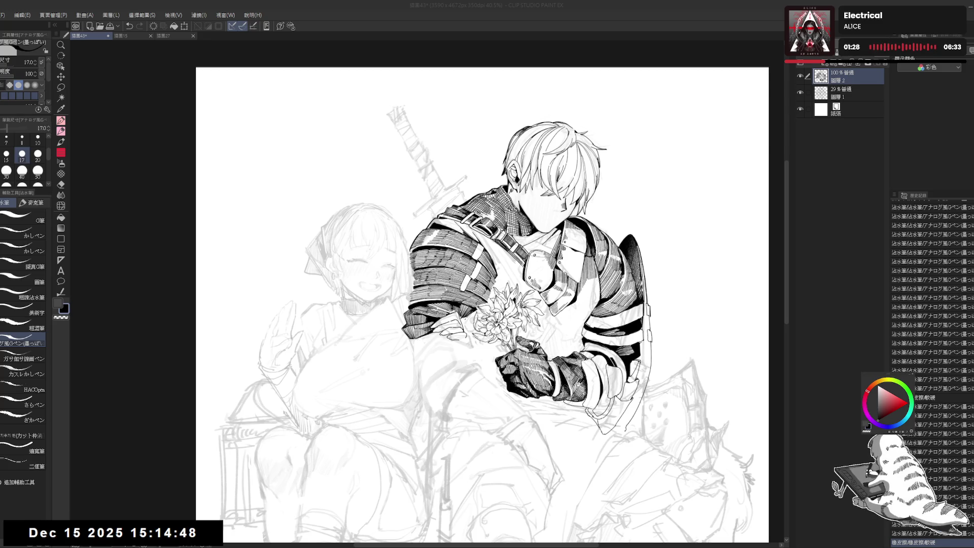
{"action": "left_click", "coordinate": [573, 16]}
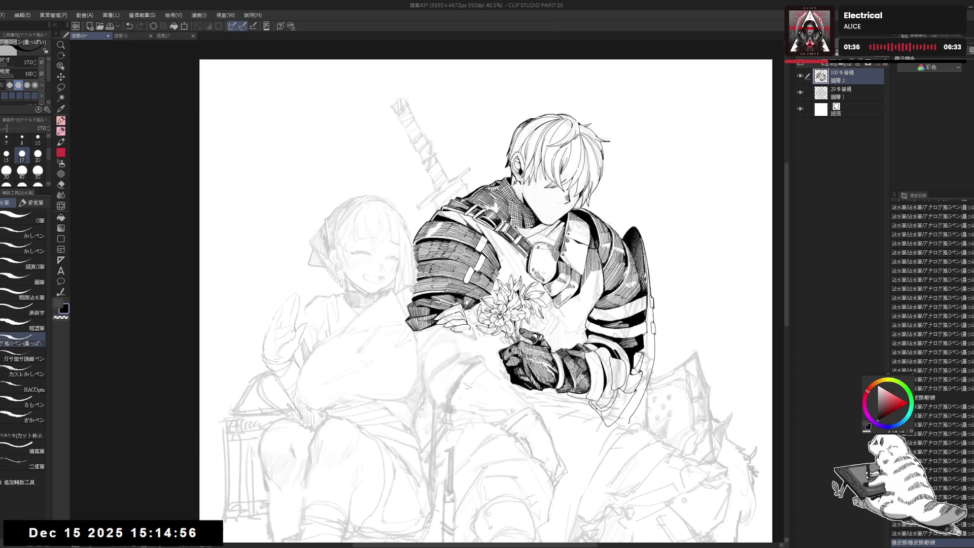
Erase small stray marks near the flowers and on the knight, undoing one pen stroke
{"action": "key", "text": "e"}
{"action": "left_click_drag", "start_coordinate": [471, 308], "coordinate": [472, 316]}
{"action": "key", "text": "p"}
{"action": "key", "text": "ctrl+z"}
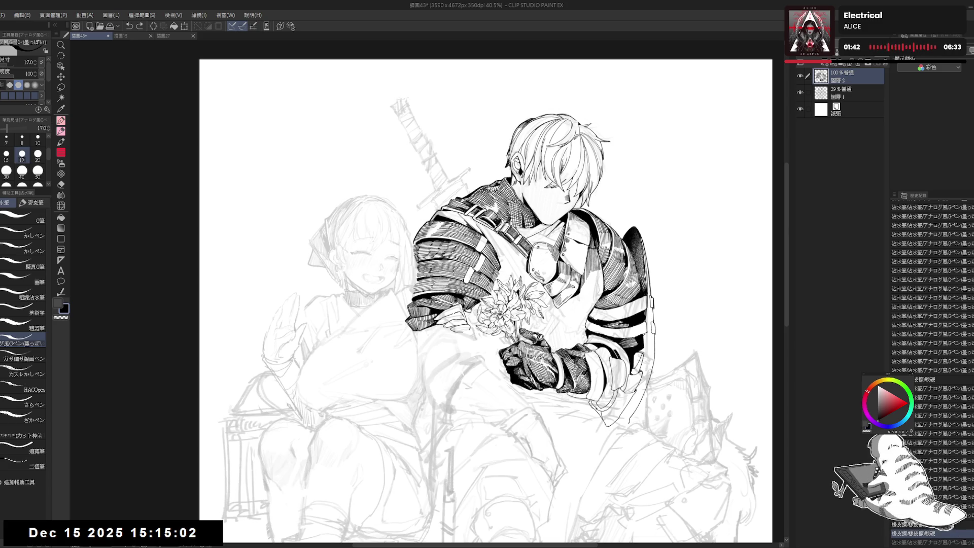
{"action": "key", "text": "e"}
{"action": "left_click_drag", "start_coordinate": [465, 309], "coordinate": [472, 312]}
{"action": "key", "text": "p"}
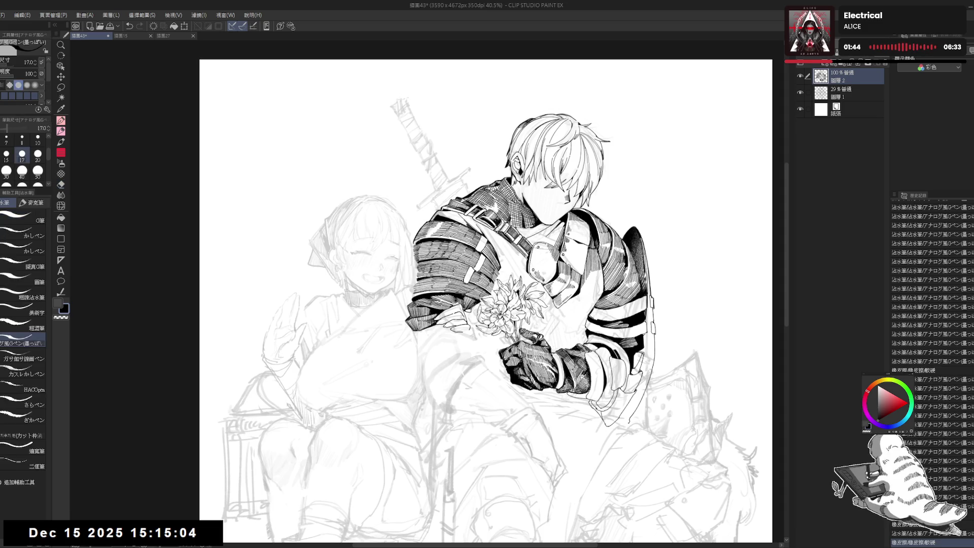
Rotate and zoom onto the gloved hand, ink small marks on it, then straighten and zoom out
{"action": "left_click_drag", "start_coordinate": [488, 372], "coordinate": [496, 292]}
{"action": "scroll", "coordinate": [489, 277], "scroll_direction": "up", "scroll_amount": 3}
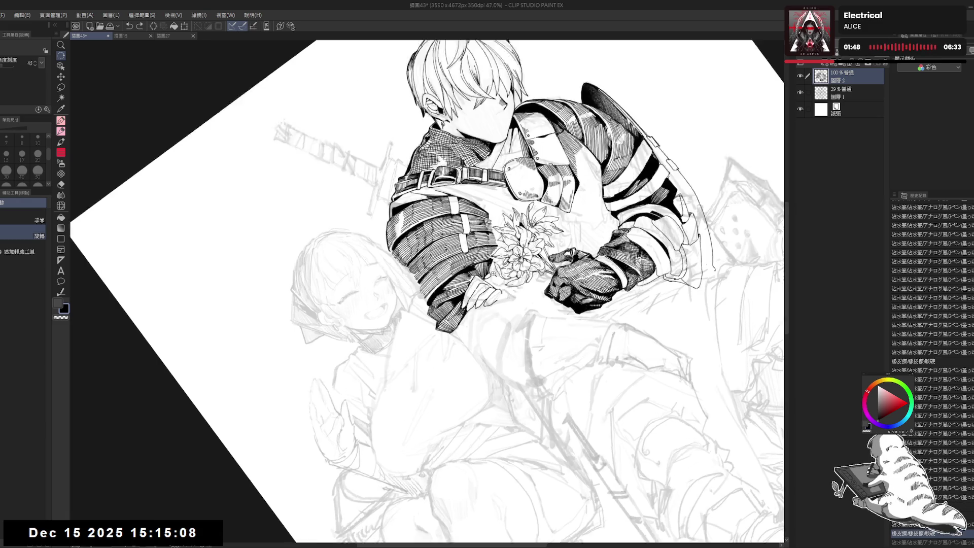
{"action": "left_click_drag", "start_coordinate": [482, 276], "coordinate": [492, 285]}
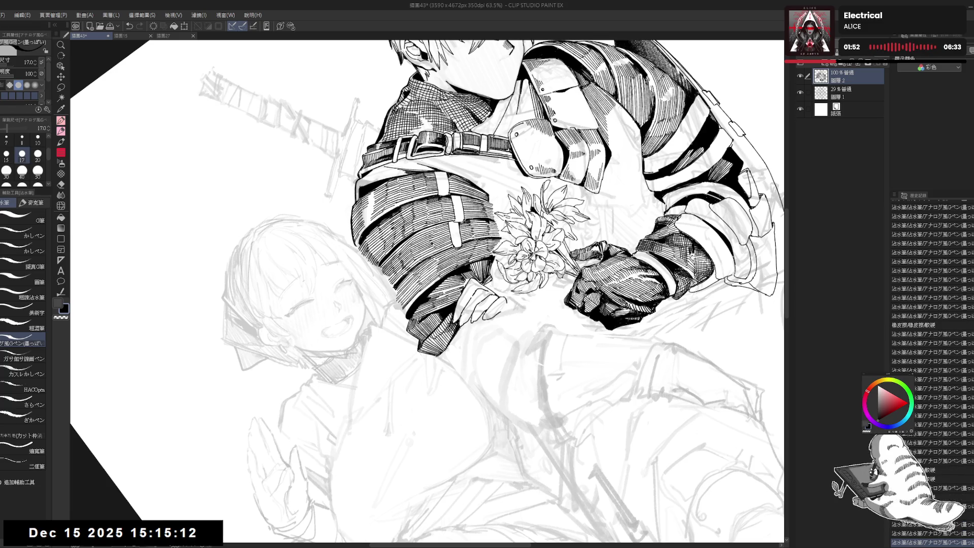
{"action": "key", "text": "ctrl+@"}
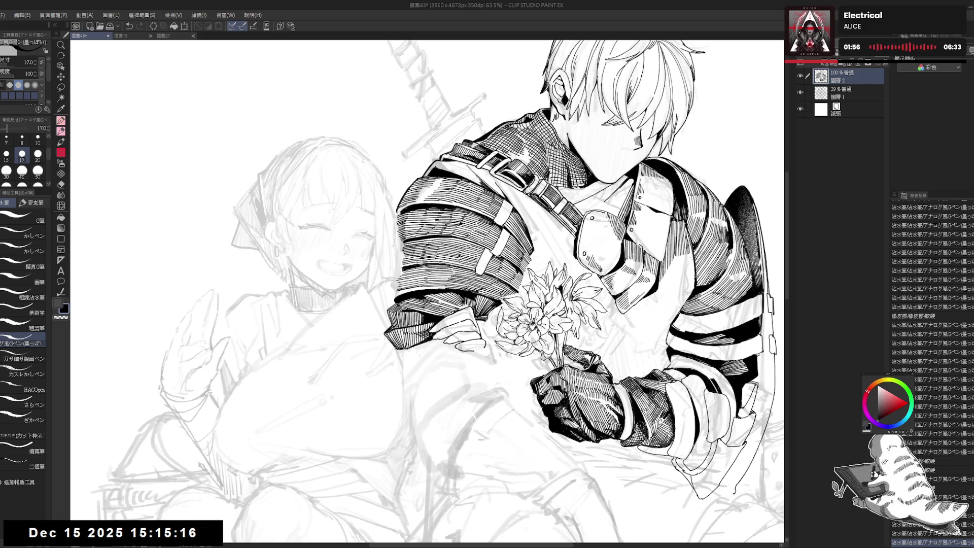
{"action": "key", "text": "ctrl+minus"}
{"action": "key", "text": "ctrl+minus"}
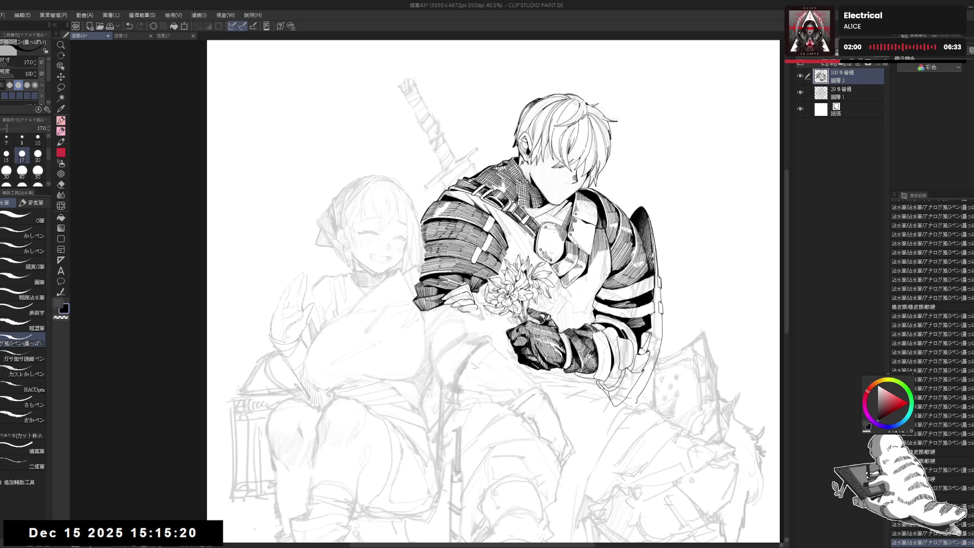
{"action": "scroll", "coordinate": [437, 238], "scroll_direction": "up", "scroll_amount": 2}
{"action": "key", "text": "minus"}
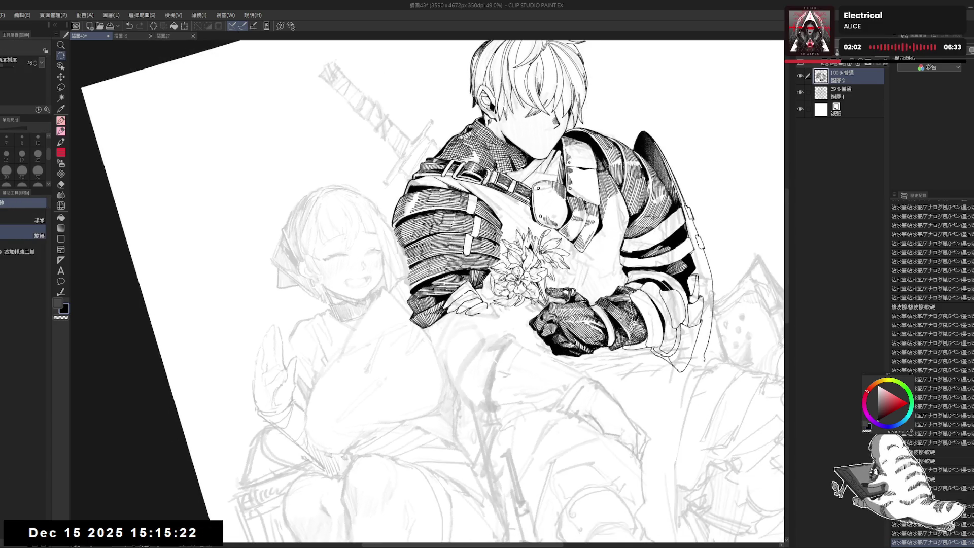
Fill an enclosed inked area with the Fill tool, straighten and zoom out, then flip twice to check
{"action": "key", "text": "g"}
{"action": "left_click", "coordinate": [488, 292]}
{"action": "key", "text": "asciicircum"}
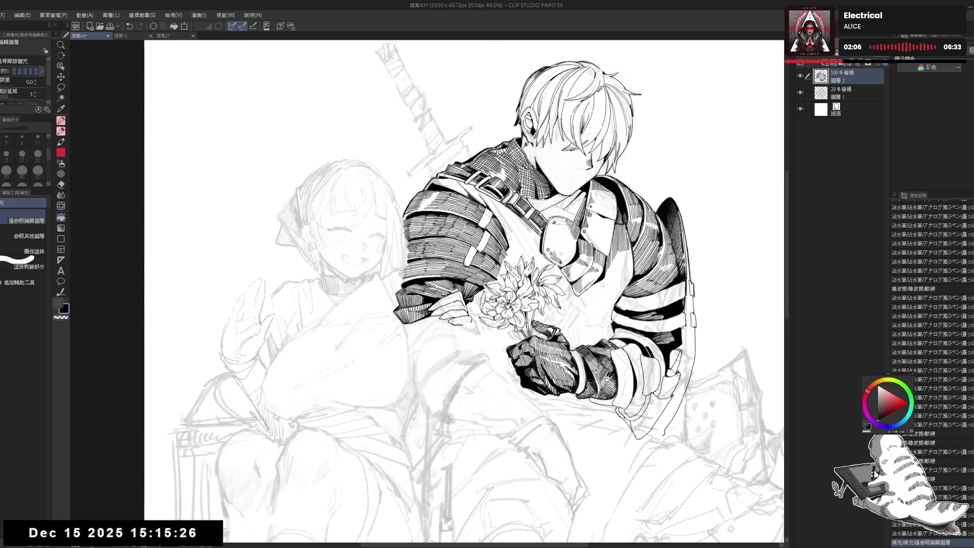
{"action": "scroll", "coordinate": [193, 532], "scroll_direction": "down", "scroll_amount": 1}
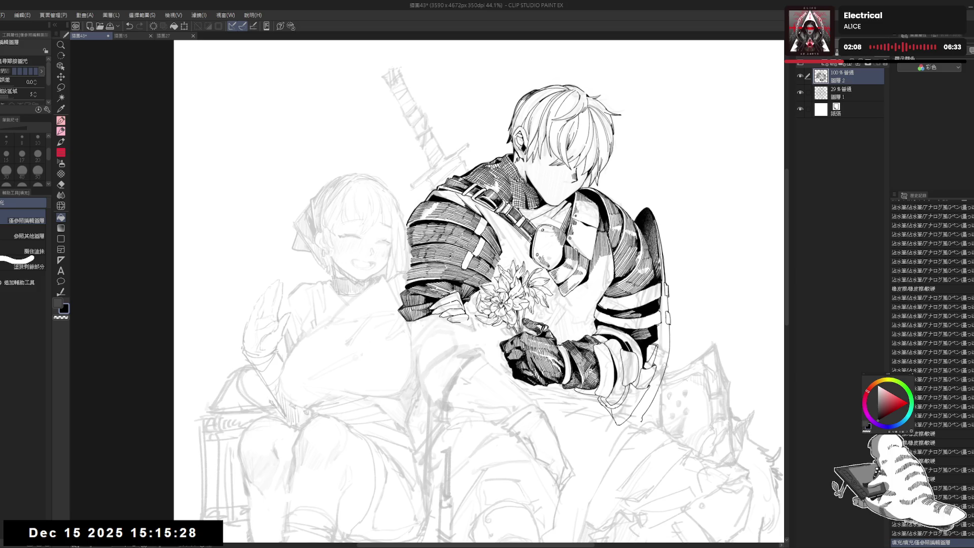
{"action": "key", "text": "h"}
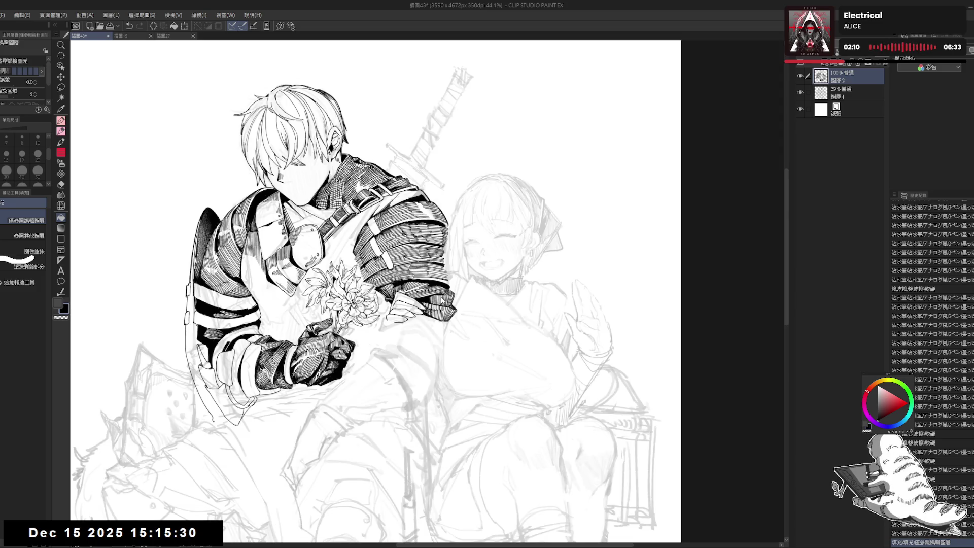
{"action": "key", "text": "h"}
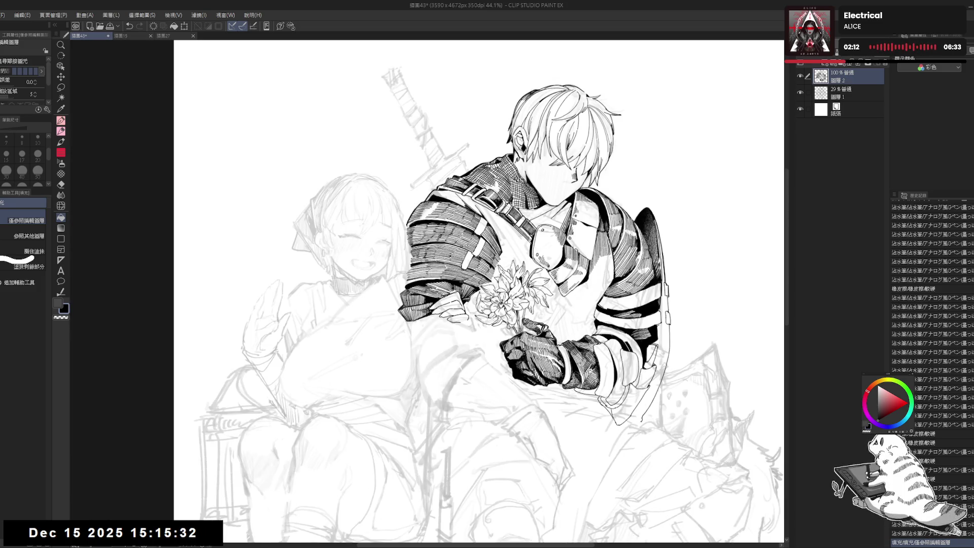
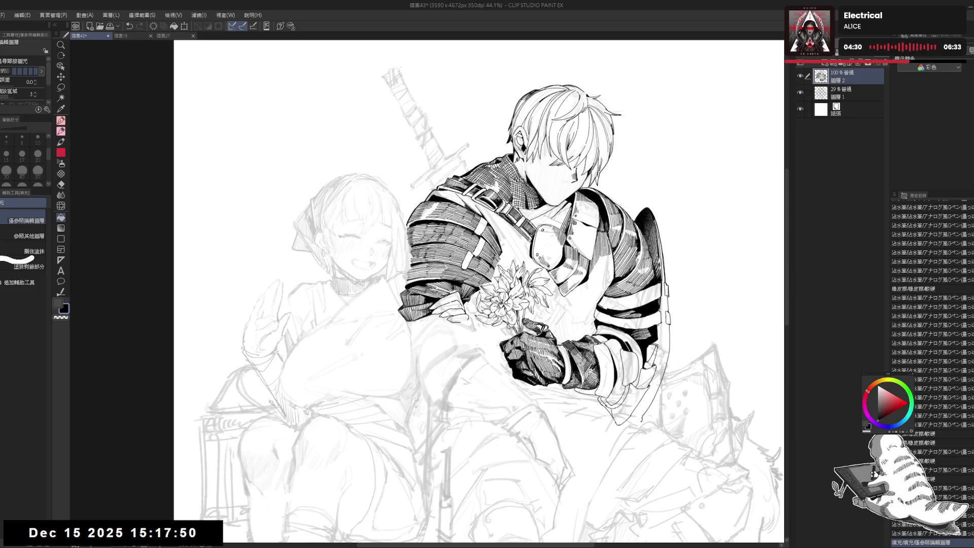
Zoom in beside the knight's shoulder and ink the sword crossguard outline with the G-pen
{"action": "scroll", "coordinate": [391, 40], "scroll_direction": "up", "scroll_amount": 4}
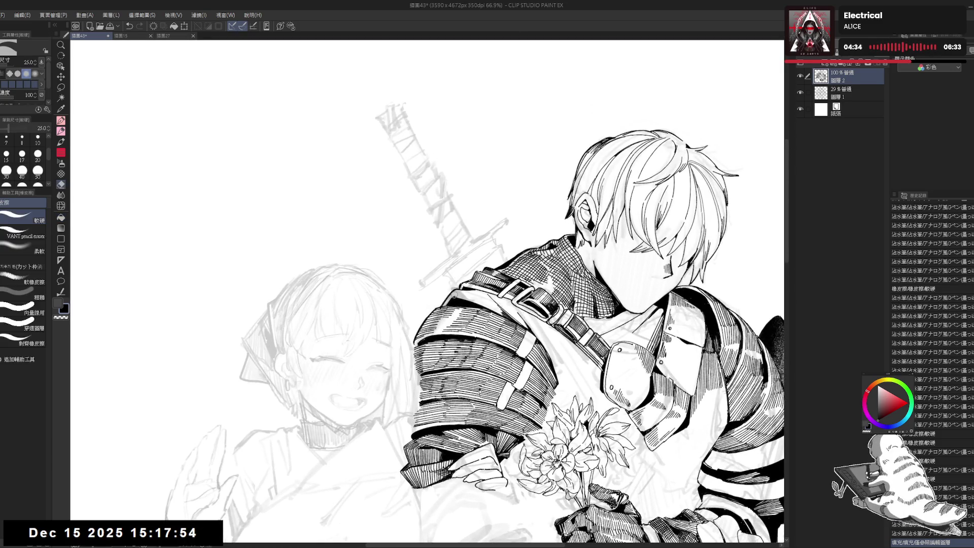
{"action": "scroll", "coordinate": [477, 270], "scroll_direction": "up", "scroll_amount": 1}
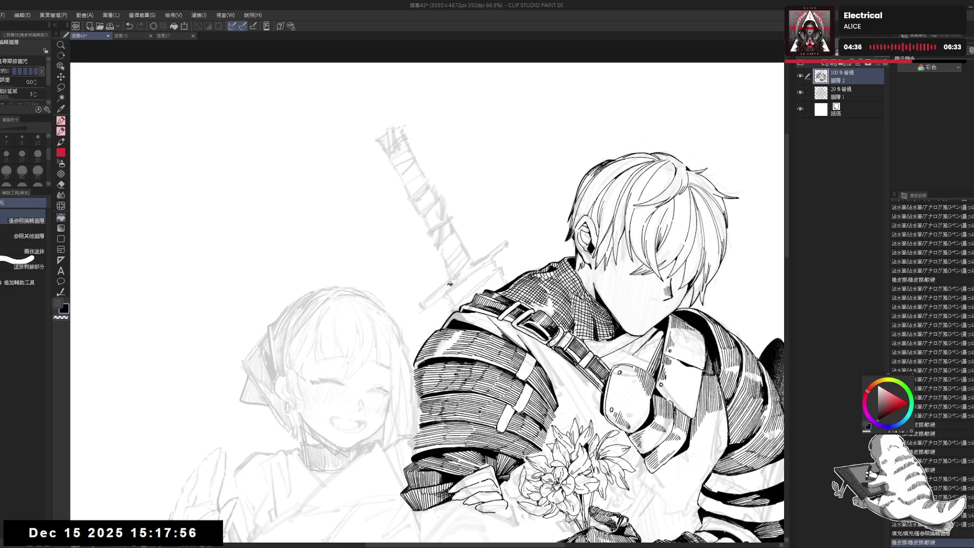
{"action": "key", "text": "p"}
{"action": "left_click_drag", "start_coordinate": [442, 280], "coordinate": [435, 279]}
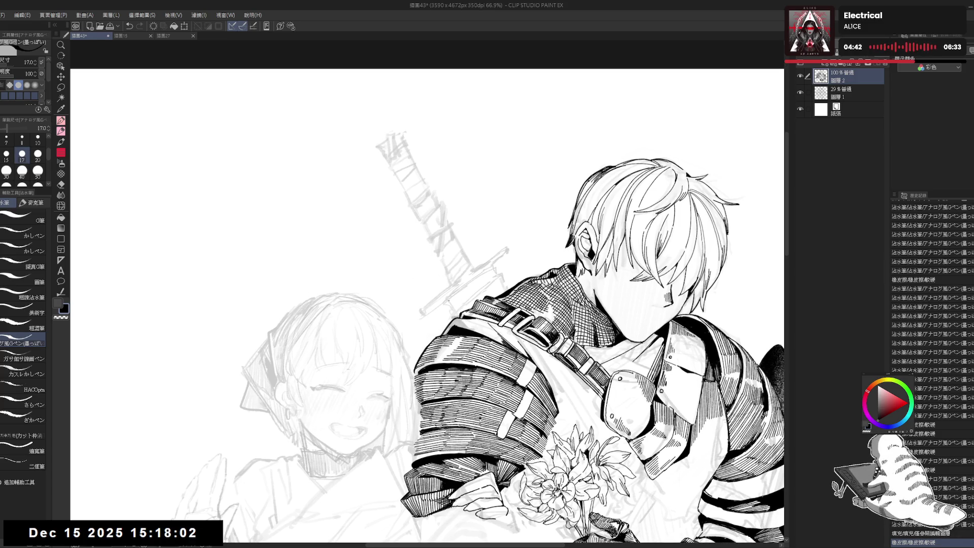
{"action": "mouse_move", "coordinate": [458, 295]}
{"action": "left_mouse_down"}
{"action": "mouse_move", "coordinate": [483, 273]}
{"action": "mouse_move", "coordinate": [492, 278]}
{"action": "left_mouse_up"}
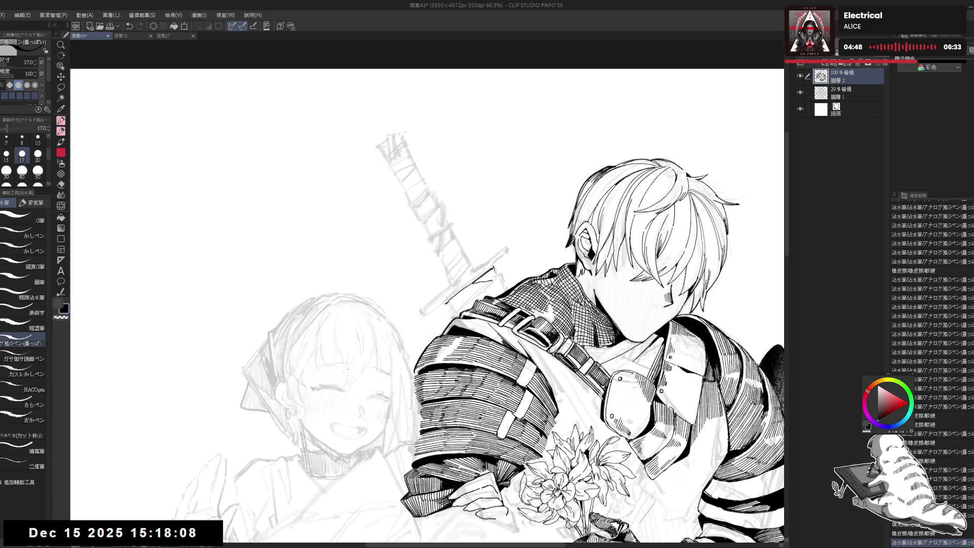
Fill the crossguard solid black, erase a stray mark, and touch it up in ink
{"action": "key", "text": "g"}
{"action": "left_click", "coordinate": [488, 276]}
{"action": "key", "text": "e"}
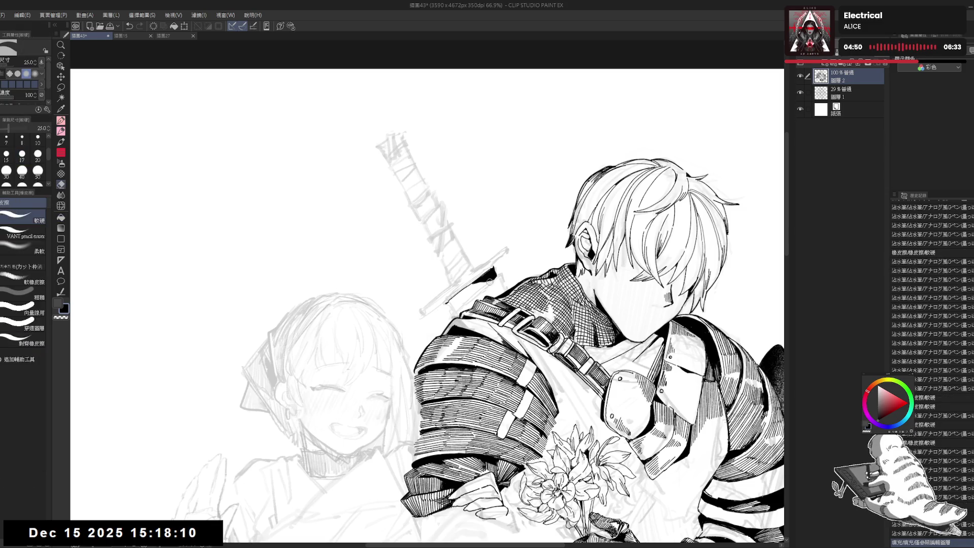
{"action": "left_click", "coordinate": [489, 281]}
{"action": "key", "text": "p"}
{"action": "left_click_drag", "start_coordinate": [486, 279], "coordinate": [493, 276]}
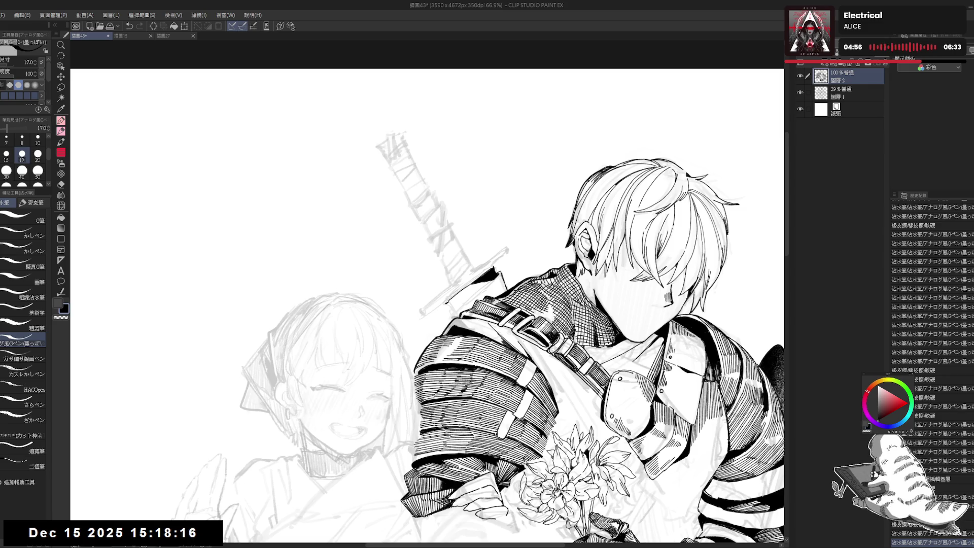
{"action": "mouse_move", "coordinate": [426, 304]}
{"action": "left_mouse_down"}
{"action": "mouse_move", "coordinate": [434, 317]}
{"action": "mouse_move", "coordinate": [472, 264]}
{"action": "left_mouse_up"}
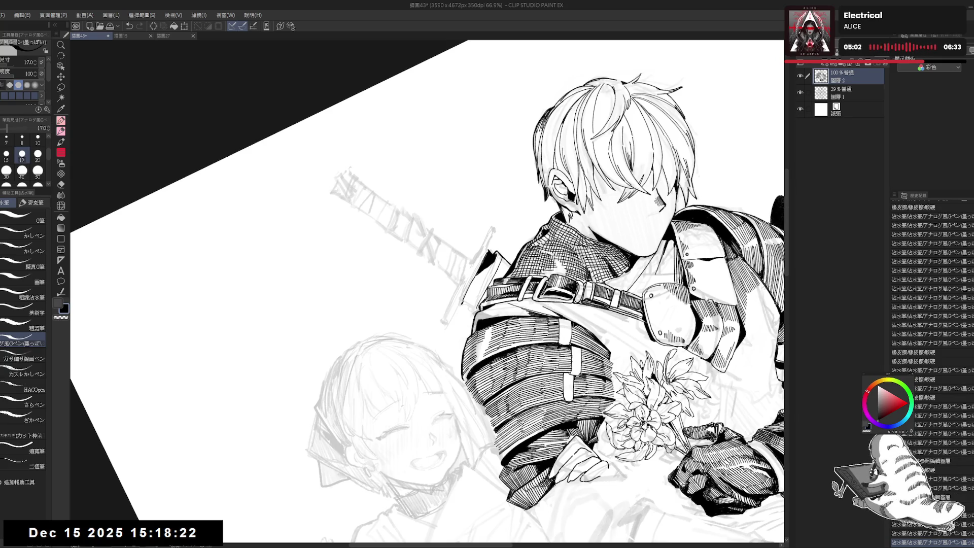
{"action": "key", "text": "^"}
{"action": "key", "text": "^"}
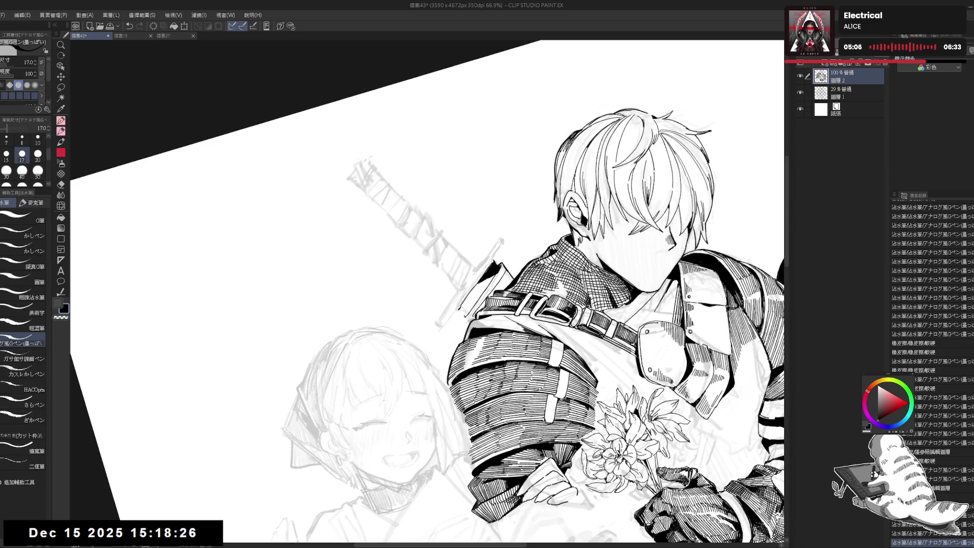
{"action": "key", "text": "^"}
{"action": "key", "text": "^"}
{"action": "key", "text": "^"}
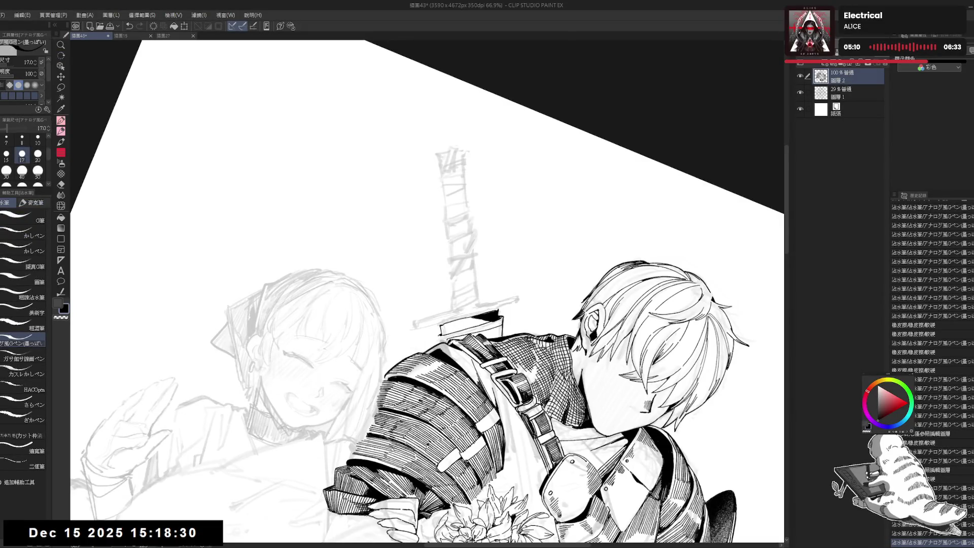
{"action": "key", "text": "-"}
{"action": "key", "text": "-"}
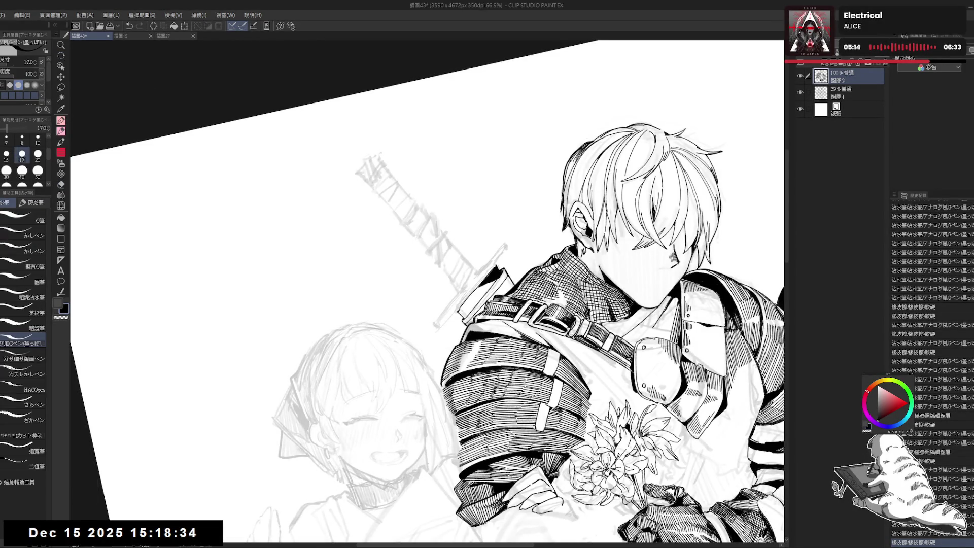
{"action": "key", "text": "-"}
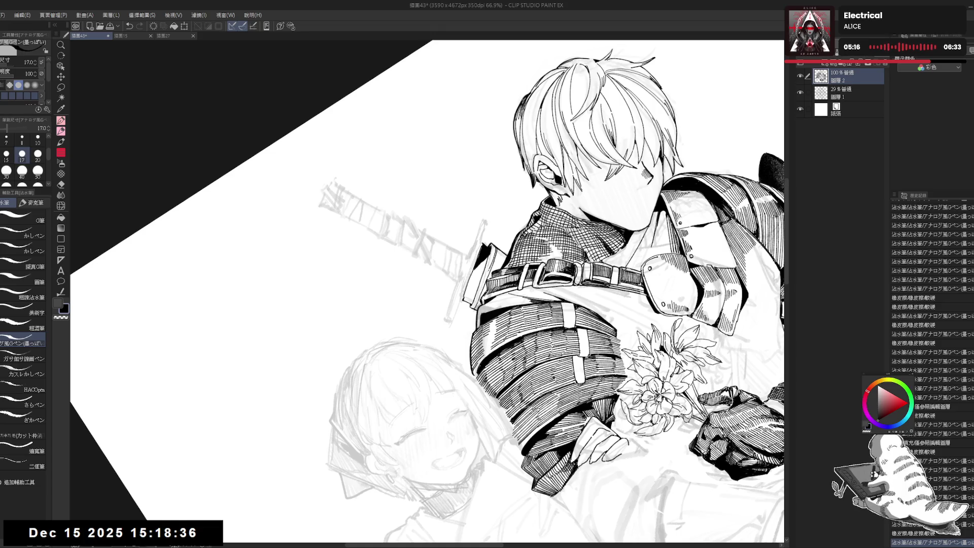
{"action": "key", "text": "r"}
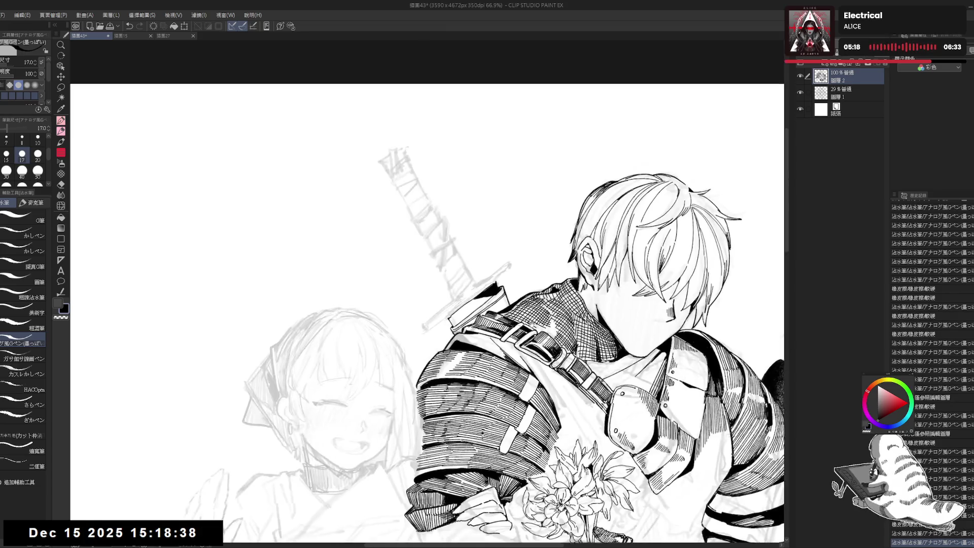
{"action": "key", "text": "p"}
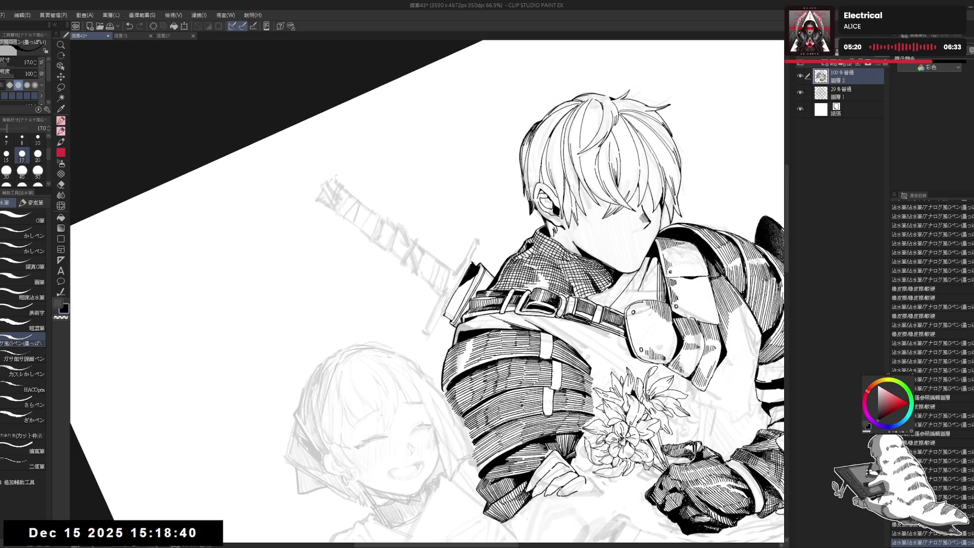
{"action": "scroll", "coordinate": [932, 370], "scroll_direction": "down", "scroll_amount": 2}
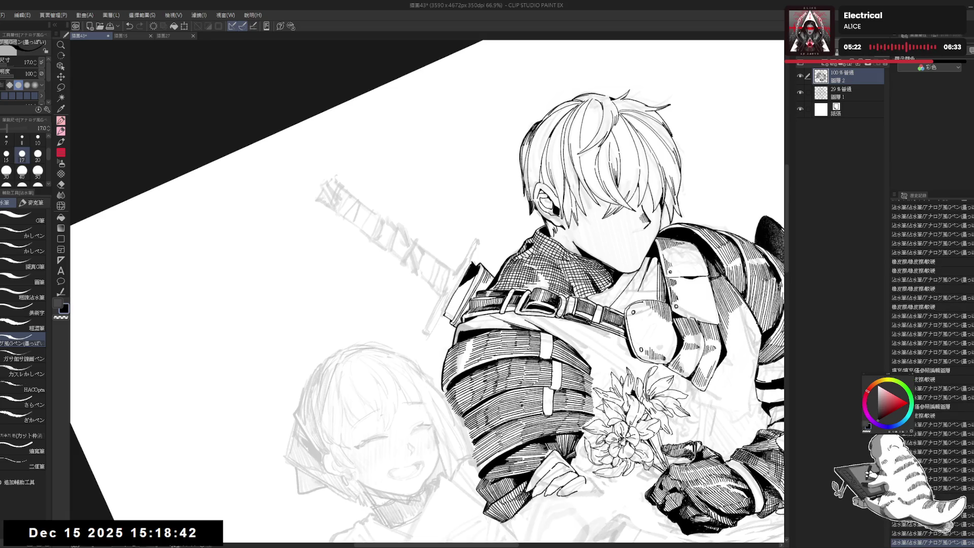
{"action": "key", "text": "ctrl+at"}
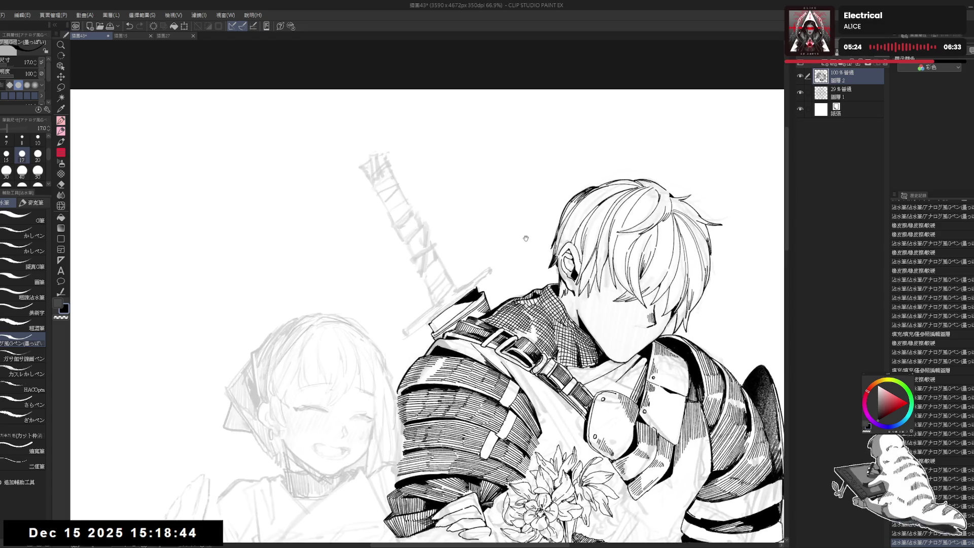
{"action": "key", "text": "r"}
{"action": "left_click_drag", "start_coordinate": [507, 203], "coordinate": [431, 152]}
{"action": "key", "text": "p"}
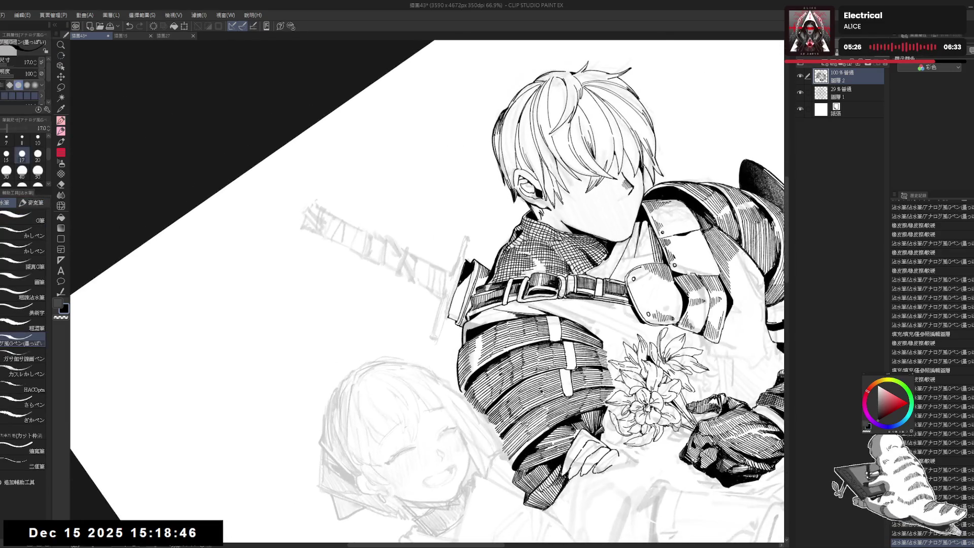
{"action": "scroll", "coordinate": [932, 370], "scroll_direction": "down", "scroll_amount": 1}
{"action": "left_click_drag", "start_coordinate": [453, 296], "coordinate": [450, 312]}
{"action": "key", "text": "e"}
{"action": "key", "text": "p"}
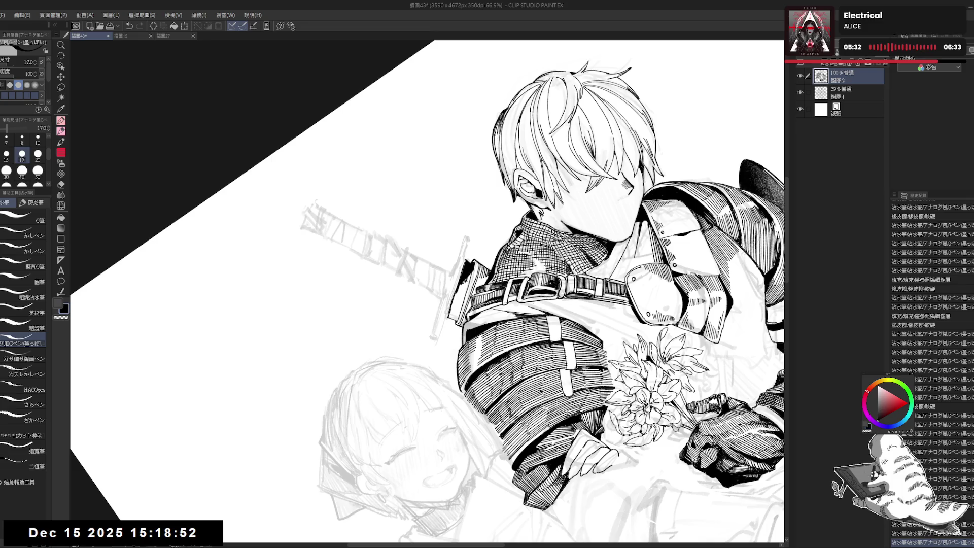
{"action": "left_click_drag", "start_coordinate": [470, 273], "coordinate": [477, 355]}
{"action": "key", "text": "ctrl+at"}
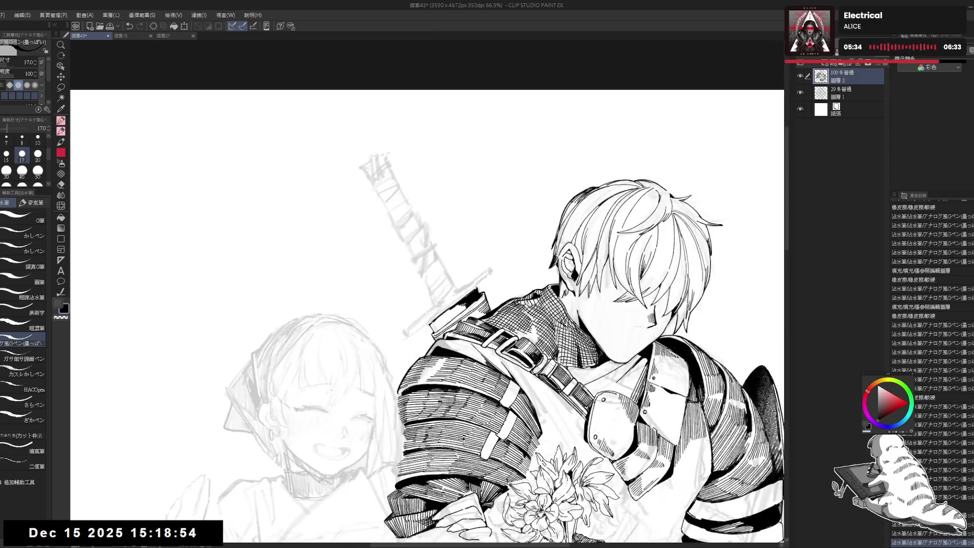
{"action": "key", "text": "x"}
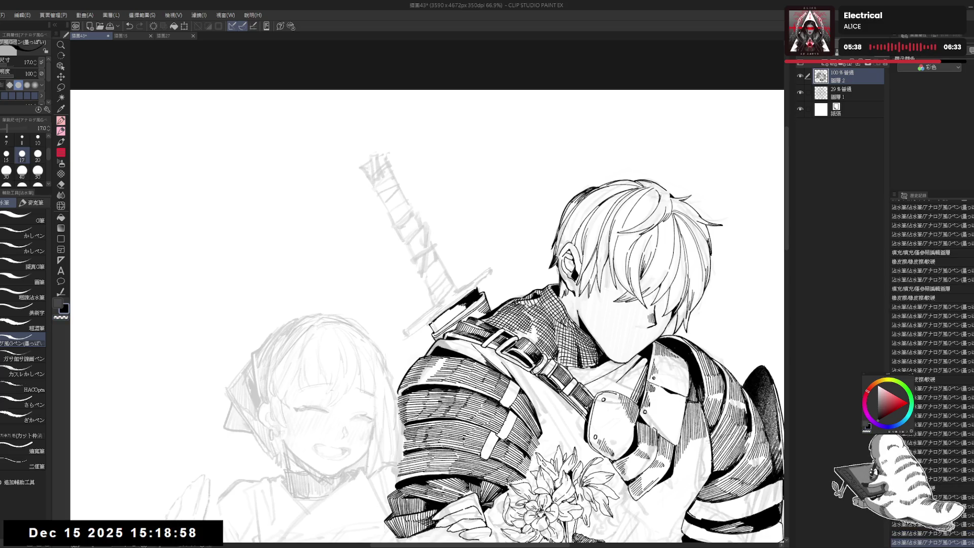
{"action": "key", "text": "minus"}
{"action": "key", "text": "minus"}
{"action": "key", "text": "minus"}
{"action": "left_click_drag", "start_coordinate": [455, 280], "coordinate": [456, 301]}
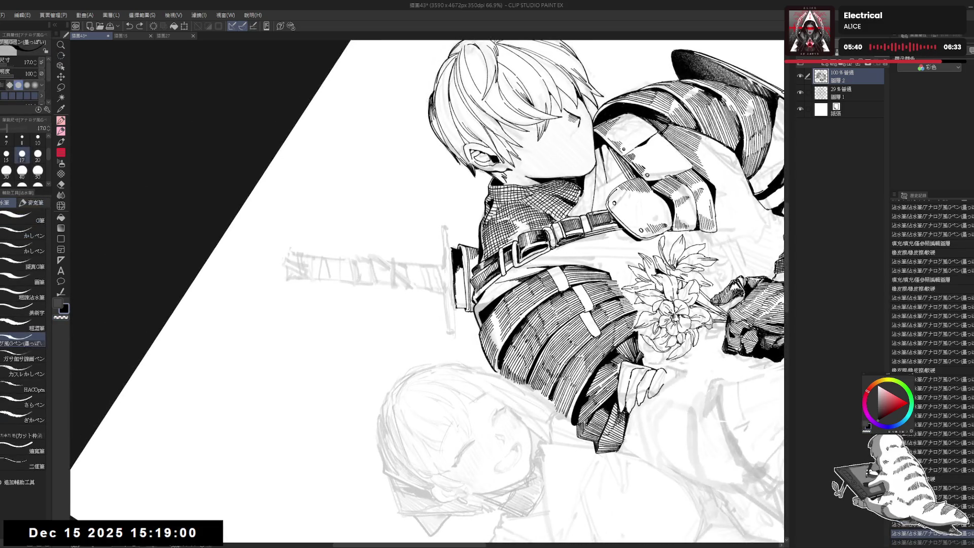
{"action": "key", "text": "ctrl+z"}
{"action": "left_click_drag", "start_coordinate": [456, 303], "coordinate": [460, 311]}
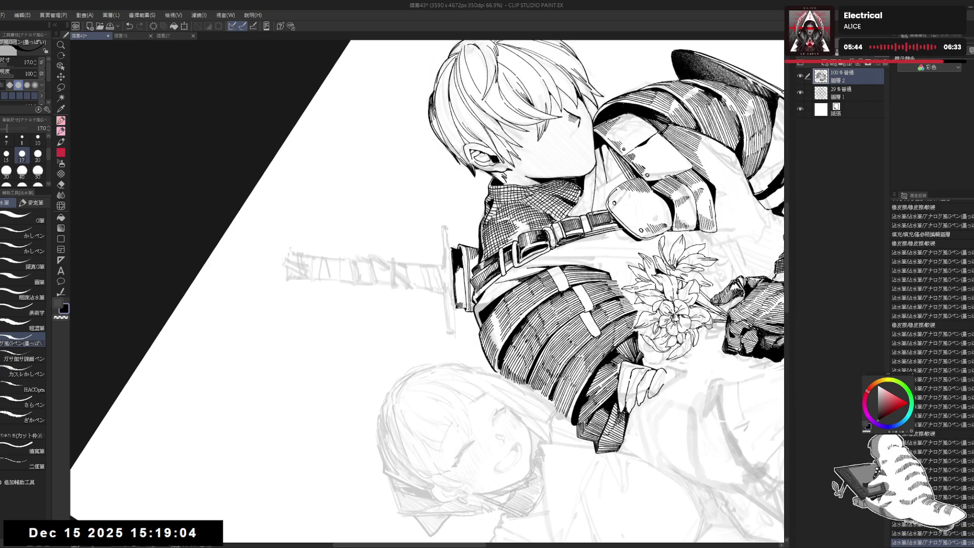
{"action": "key", "text": "ctrl+@"}
{"action": "key", "text": "e"}
{"action": "key", "text": "p"}
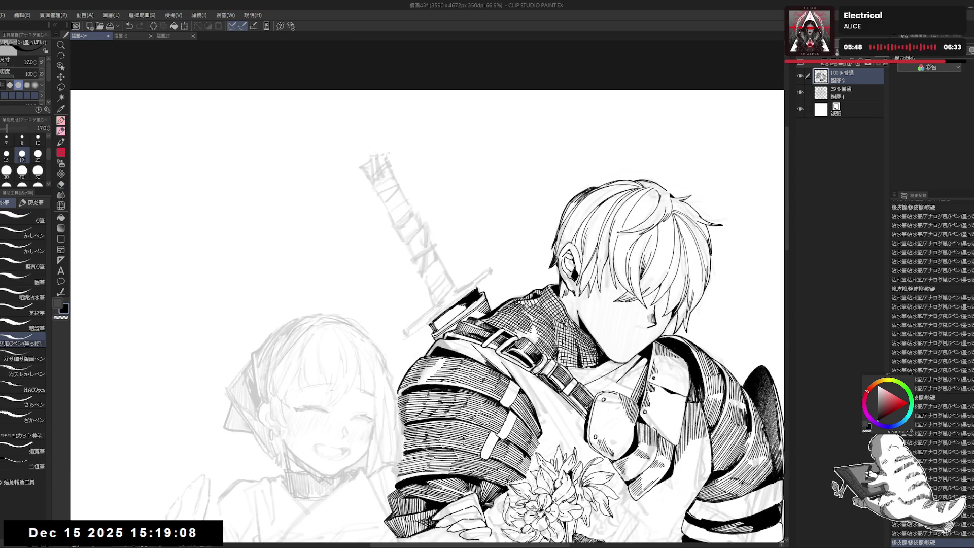
{"action": "key", "text": "h"}
{"action": "key", "text": "h"}
{"action": "mouse_move", "coordinate": [619, 304]}
{"action": "left_mouse_down"}
{"action": "mouse_move", "coordinate": [587, 206]}
{"action": "mouse_move", "coordinate": [583, 217]}
{"action": "mouse_move", "coordinate": [609, 239]}
{"action": "left_mouse_up"}
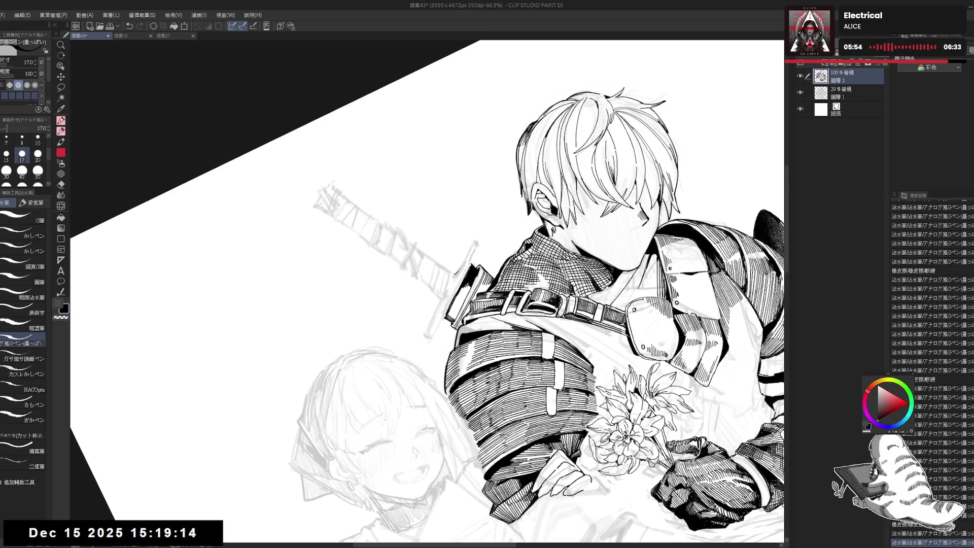
{"action": "left_click_drag", "start_coordinate": [468, 258], "coordinate": [455, 283]}
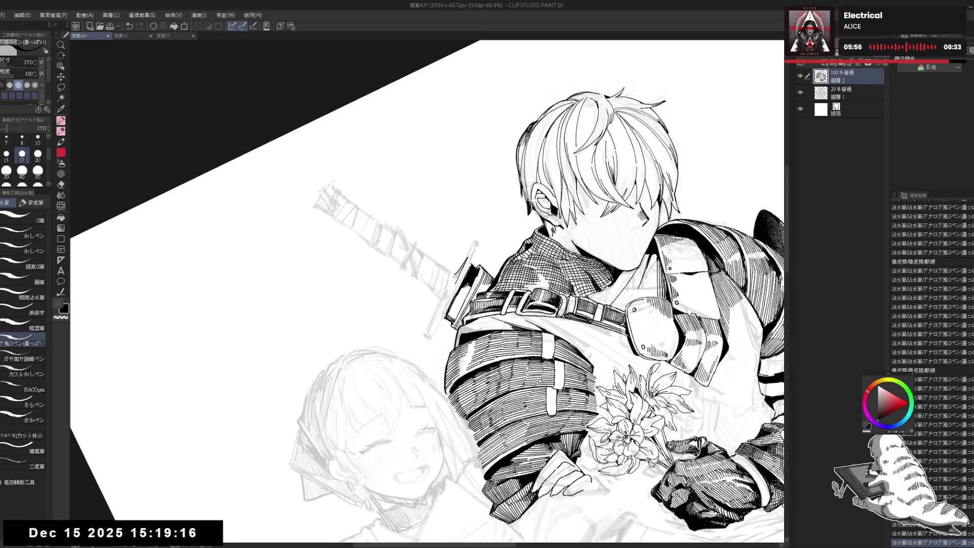
{"action": "key", "text": "g"}
{"action": "left_click", "coordinate": [460, 274]}
{"action": "key", "text": "p"}
{"action": "mouse_move", "coordinate": [458, 270]}
{"action": "left_mouse_down"}
{"action": "mouse_move", "coordinate": [455, 278]}
{"action": "mouse_move", "coordinate": [467, 252]}
{"action": "left_mouse_up"}
{"action": "key", "text": "ctrl+at"}
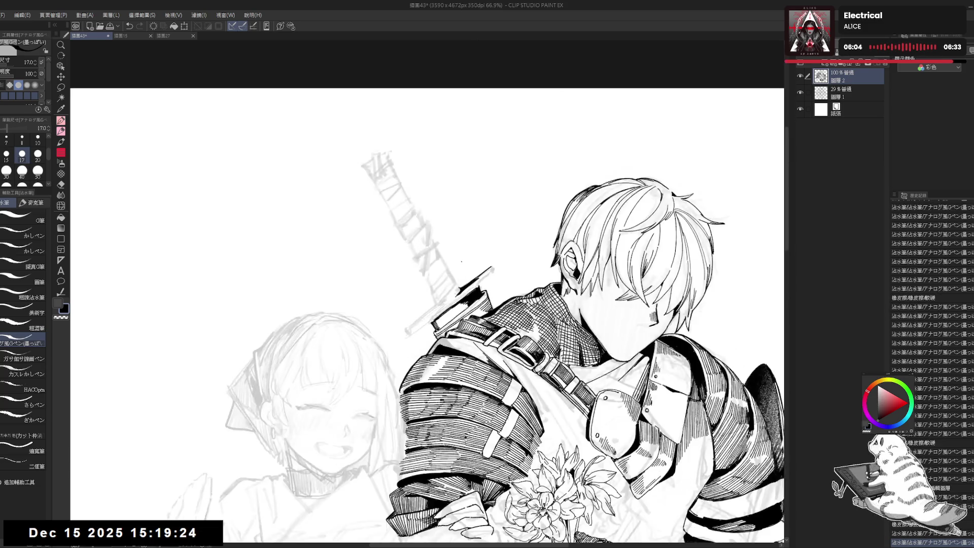
{"action": "key", "text": "ctrl+minus"}
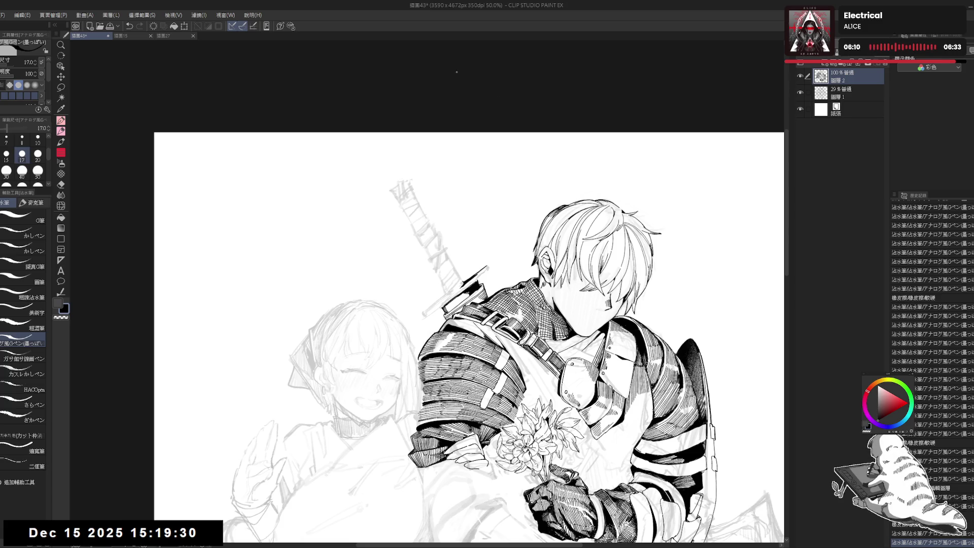
{"action": "scroll", "coordinate": [489, 252], "scroll_direction": "up", "scroll_amount": 2}
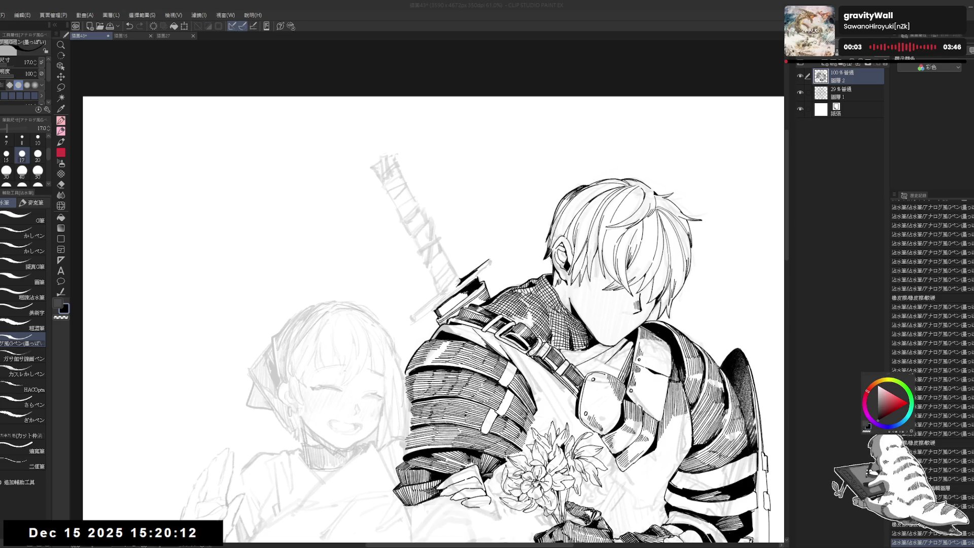
Pan to the sword hilt and erase the stray marks around it
{"action": "left_click", "coordinate": [590, 159]}
{"action": "left_click_drag", "start_coordinate": [548, 269], "coordinate": [555, 273]}
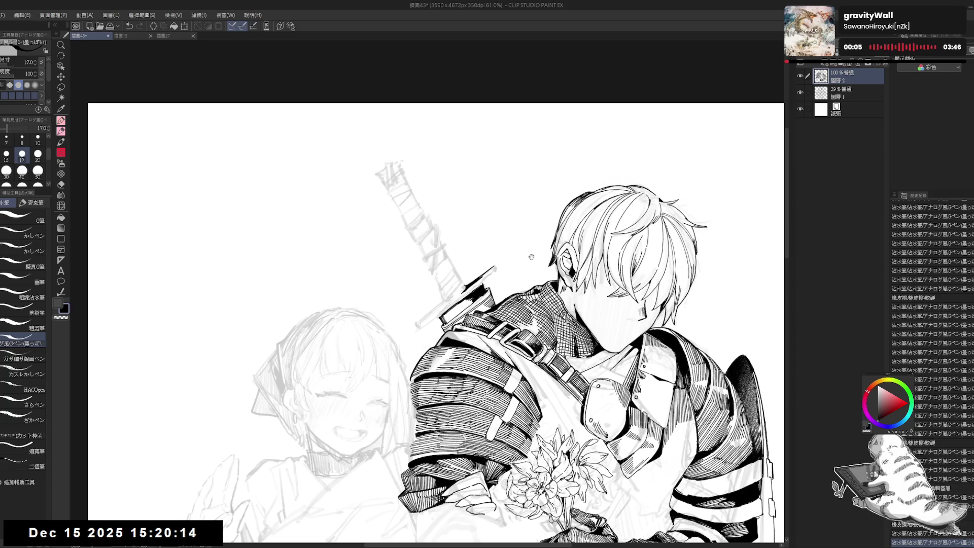
{"action": "left_click_drag", "start_coordinate": [512, 229], "coordinate": [522, 253]}
{"action": "left_click_drag", "start_coordinate": [410, 433], "coordinate": [457, 325]}
{"action": "key", "text": "e"}
{"action": "left_click_drag", "start_coordinate": [492, 253], "coordinate": [488, 258]}
{"action": "mouse_move", "coordinate": [483, 274]}
{"action": "left_mouse_down"}
{"action": "mouse_move", "coordinate": [488, 258]}
{"action": "mouse_move", "coordinate": [487, 274]}
{"action": "left_mouse_up"}
{"action": "key", "text": "p"}
On a rotated canvas, add short ink strokes to the sword guard, redrawing one undone stroke
{"action": "key", "text": "r"}
{"action": "mouse_move", "coordinate": [355, 355]}
{"action": "left_mouse_down"}
{"action": "mouse_move", "coordinate": [399, 438]}
{"action": "mouse_move", "coordinate": [412, 419]}
{"action": "mouse_move", "coordinate": [507, 390]}
{"action": "left_mouse_up"}
{"action": "mouse_move", "coordinate": [461, 278]}
{"action": "left_mouse_down"}
{"action": "mouse_move", "coordinate": [458, 317]}
{"action": "mouse_move", "coordinate": [469, 303]}
{"action": "mouse_move", "coordinate": [468, 312]}
{"action": "mouse_move", "coordinate": [420, 329]}
{"action": "mouse_move", "coordinate": [465, 282]}
{"action": "left_mouse_up"}
{"action": "key", "text": "e"}
{"action": "key", "text": "p"}
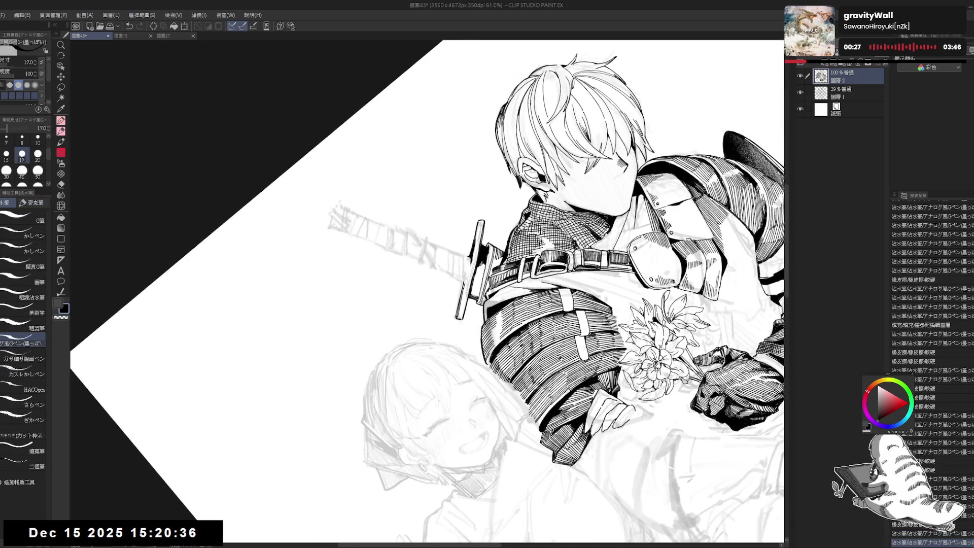
{"action": "key", "text": "ctrl+z"}
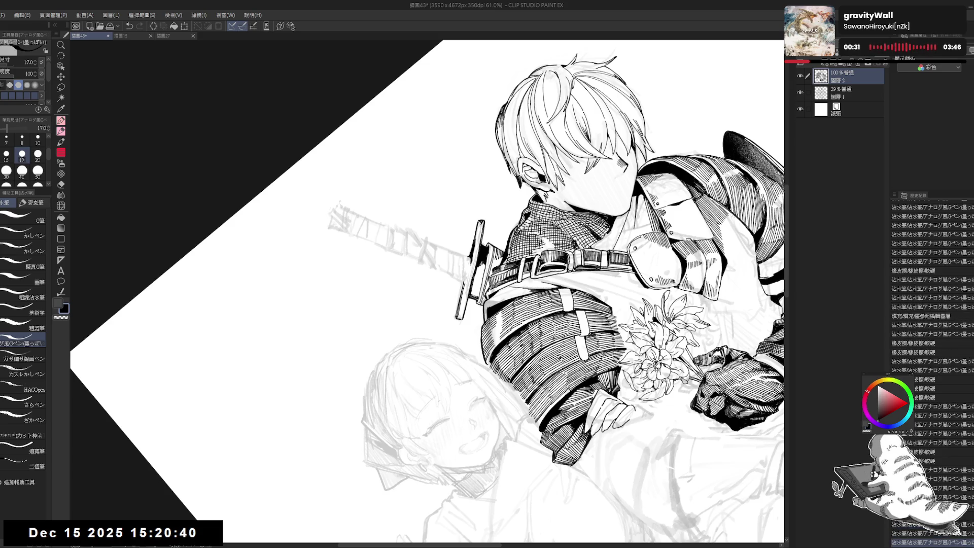
{"action": "left_click_drag", "start_coordinate": [480, 255], "coordinate": [478, 228]}
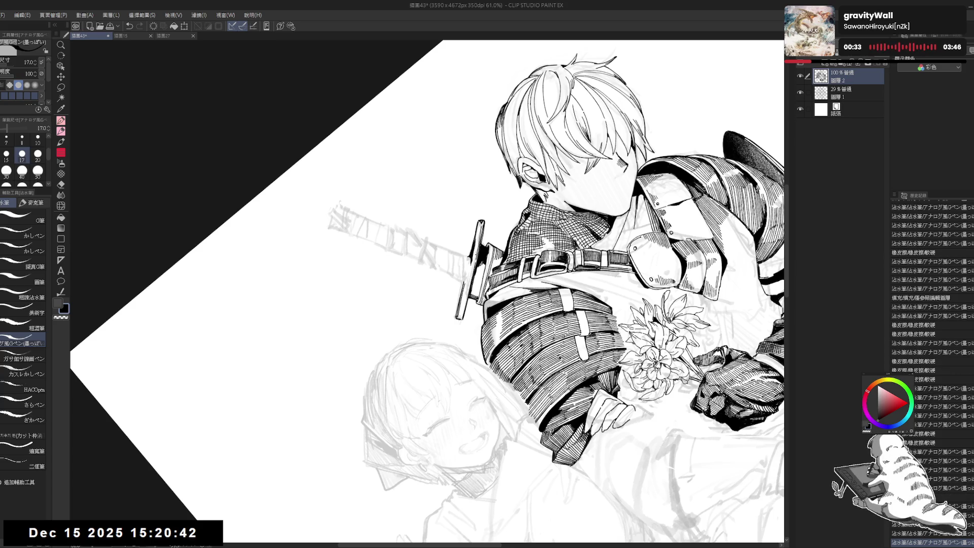
{"action": "key", "text": "ctrl+@"}
Rotate the canvas so the sword stands upright and add small pen strokes on the guard
{"action": "key", "text": "e"}
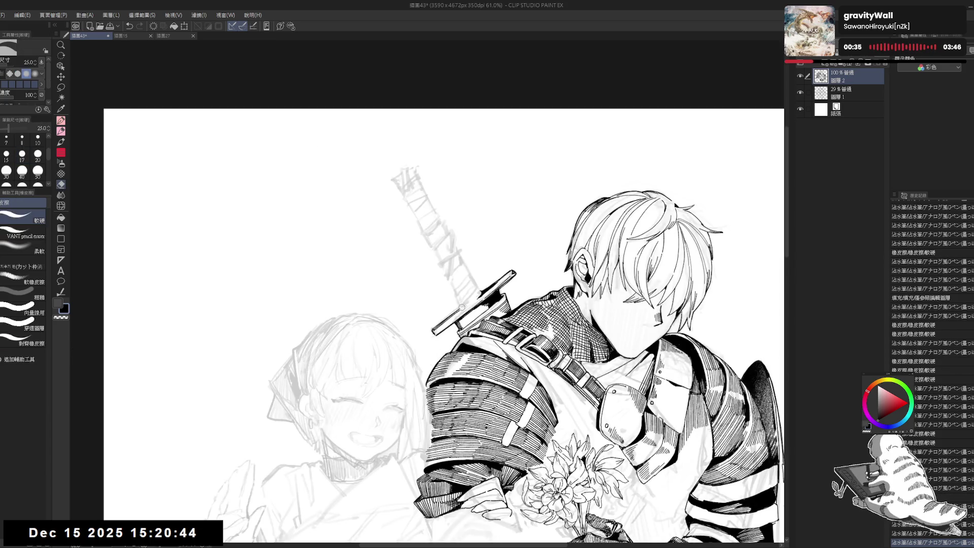
{"action": "key", "text": "p"}
{"action": "key", "text": "asciicircum"}
{"action": "key", "text": "asciicircum"}
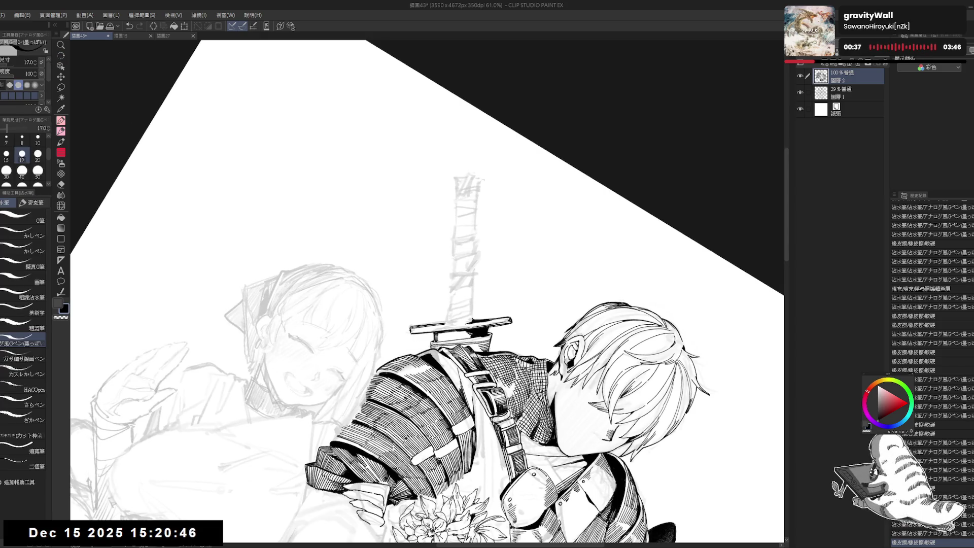
{"action": "key", "text": "r"}
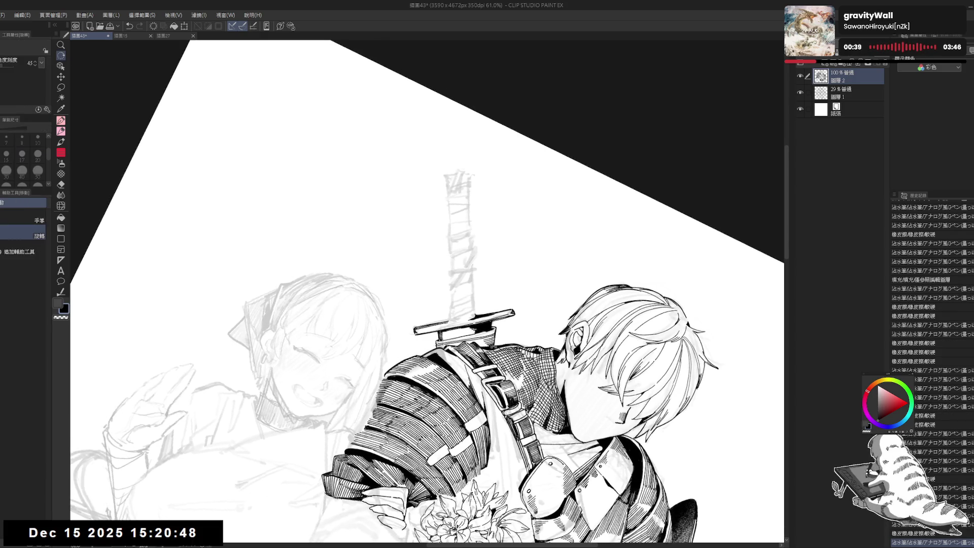
{"action": "key", "text": "minus"}
{"action": "key", "text": "minus"}
{"action": "key", "text": "p"}
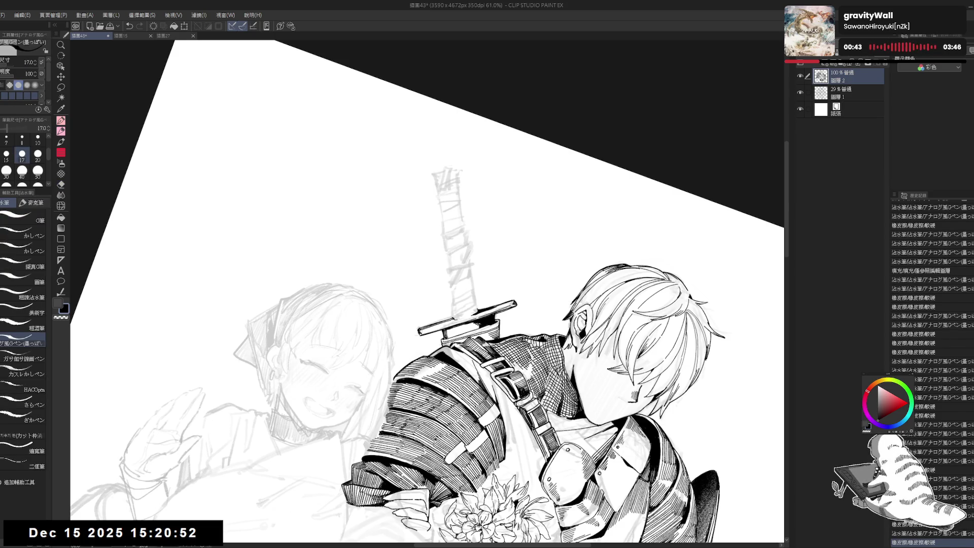
{"action": "left_click_drag", "start_coordinate": [695, 319], "coordinate": [702, 330]}
{"action": "left_click_drag", "start_coordinate": [697, 324], "coordinate": [705, 334]}
Reframe the view on the sword and continue pen and eraser touches on the hilt
{"action": "key", "text": "ctrl+0"}
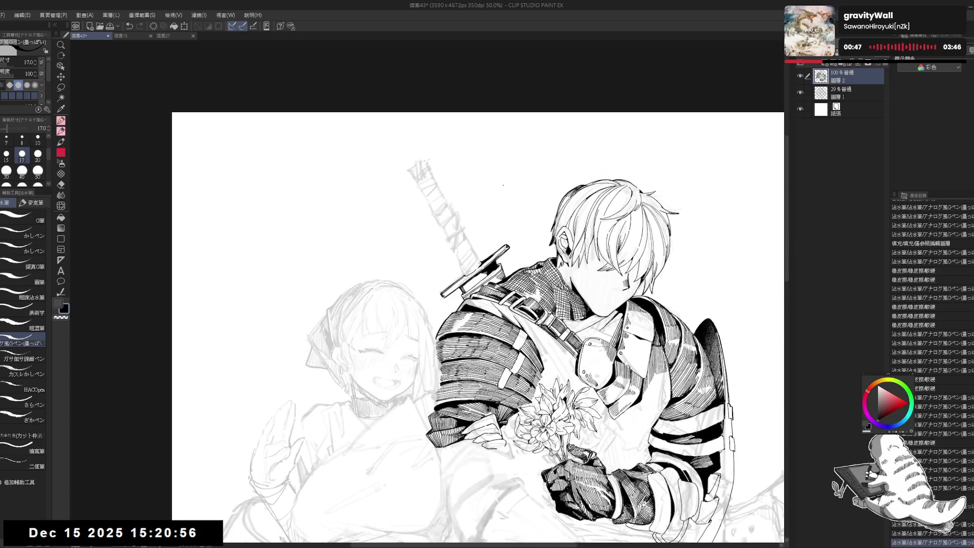
{"action": "mouse_move", "coordinate": [422, 267]}
{"action": "left_mouse_down"}
{"action": "mouse_move", "coordinate": [456, 284]}
{"action": "mouse_move", "coordinate": [469, 276]}
{"action": "left_mouse_up"}
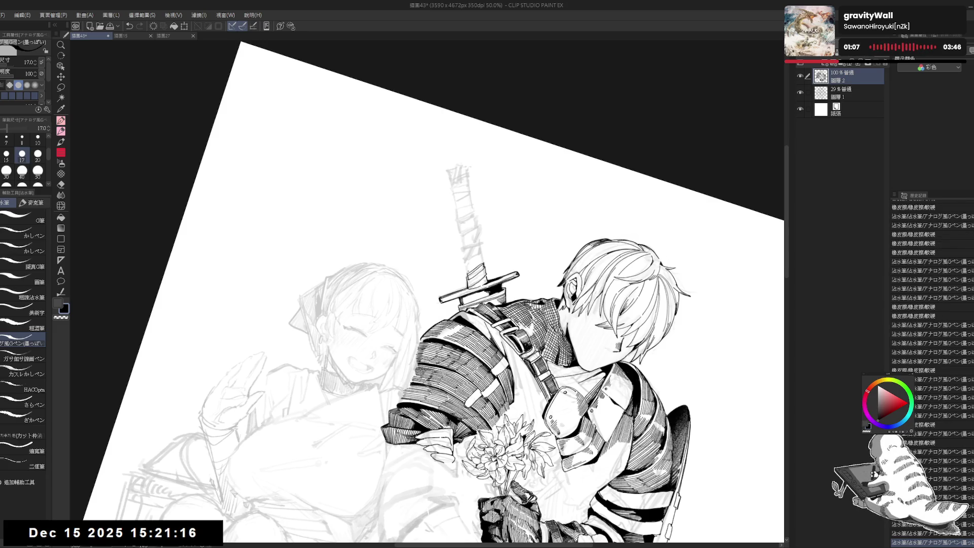
{"action": "key", "text": "e"}
{"action": "key", "text": "p"}
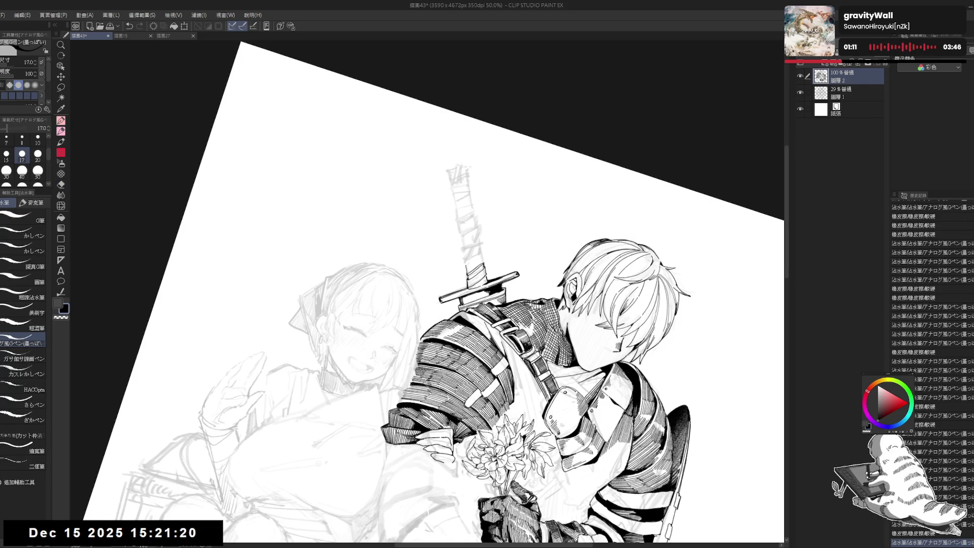
{"action": "key", "text": "ctrl+0"}
{"action": "left_click_drag", "start_coordinate": [477, 304], "coordinate": [481, 330]}
{"action": "left_click_drag", "start_coordinate": [659, 213], "coordinate": [654, 284]}
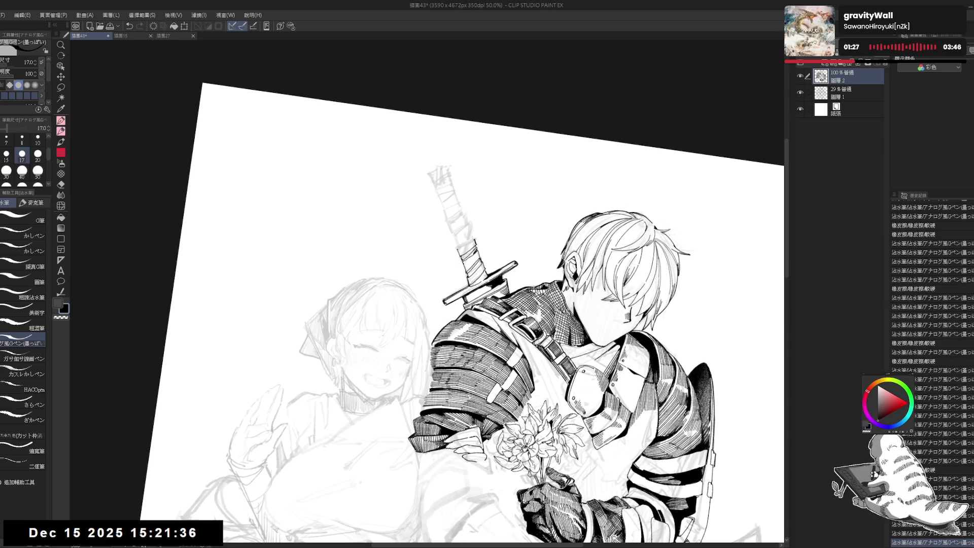
Erase a small mark, then ink the sword's upper left edge and grip tape with the size-15 G-pen
{"action": "key", "text": "e"}
{"action": "left_click_drag", "start_coordinate": [484, 248], "coordinate": [485, 253]}
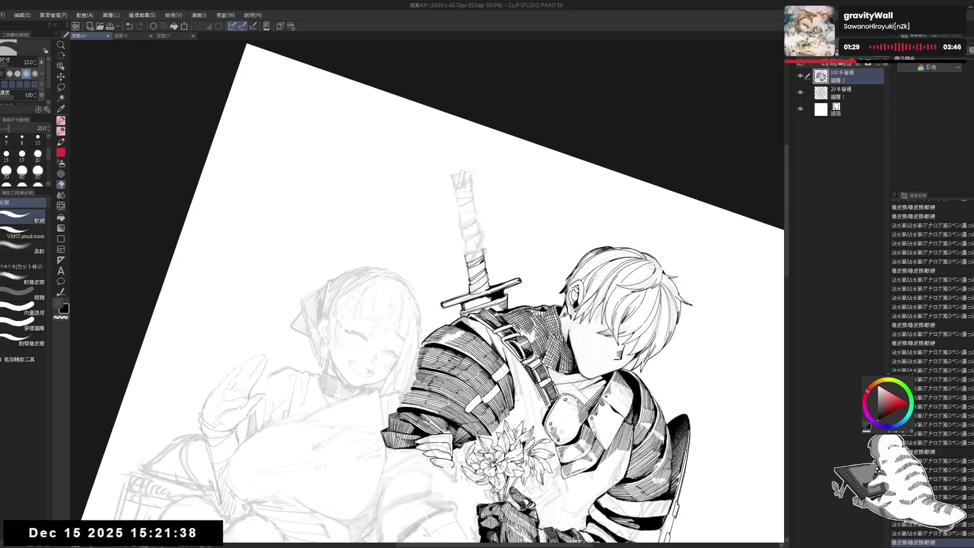
{"action": "key", "text": "p"}
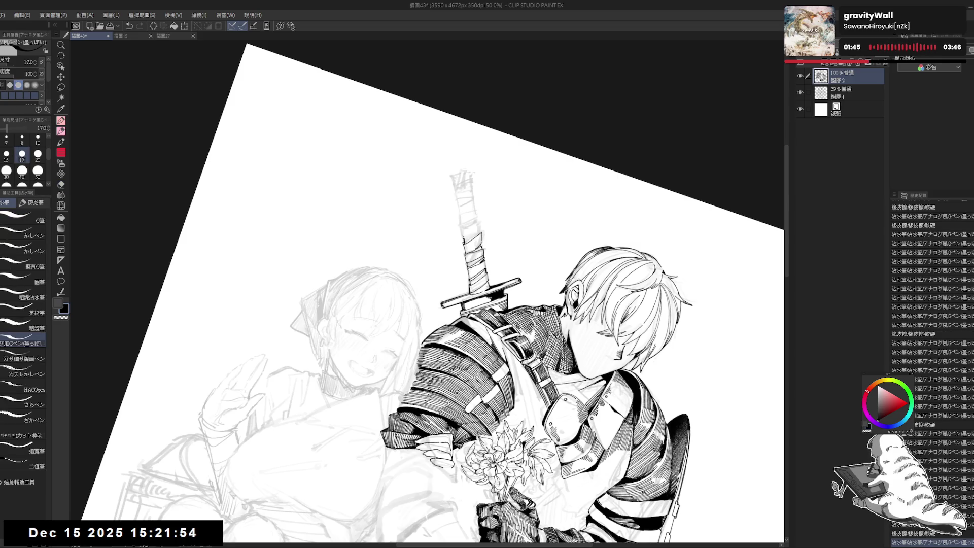
{"action": "mouse_move", "coordinate": [460, 225]}
{"action": "left_mouse_down"}
{"action": "mouse_move", "coordinate": [463, 249]}
{"action": "mouse_move", "coordinate": [476, 221]}
{"action": "left_mouse_up"}
{"action": "key", "text": "r"}
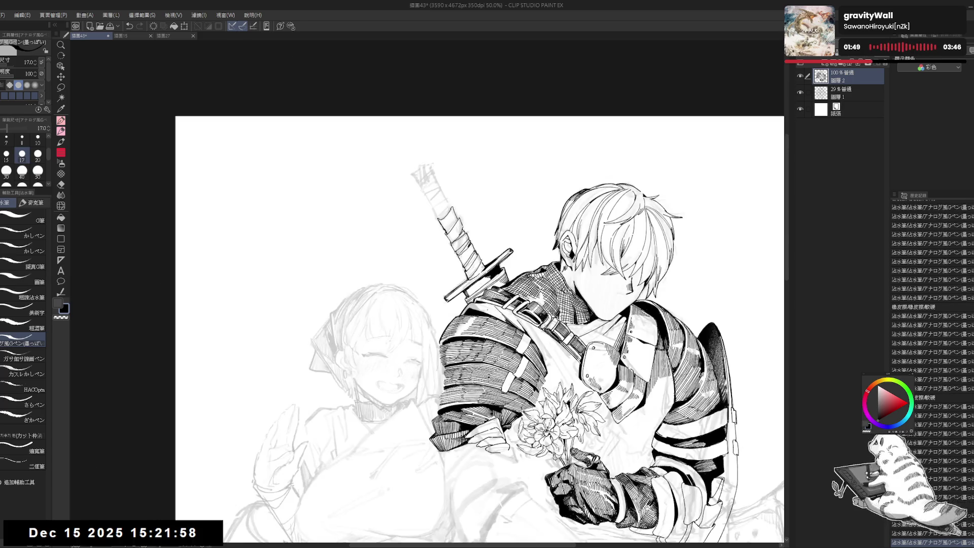
{"action": "mouse_move", "coordinate": [457, 244]}
{"action": "left_mouse_down"}
{"action": "mouse_move", "coordinate": [469, 242]}
{"action": "mouse_move", "coordinate": [459, 242]}
{"action": "left_mouse_up"}
{"action": "key", "text": "e"}
{"action": "key", "text": "p"}
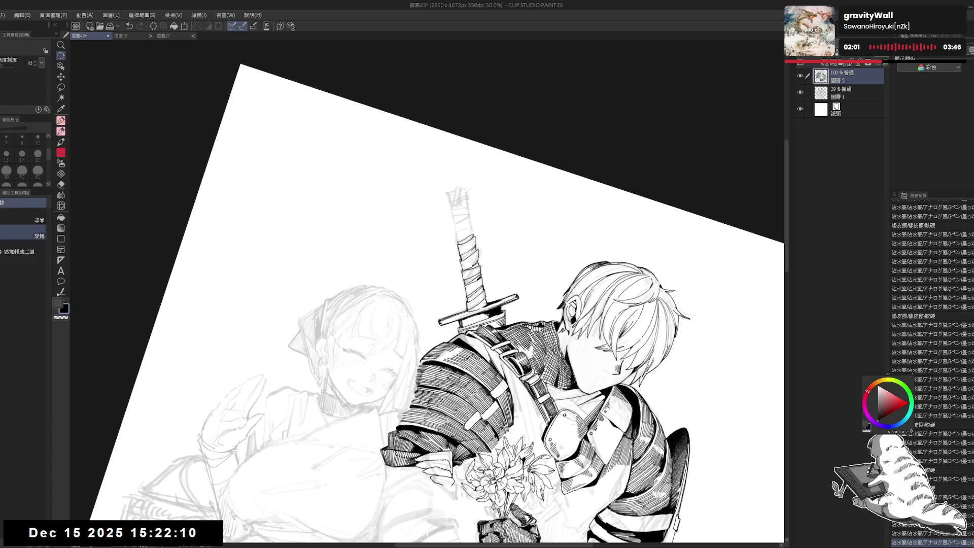
Add small ink strokes up to the sword tip, then reset the rotation and zoom out
{"action": "key", "text": "asciicircum"}
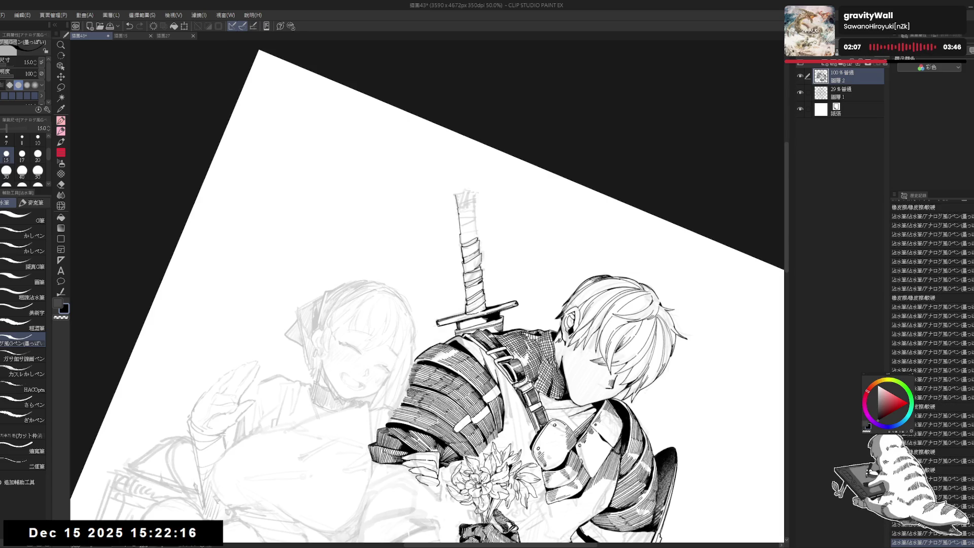
{"action": "left_click_drag", "start_coordinate": [457, 239], "coordinate": [462, 247]}
{"action": "left_click_drag", "start_coordinate": [190, 528], "coordinate": [195, 536]}
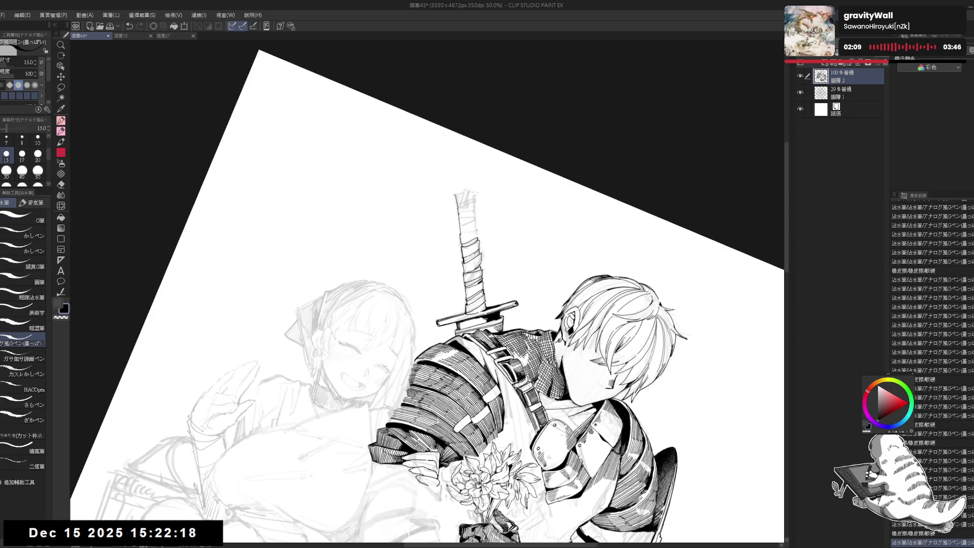
{"action": "left_click_drag", "start_coordinate": [457, 239], "coordinate": [462, 246]}
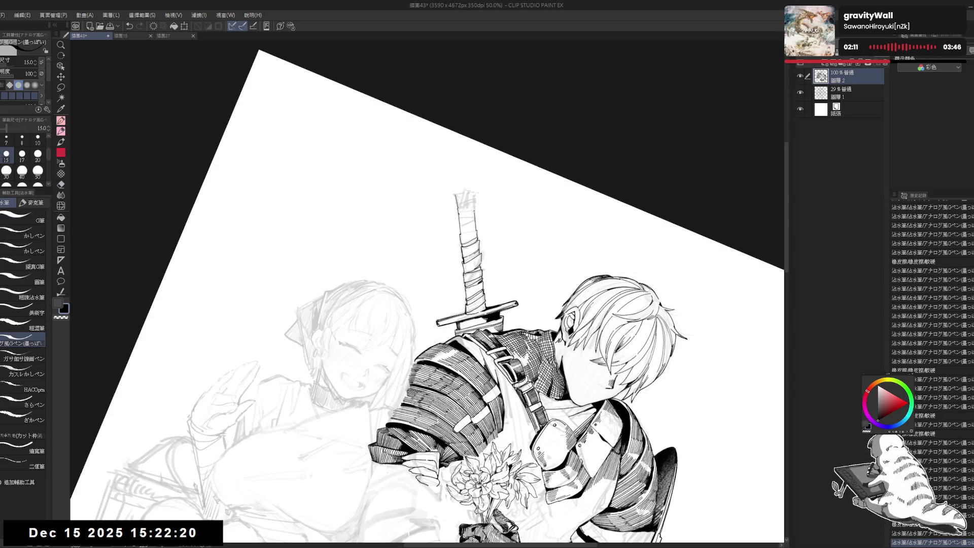
{"action": "left_click_drag", "start_coordinate": [459, 194], "coordinate": [463, 199]}
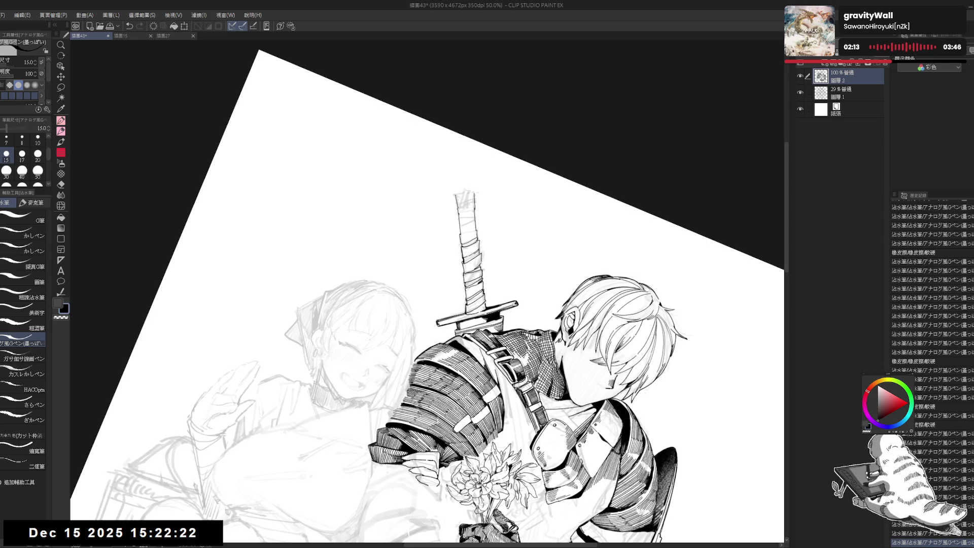
{"action": "key", "text": "ctrl+@"}
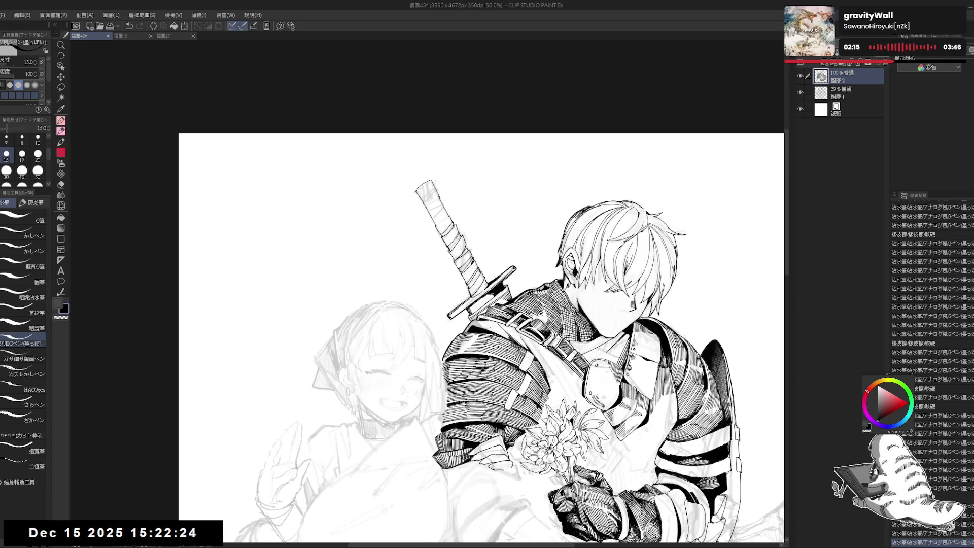
{"action": "scroll", "coordinate": [452, 217], "scroll_direction": "down", "scroll_amount": 2}
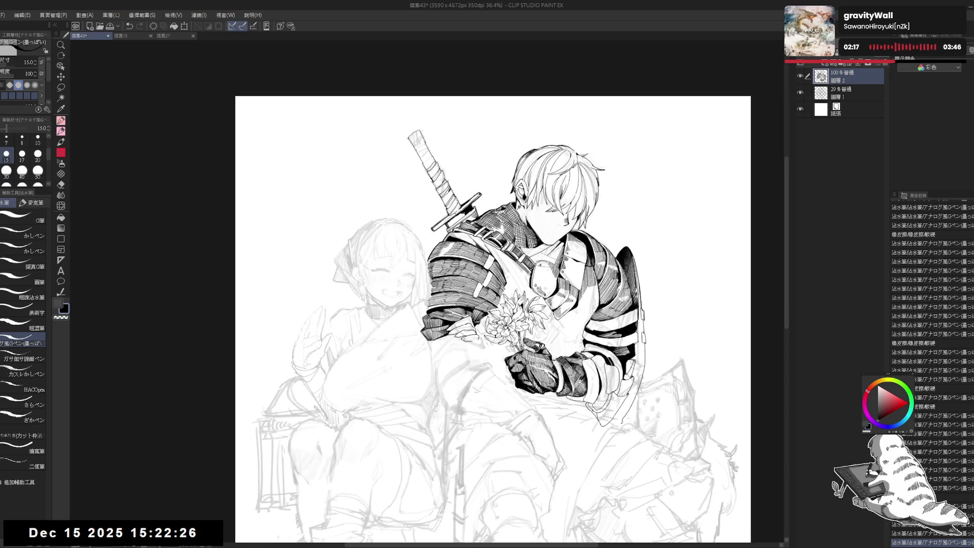
{"action": "scroll", "coordinate": [487, 304], "scroll_direction": "down", "scroll_amount": 2}
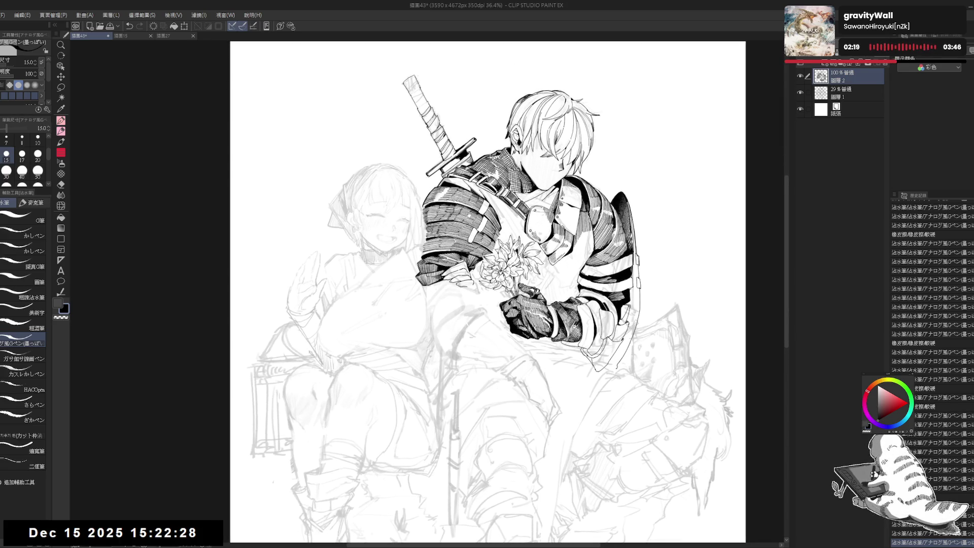
{"action": "scroll", "coordinate": [487, 294], "scroll_direction": "up", "scroll_amount": 2}
{"action": "scroll", "coordinate": [487, 294], "scroll_direction": "up", "scroll_amount": 1}
{"action": "scroll", "coordinate": [487, 294], "scroll_direction": "up", "scroll_amount": 2}
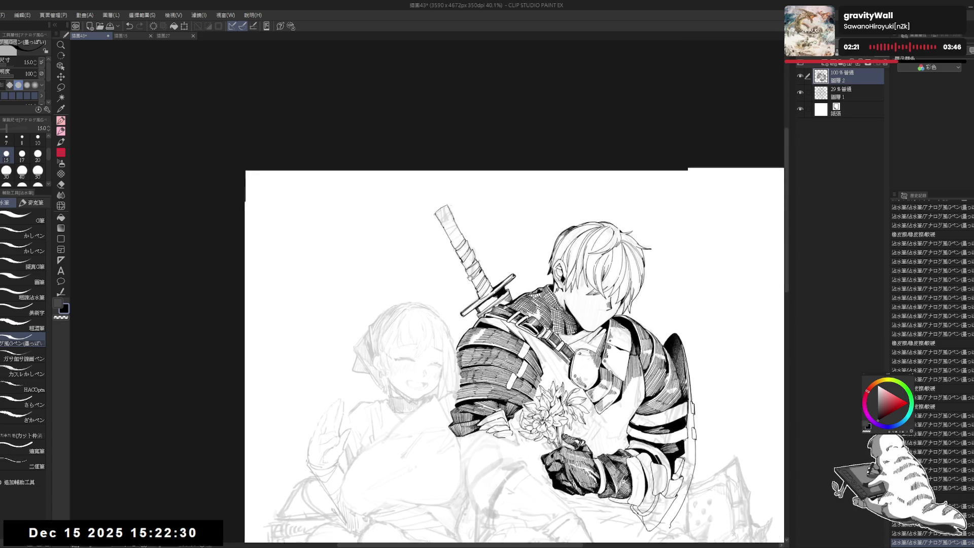
{"action": "scroll", "coordinate": [515, 355], "scroll_direction": "up", "scroll_amount": 2}
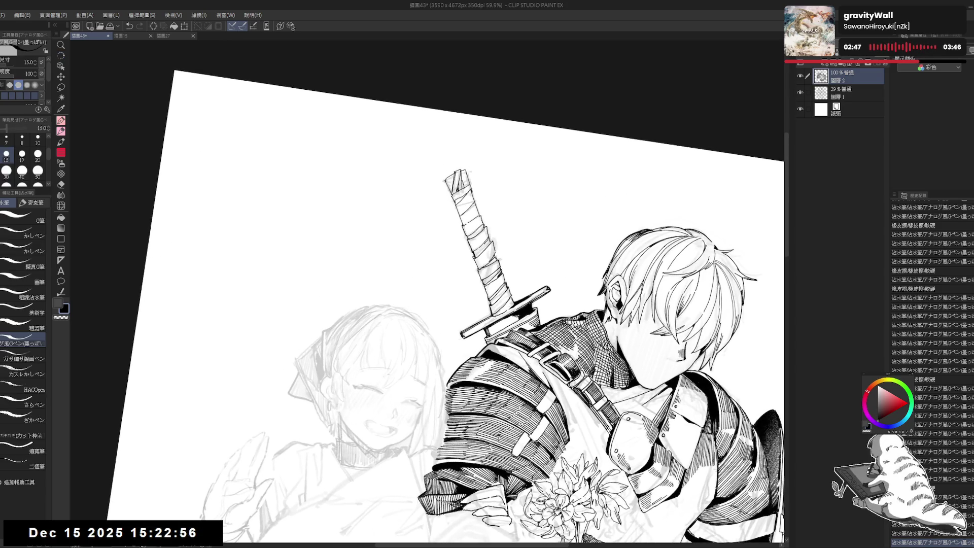
Touch up the shoulder hatching and sword, redo the undone stroke, and fill the hilt tip black
{"action": "left_click_drag", "start_coordinate": [772, 442], "coordinate": [778, 467]}
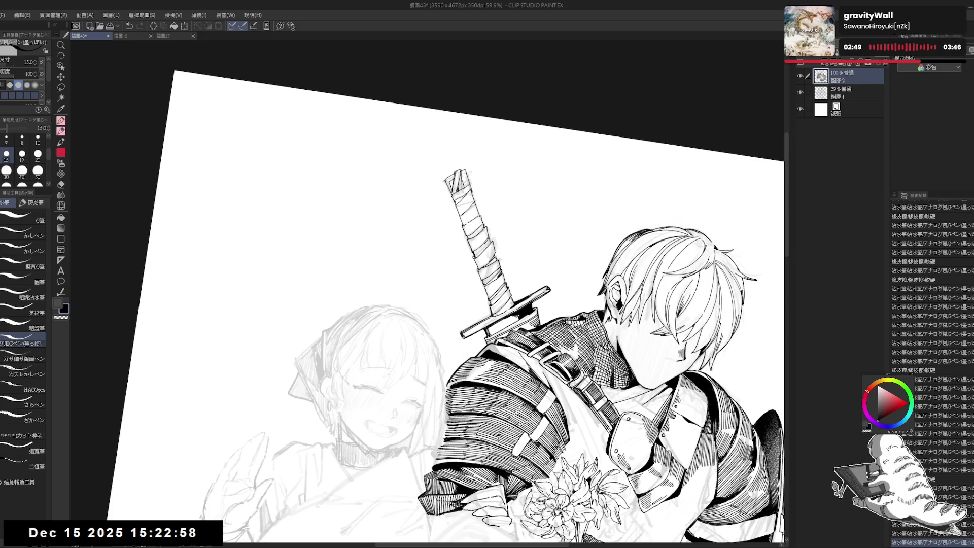
{"action": "left_click_drag", "start_coordinate": [464, 175], "coordinate": [466, 185]}
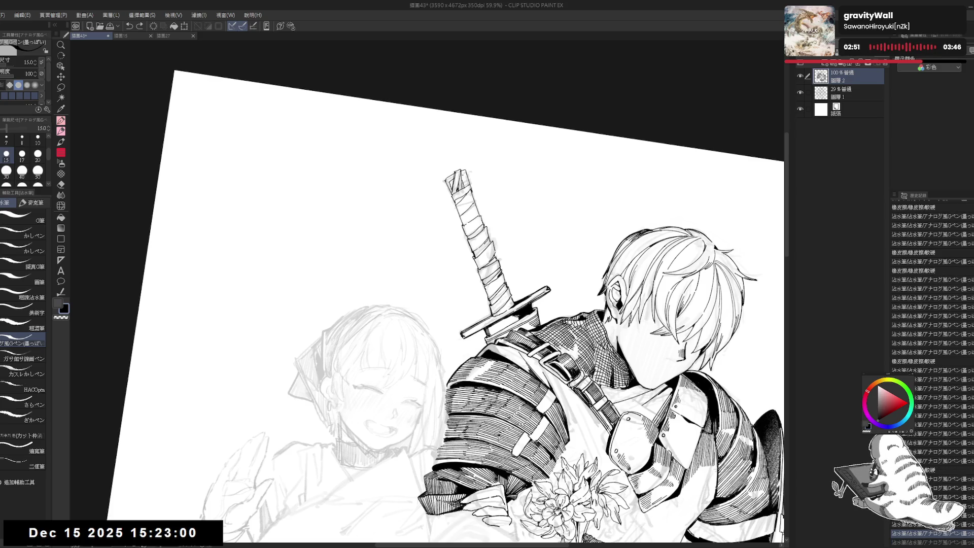
{"action": "key", "text": "ctrl+y"}
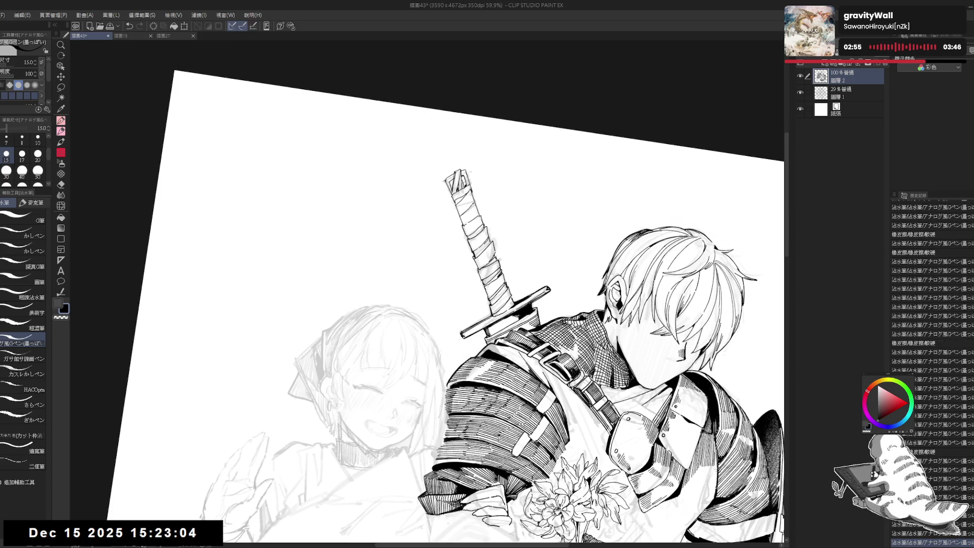
{"action": "key", "text": "g"}
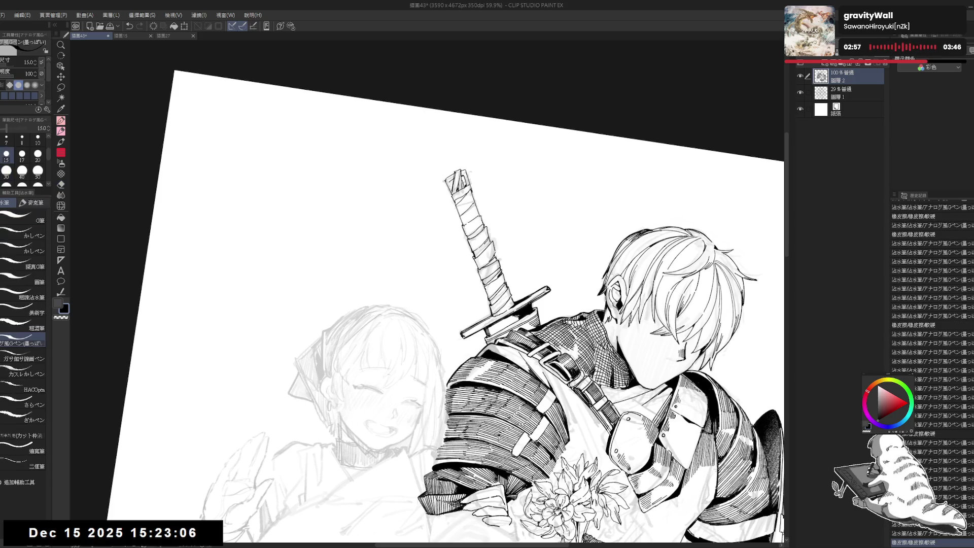
{"action": "left_click", "coordinate": [449, 181]}
Fill the rest of the sword hilt tip solid black
{"action": "left_click", "coordinate": [464, 175]}
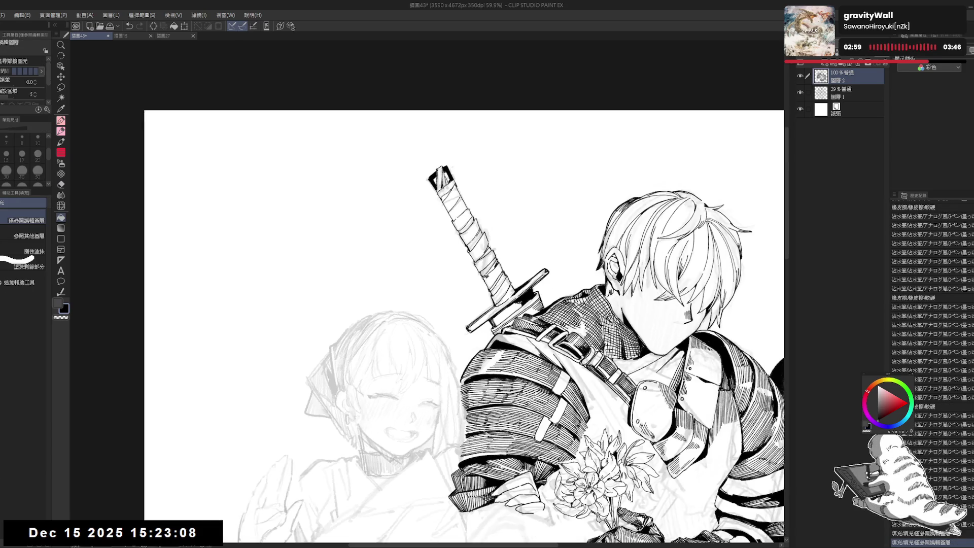
{"action": "scroll", "coordinate": [407, 162], "scroll_direction": "down", "scroll_amount": 3}
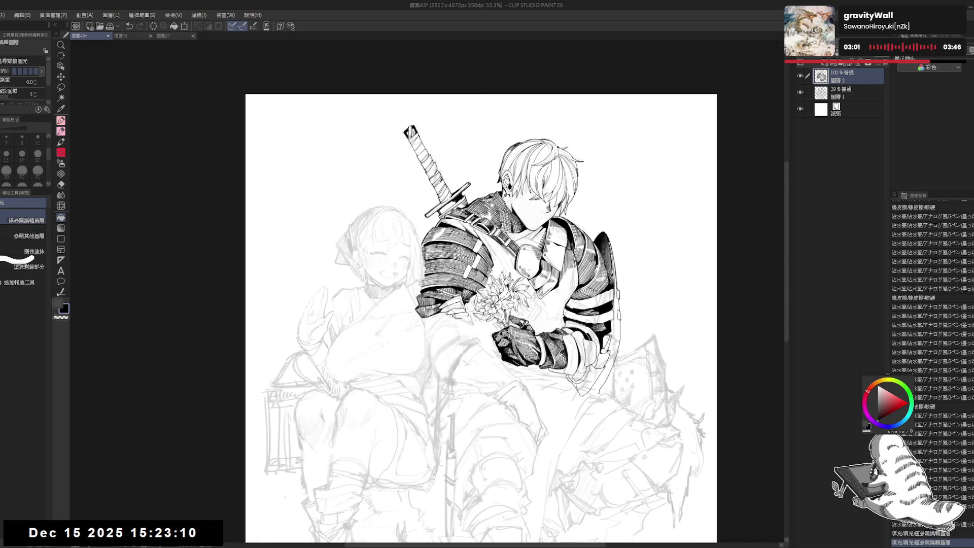
{"action": "scroll", "coordinate": [456, 168], "scroll_direction": "down", "scroll_amount": 2}
{"action": "mouse_move", "coordinate": [402, 271]}
{"action": "left_mouse_down"}
{"action": "mouse_move", "coordinate": [415, 265]}
{"action": "mouse_move", "coordinate": [446, 290]}
{"action": "left_mouse_up"}
{"action": "key", "text": "e"}
{"action": "key", "text": "g"}
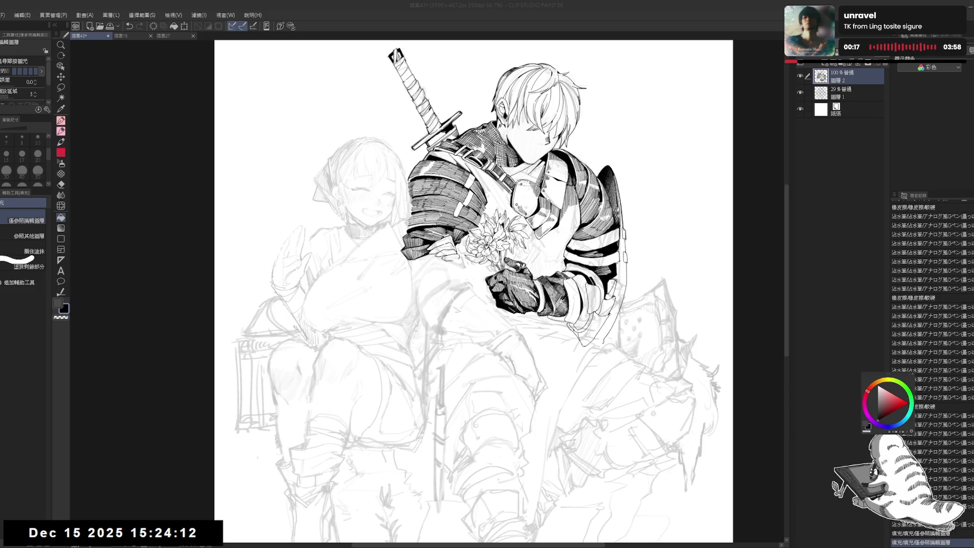
Set the girl's sketch layer, Layer 1, to 100% opacity
{"action": "left_click_drag", "start_coordinate": [472, 289], "coordinate": [469, 277]}
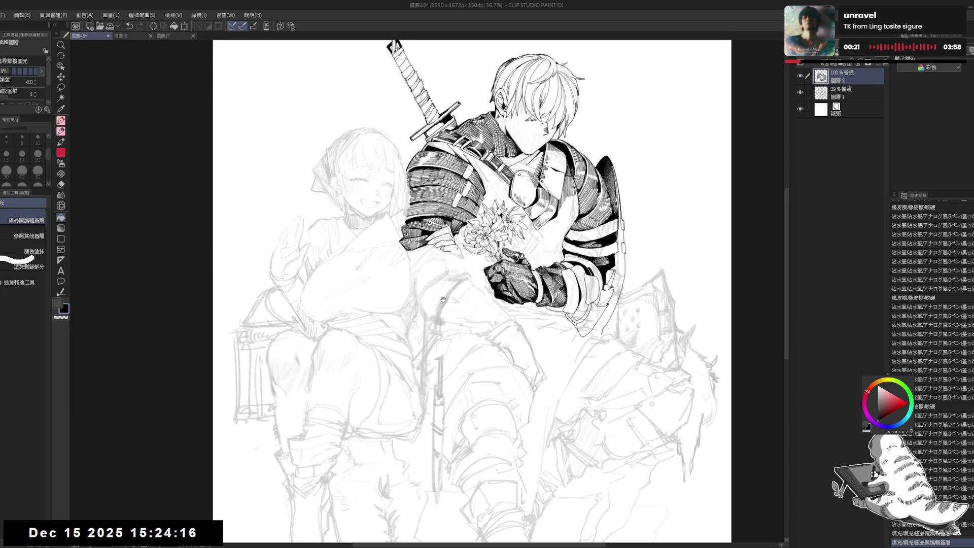
{"action": "left_click_drag", "start_coordinate": [361, 205], "coordinate": [368, 208]}
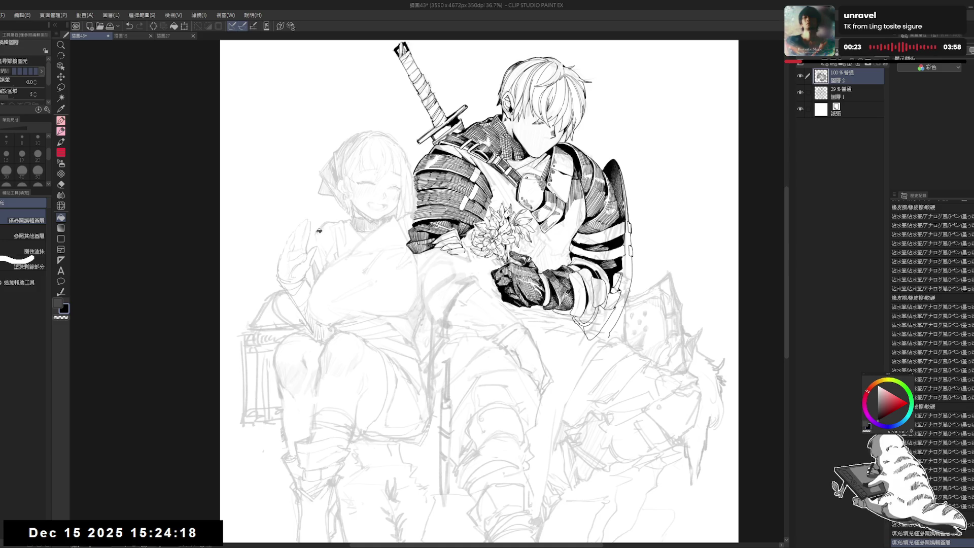
{"action": "left_click_drag", "start_coordinate": [384, 282], "coordinate": [421, 288]}
{"action": "left_click", "coordinate": [850, 94]}
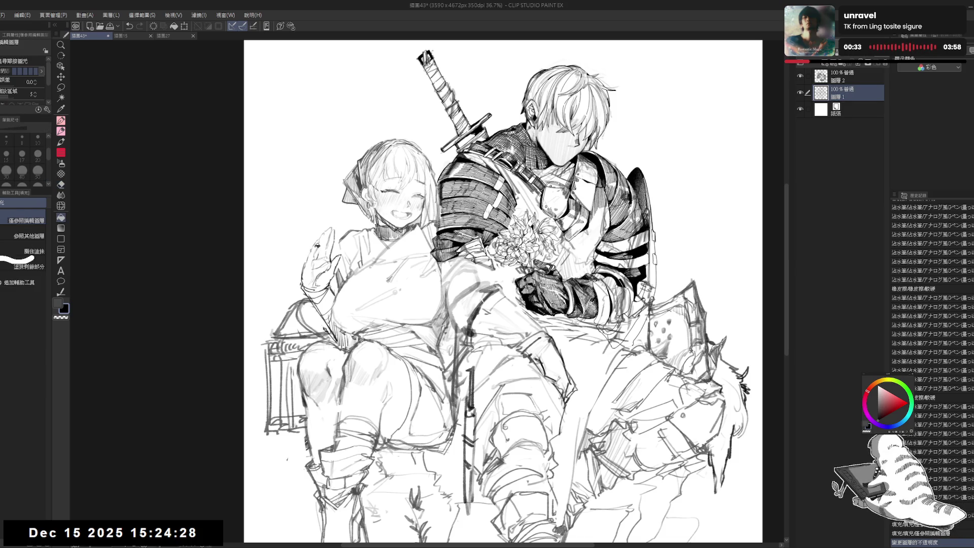
Erase and resketch the girl's arm, chest and shoulder lines with the シャユペン pencil
{"action": "key", "text": "e"}
{"action": "mouse_move", "coordinate": [325, 298]}
{"action": "left_mouse_down"}
{"action": "mouse_move", "coordinate": [326, 325]}
{"action": "mouse_move", "coordinate": [338, 336]}
{"action": "left_mouse_up"}
{"action": "left_click_drag", "start_coordinate": [344, 343], "coordinate": [316, 324]}
{"action": "key", "text": "p"}
{"action": "left_click", "coordinate": [310, 304]}
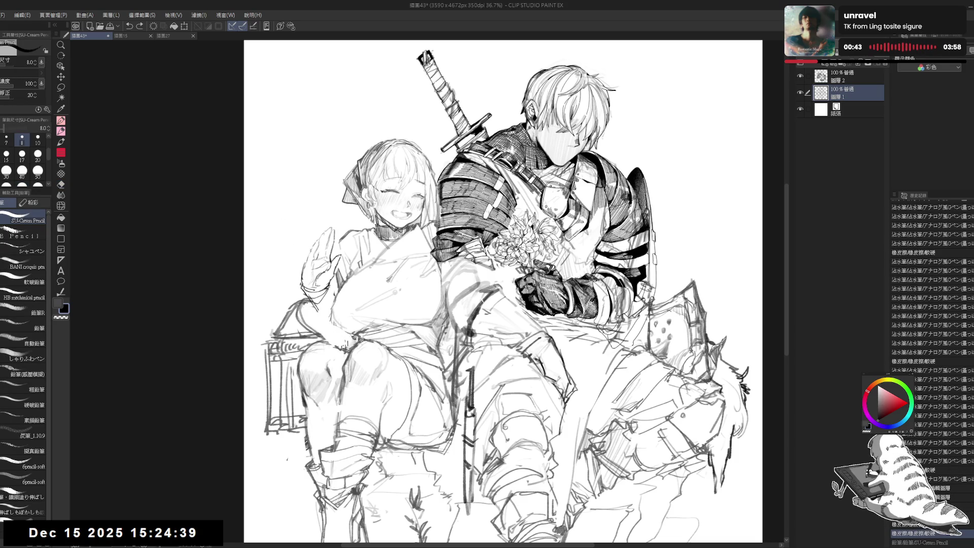
{"action": "left_click", "coordinate": [13, 252]}
{"action": "mouse_move", "coordinate": [311, 306]}
{"action": "left_mouse_down"}
{"action": "mouse_move", "coordinate": [329, 305]}
{"action": "mouse_move", "coordinate": [309, 329]}
{"action": "mouse_move", "coordinate": [337, 342]}
{"action": "left_mouse_up"}
{"action": "mouse_move", "coordinate": [331, 276]}
{"action": "left_mouse_down"}
{"action": "mouse_move", "coordinate": [330, 326]}
{"action": "mouse_move", "coordinate": [348, 347]}
{"action": "left_mouse_up"}
Undo the last pencil stroke and fade Layer 1 to 21% opacity
{"action": "key", "text": "ctrl+z"}
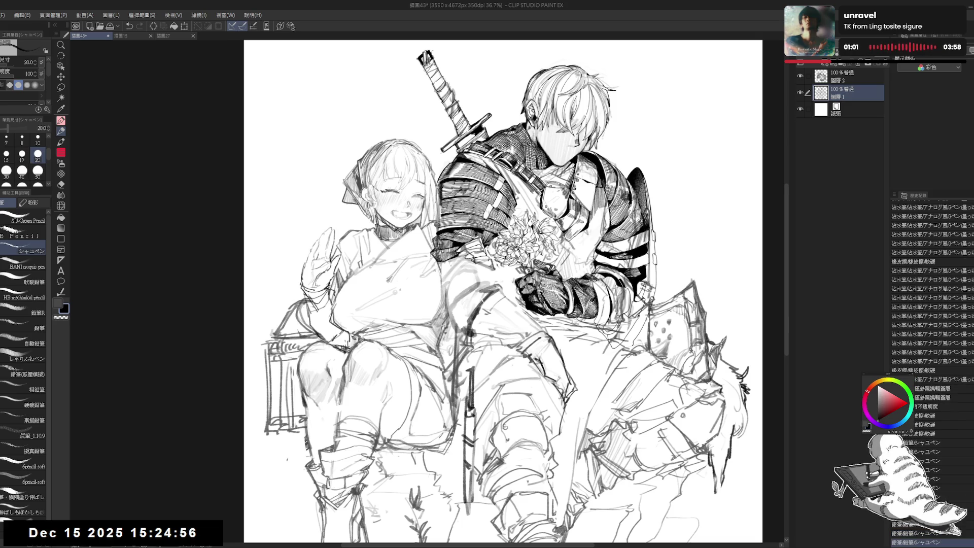
{"action": "scroll", "coordinate": [349, 222], "scroll_direction": "down", "scroll_amount": 1}
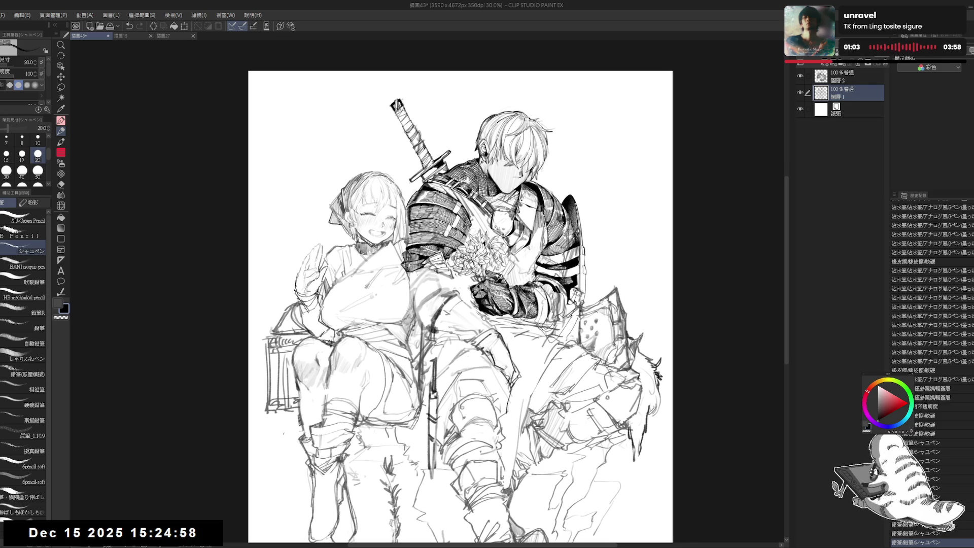
{"action": "scroll", "coordinate": [441, 193], "scroll_direction": "up", "scroll_amount": 2}
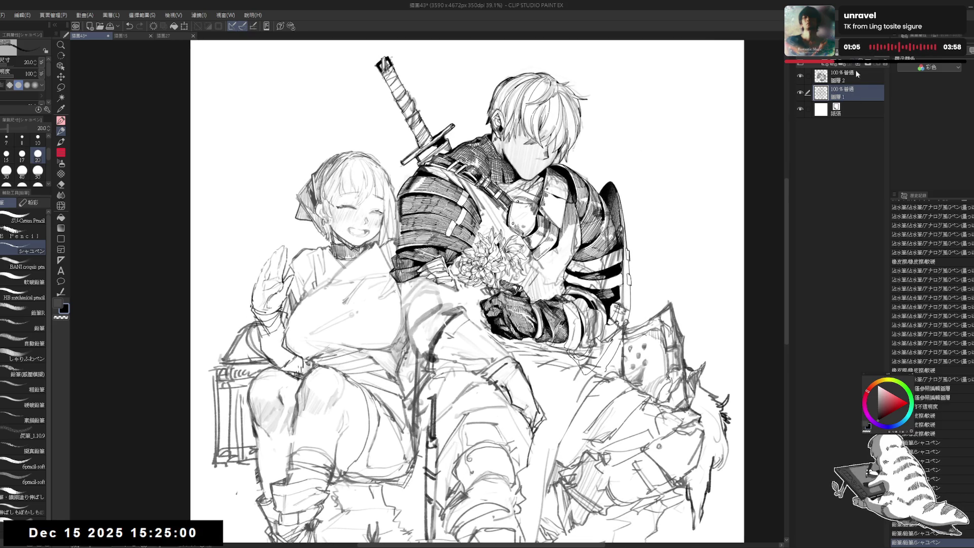
{"action": "left_click", "coordinate": [856, 73]}
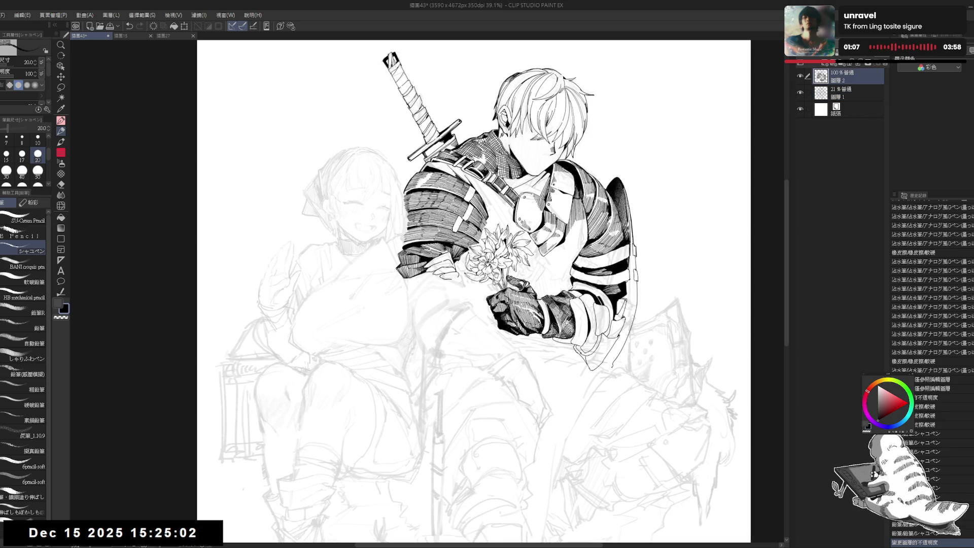
Ink a short line on the knight's left forearm, undoing and redrawing it
{"action": "key", "text": "p"}
{"action": "scroll", "coordinate": [426, 294], "scroll_direction": "up", "scroll_amount": 2}
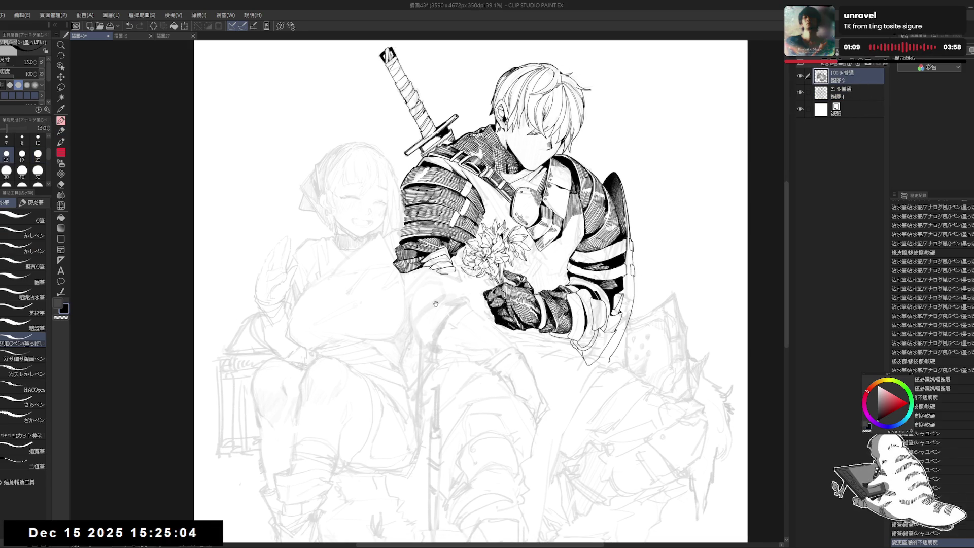
{"action": "mouse_move", "coordinate": [429, 275]}
{"action": "left_mouse_down"}
{"action": "mouse_move", "coordinate": [400, 298]}
{"action": "mouse_move", "coordinate": [421, 272]}
{"action": "mouse_move", "coordinate": [446, 274]}
{"action": "mouse_move", "coordinate": [429, 285]}
{"action": "mouse_move", "coordinate": [446, 278]}
{"action": "mouse_move", "coordinate": [439, 283]}
{"action": "left_mouse_up"}
{"action": "key", "text": "ctrl+z"}
{"action": "key", "text": "ctrl+z"}
{"action": "key", "text": "e"}
{"action": "key", "text": "p"}
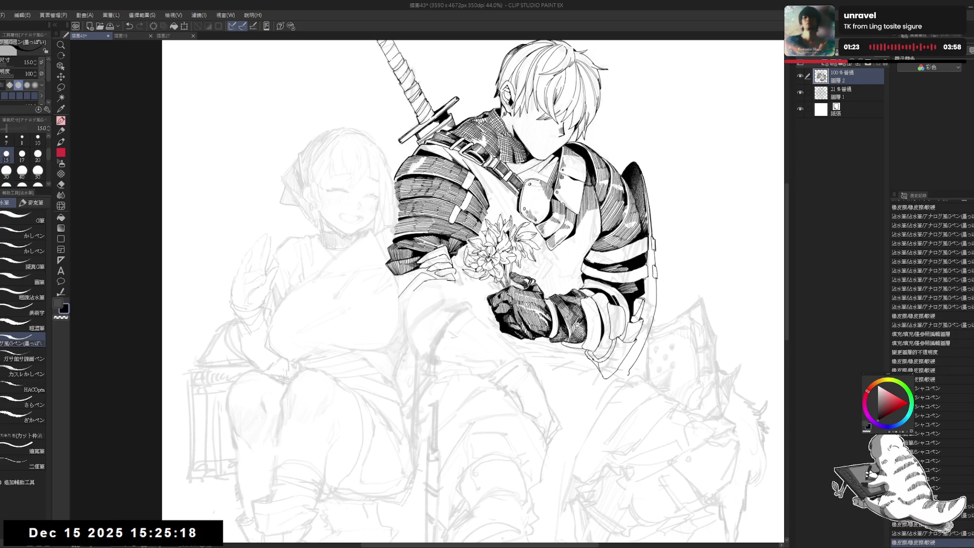
{"action": "left_click_drag", "start_coordinate": [430, 285], "coordinate": [448, 280]}
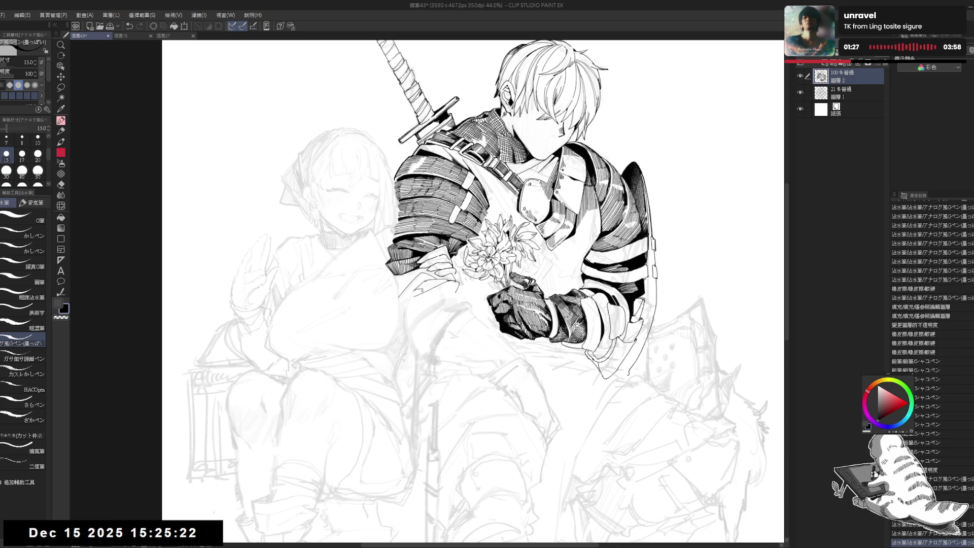
Erase stray marks and add small ink touches around the forearm, then reset the rotation
{"action": "key", "text": "minus"}
{"action": "key", "text": "minus"}
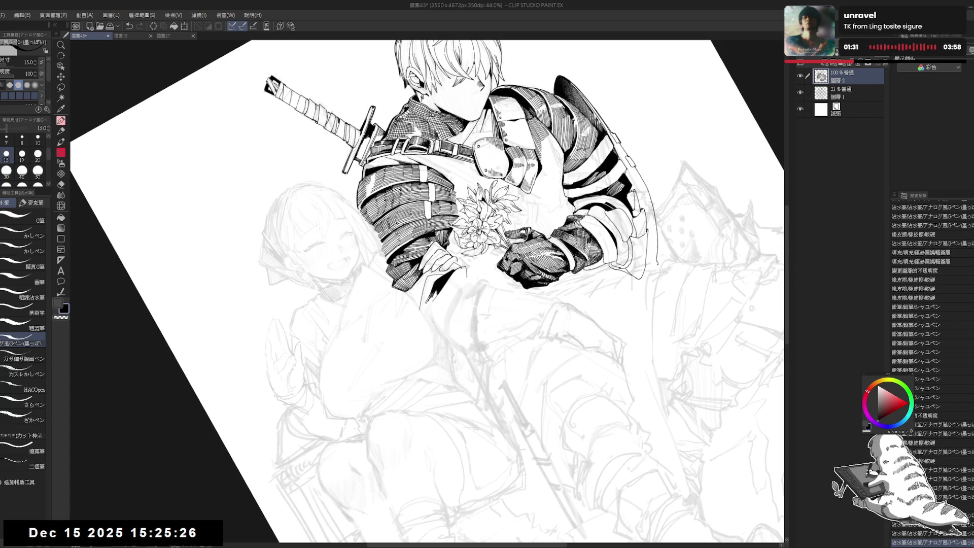
{"action": "key", "text": "e"}
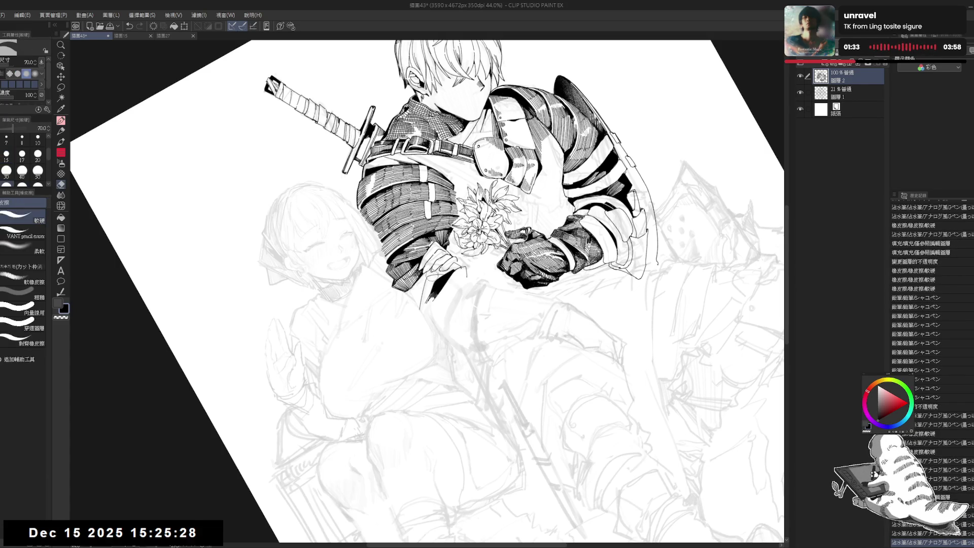
{"action": "left_click_drag", "start_coordinate": [442, 272], "coordinate": [442, 289]}
{"action": "left_click", "coordinate": [444, 291]}
{"action": "key", "text": "p"}
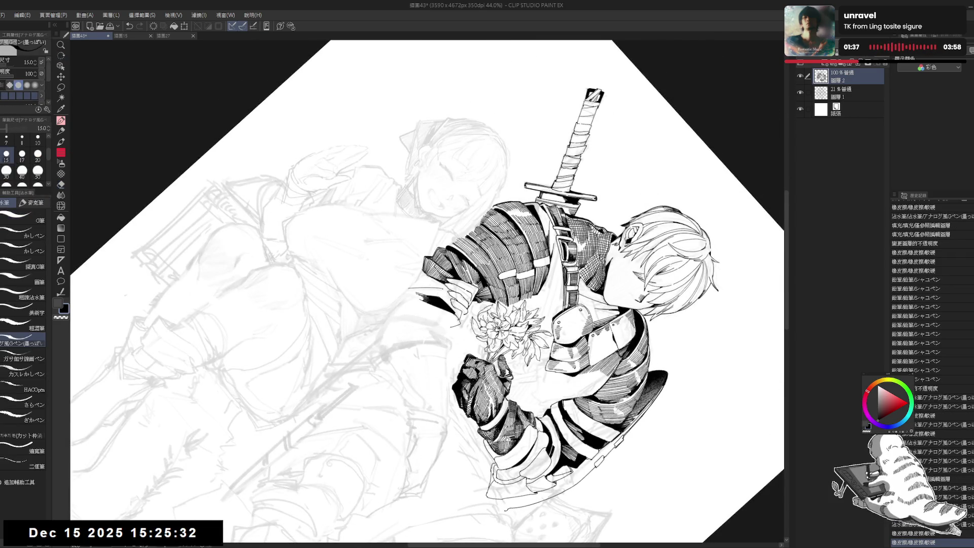
{"action": "key", "text": "e"}
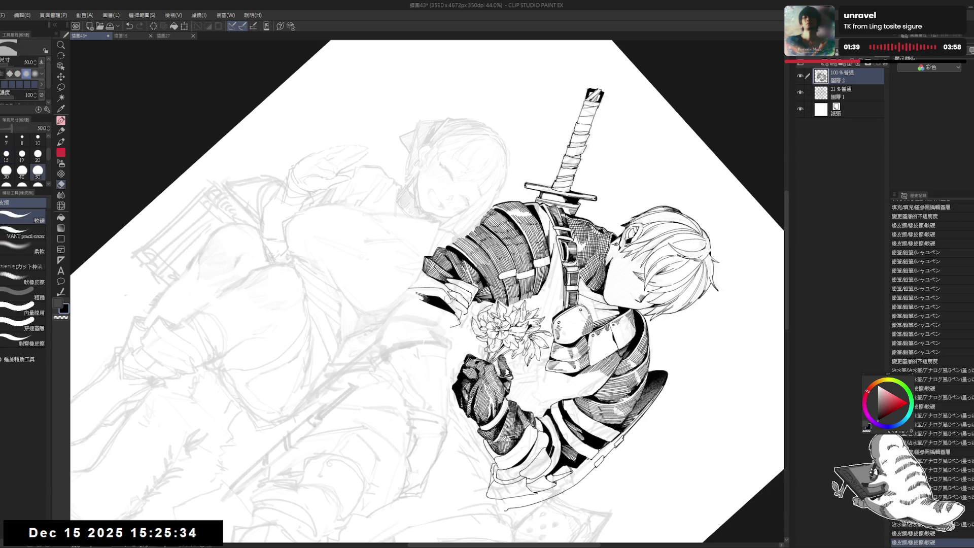
{"action": "key", "text": "p"}
{"action": "left_click", "coordinate": [452, 305]}
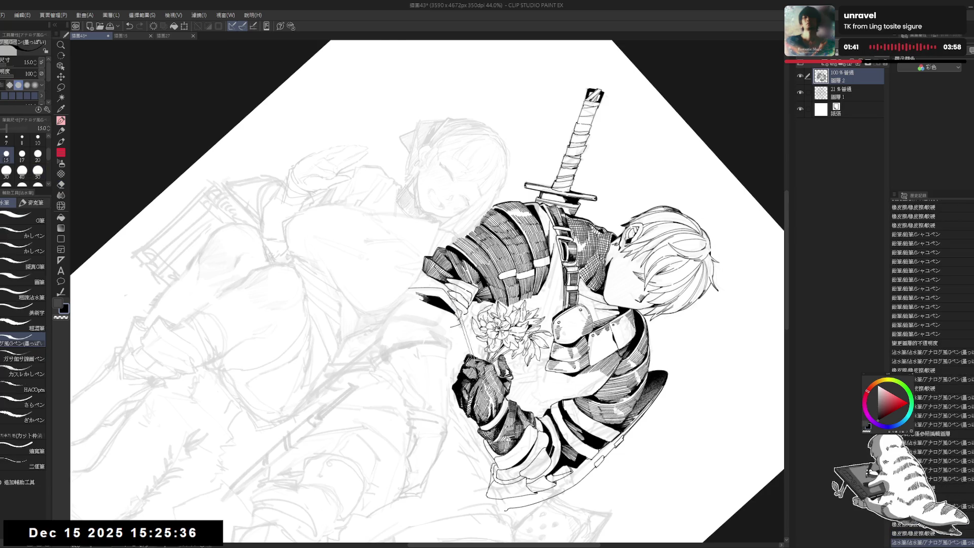
{"action": "key", "text": "ctrl+shift+r"}
{"action": "left_click", "coordinate": [425, 291]}
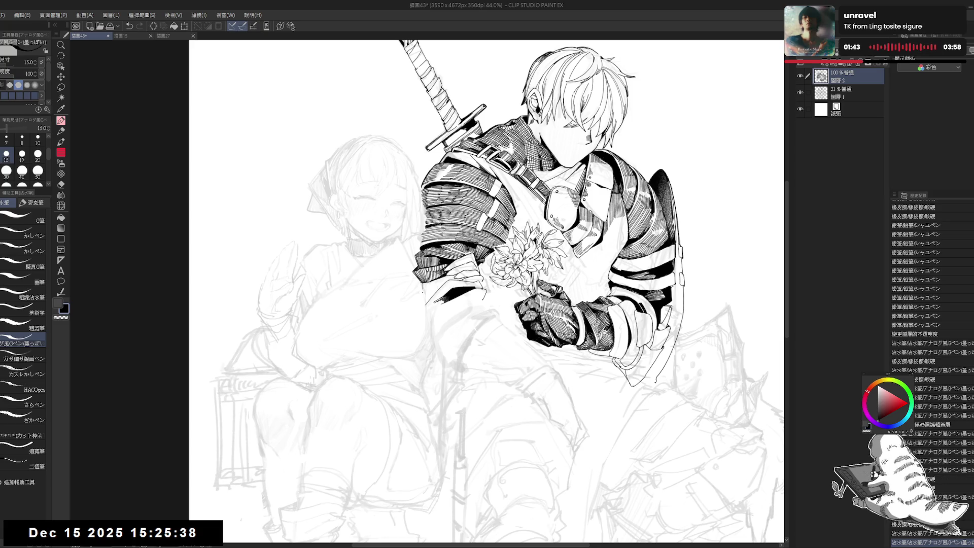
{"action": "key", "text": "ctrl+z"}
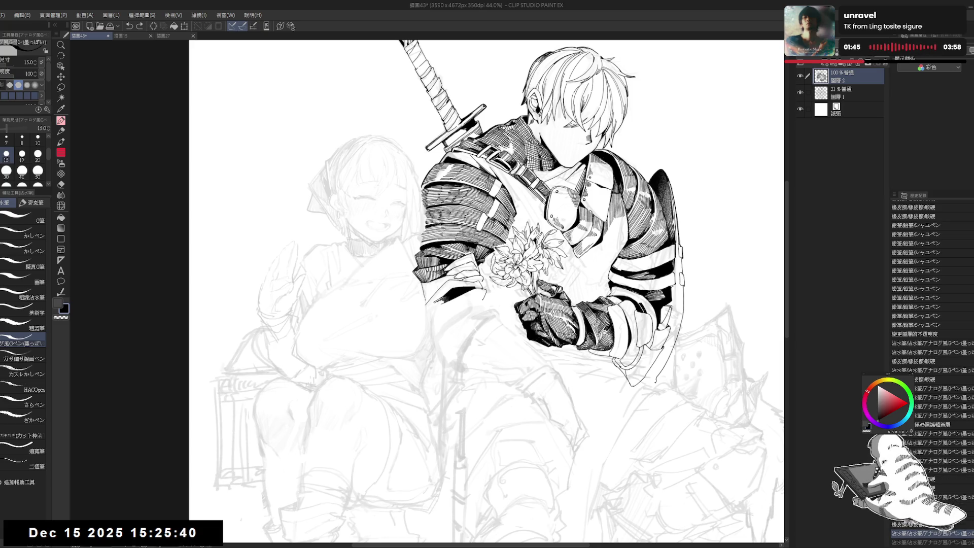
{"action": "left_click_drag", "start_coordinate": [471, 275], "coordinate": [468, 257]}
Fill two small gaps near the knight's left forearm with solid black
{"action": "key", "text": "g"}
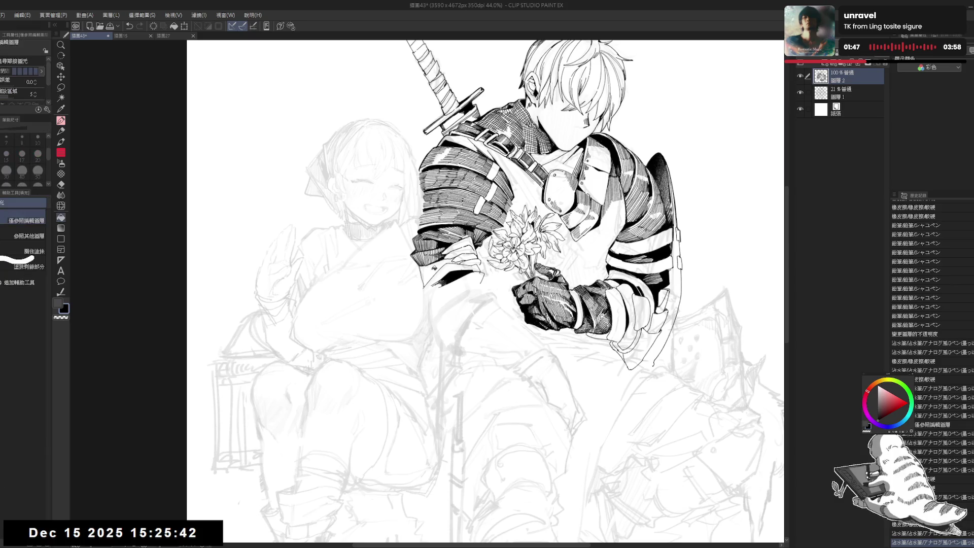
{"action": "left_click", "coordinate": [427, 274]}
{"action": "left_click", "coordinate": [454, 260]}
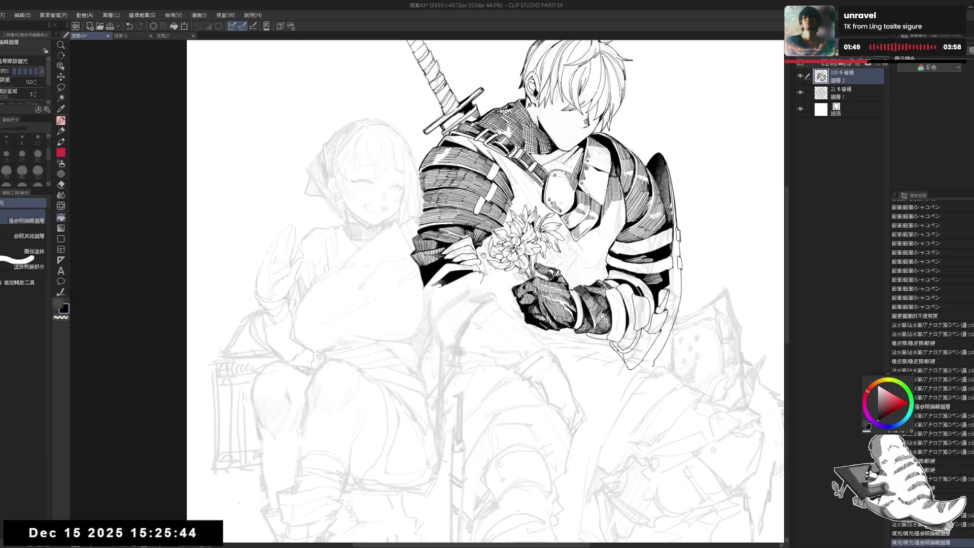
{"action": "scroll", "coordinate": [481, 253], "scroll_direction": "down", "scroll_amount": 2}
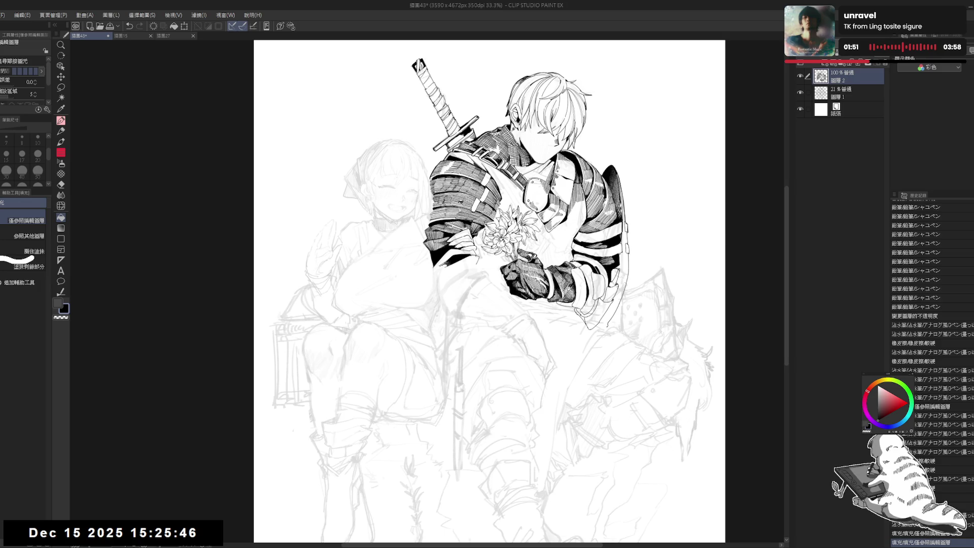
{"action": "left_click_drag", "start_coordinate": [421, 296], "coordinate": [416, 299]}
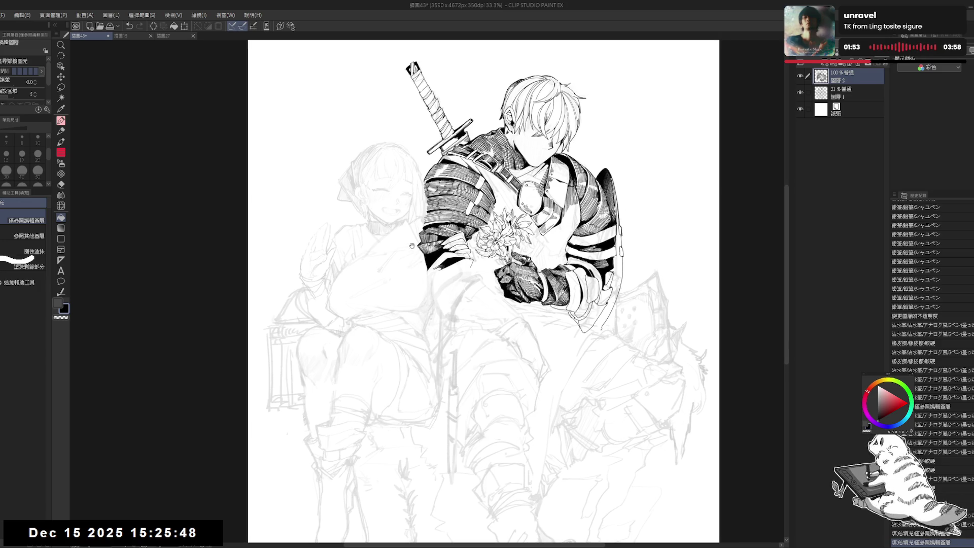
{"action": "scroll", "coordinate": [419, 203], "scroll_direction": "up", "scroll_amount": 2}
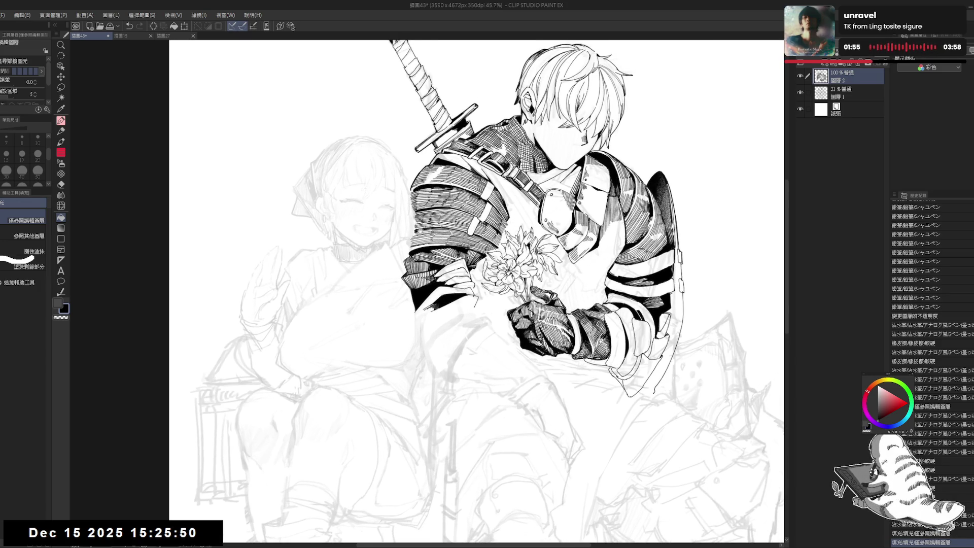
Add a small G-pen touch-up stroke near the forearm
{"action": "key", "text": "p"}
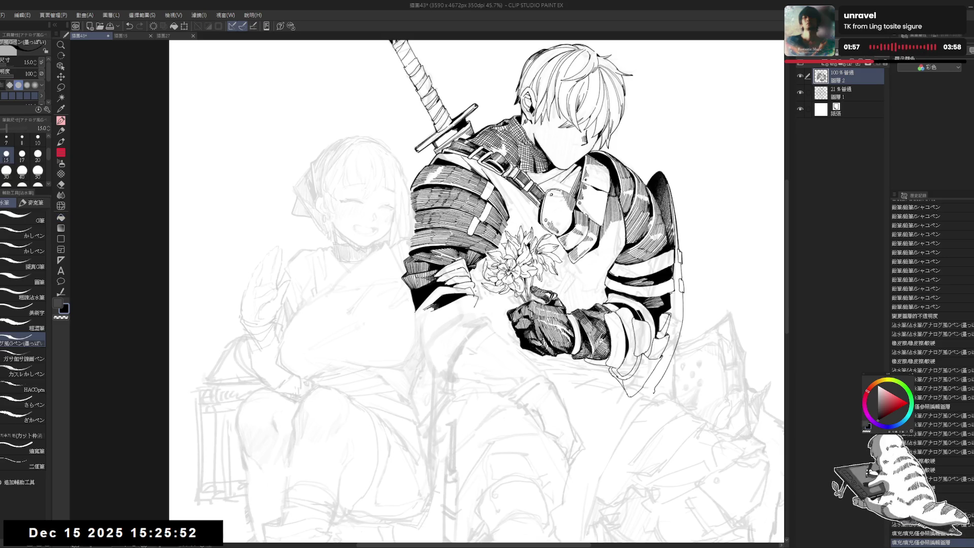
{"action": "left_click_drag", "start_coordinate": [530, 312], "coordinate": [537, 317]}
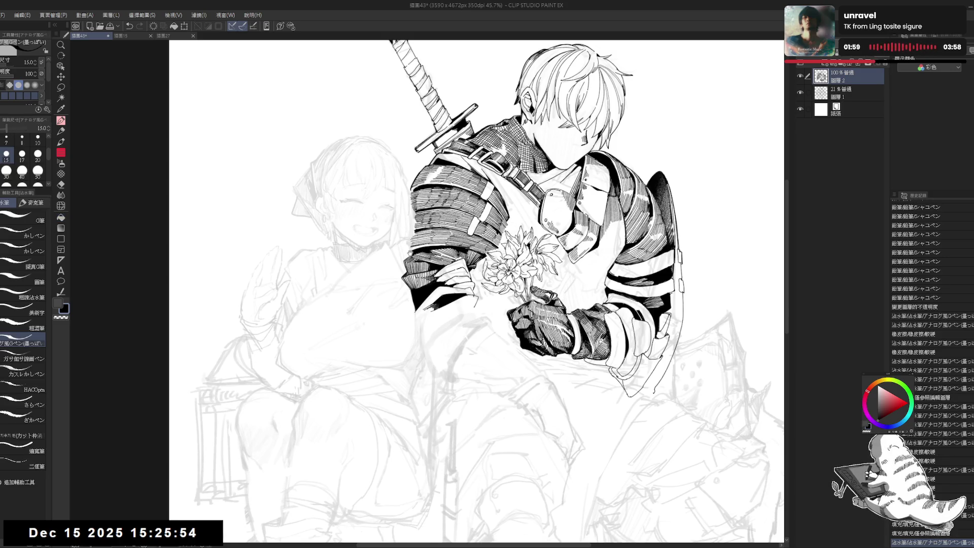
{"action": "left_click_drag", "start_coordinate": [456, 254], "coordinate": [439, 252]}
{"action": "mouse_move", "coordinate": [462, 291]}
{"action": "left_mouse_down"}
{"action": "mouse_move", "coordinate": [448, 293]}
{"action": "mouse_move", "coordinate": [451, 263]}
{"action": "left_mouse_up"}
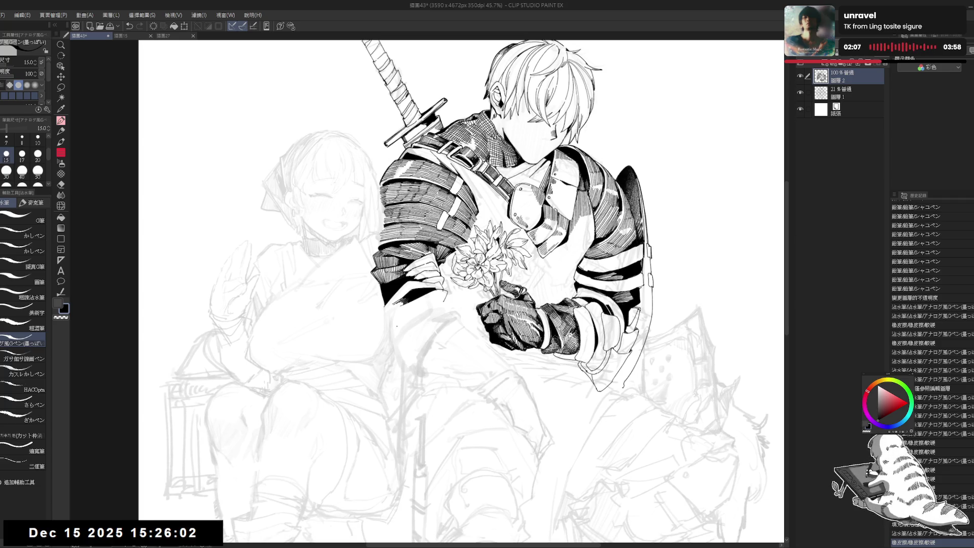
{"action": "key", "text": "m"}
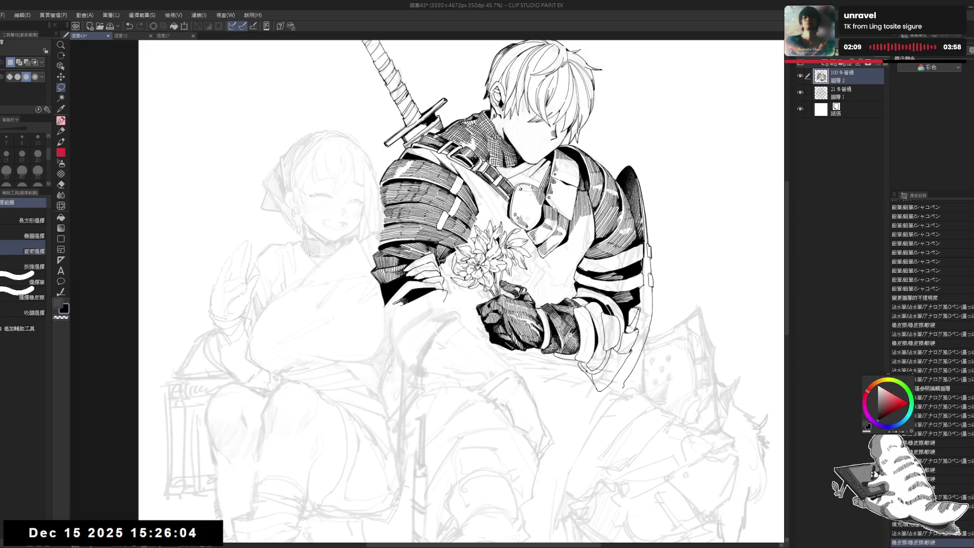
Lasso the knight's lower hand, undo the accidental move, then deselect
{"action": "mouse_move", "coordinate": [408, 262]}
{"action": "left_mouse_down"}
{"action": "mouse_move", "coordinate": [394, 307]}
{"action": "mouse_move", "coordinate": [453, 293]}
{"action": "mouse_move", "coordinate": [442, 261]}
{"action": "left_mouse_up"}
{"action": "key", "text": "ctrl+a"}
{"action": "key", "text": "ctrl+z"}
{"action": "key", "text": "ctrl+z"}
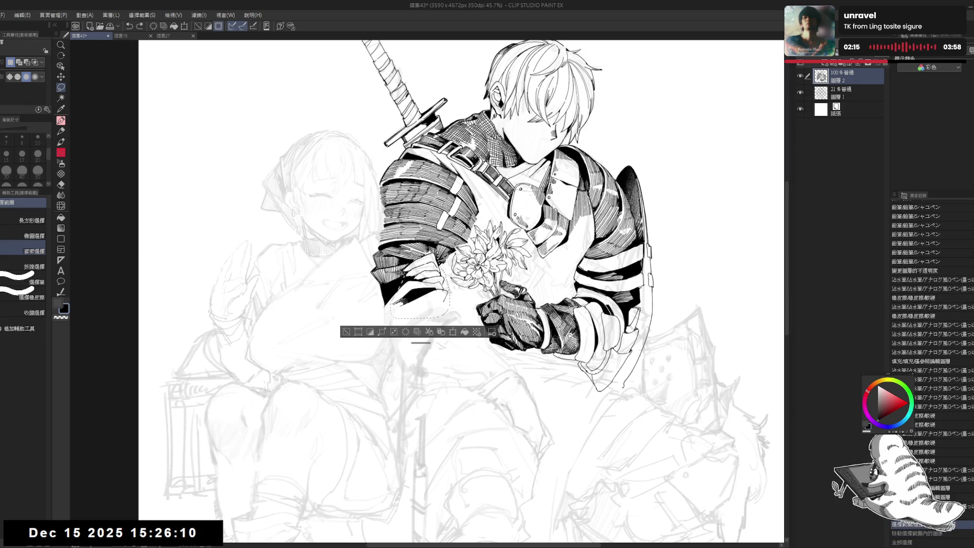
{"action": "mouse_move", "coordinate": [438, 247]}
{"action": "left_mouse_down"}
{"action": "mouse_move", "coordinate": [400, 284]}
{"action": "mouse_move", "coordinate": [455, 297]}
{"action": "mouse_move", "coordinate": [446, 279]}
{"action": "left_mouse_up"}
{"action": "key", "text": "ctrl+d"}
Erase stray lines and add small ink touch-ups around the hand and flowers
{"action": "key", "text": "e"}
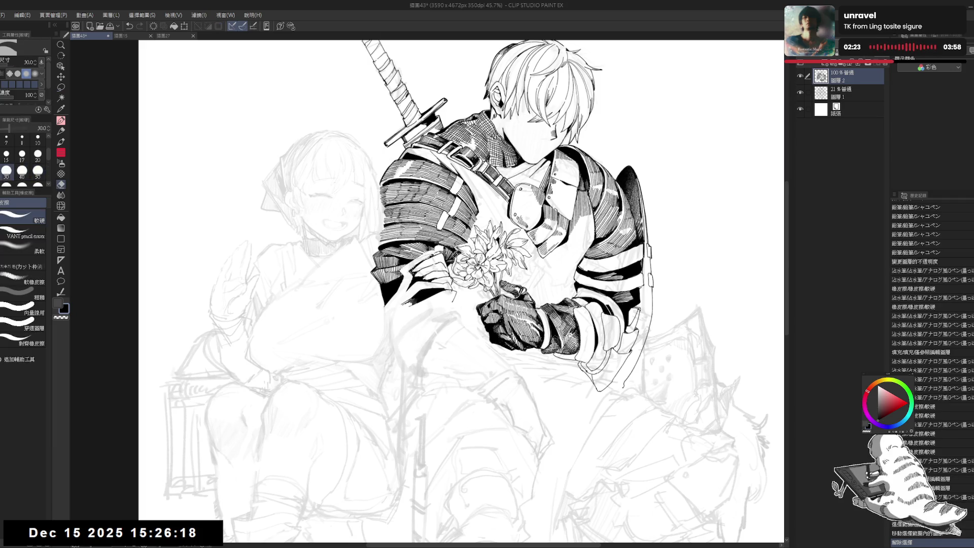
{"action": "left_click_drag", "start_coordinate": [421, 264], "coordinate": [433, 276]}
{"action": "key", "text": "p"}
{"action": "key", "text": "e"}
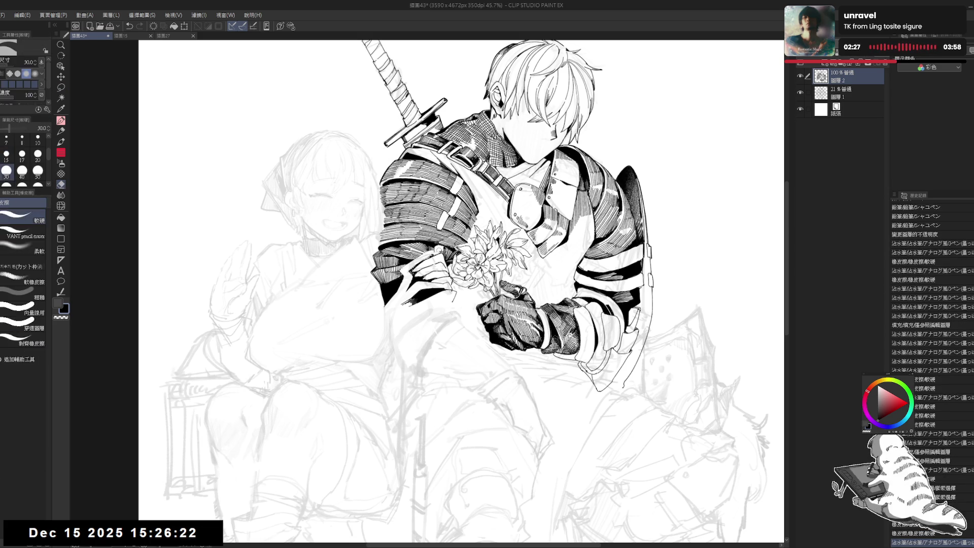
{"action": "key", "text": "p"}
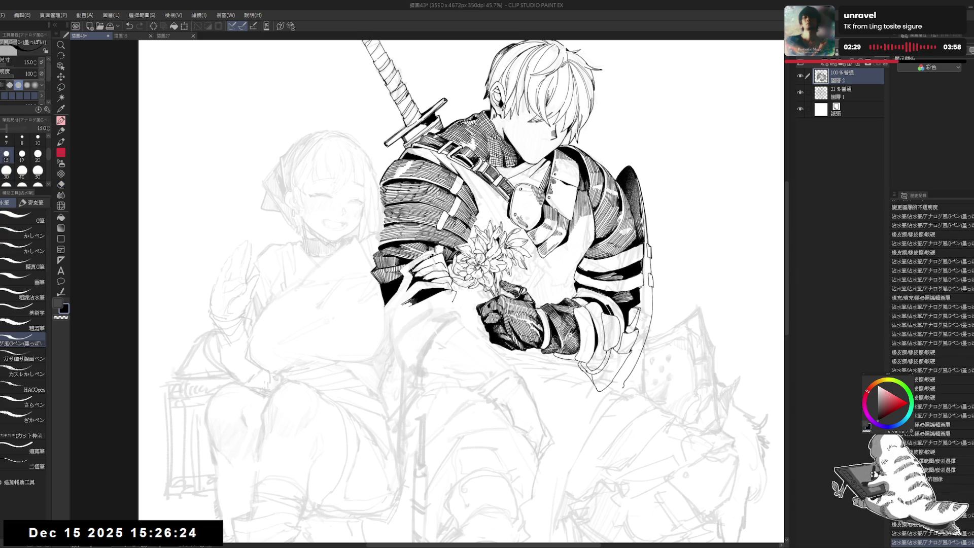
{"action": "mouse_move", "coordinate": [440, 253]}
{"action": "left_mouse_down"}
{"action": "mouse_move", "coordinate": [449, 257]}
{"action": "mouse_move", "coordinate": [408, 270]}
{"action": "mouse_move", "coordinate": [399, 285]}
{"action": "mouse_move", "coordinate": [406, 271]}
{"action": "mouse_move", "coordinate": [405, 294]}
{"action": "mouse_move", "coordinate": [527, 192]}
{"action": "left_mouse_up"}
{"action": "key", "text": "e"}
{"action": "key", "text": "r"}
{"action": "key", "text": "p"}
{"action": "mouse_move", "coordinate": [431, 255]}
{"action": "left_mouse_down"}
{"action": "mouse_move", "coordinate": [450, 258]}
{"action": "mouse_move", "coordinate": [458, 271]}
{"action": "left_mouse_up"}
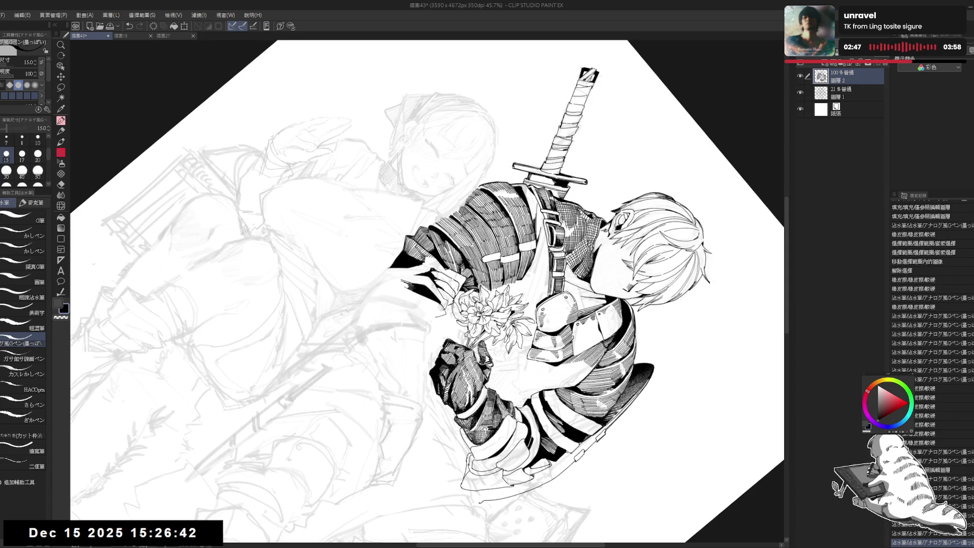
Erase a small stray spot near the inked hand, tilting the view about 10° counter-clockwise
{"action": "left_click_drag", "start_coordinate": [426, 284], "coordinate": [507, 243]}
{"action": "key", "text": "e"}
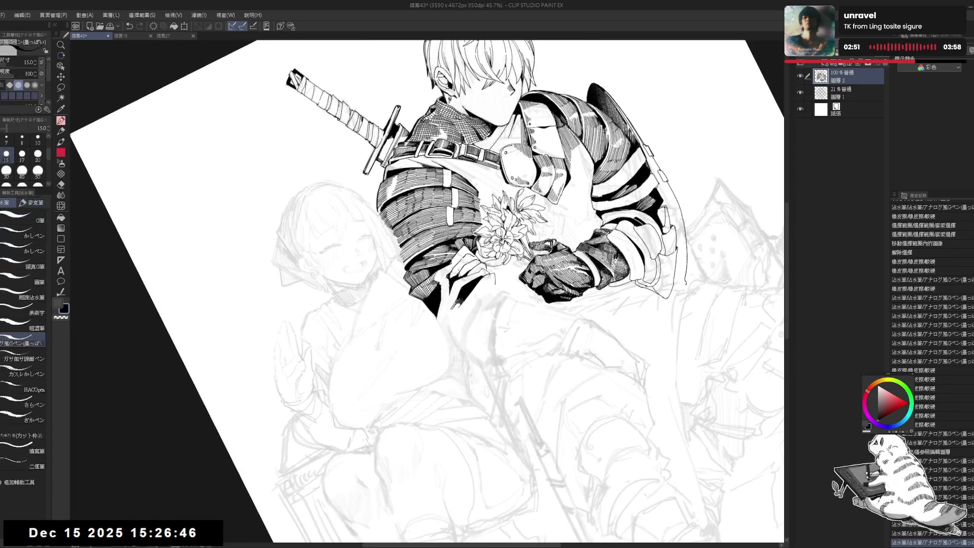
{"action": "mouse_move", "coordinate": [445, 261]}
{"action": "left_mouse_down"}
{"action": "mouse_move", "coordinate": [454, 267]}
{"action": "mouse_move", "coordinate": [507, 228]}
{"action": "mouse_move", "coordinate": [462, 253]}
{"action": "left_mouse_up"}
{"action": "key", "text": "p"}
{"action": "key", "text": "r"}
{"action": "left_click_drag", "start_coordinate": [507, 228], "coordinate": [495, 215]}
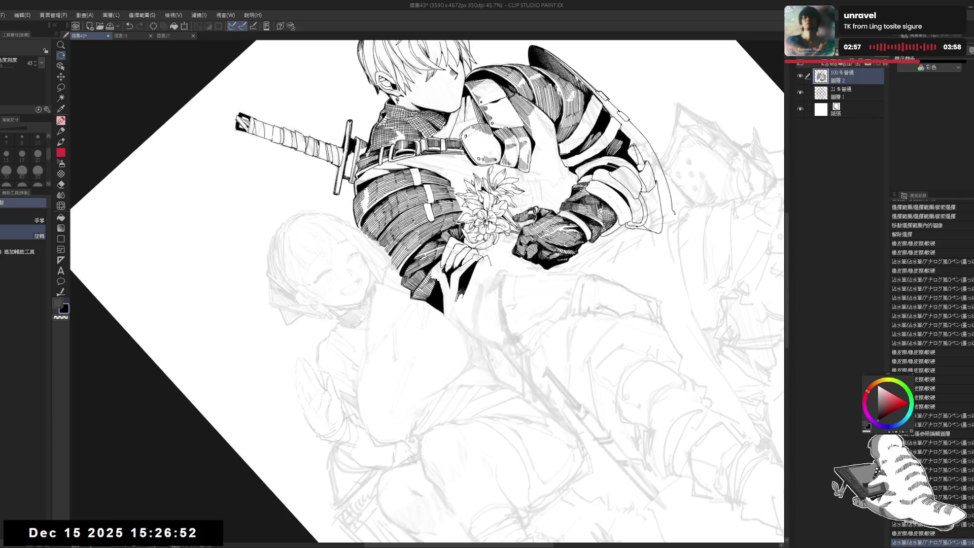
{"action": "scroll", "coordinate": [932, 370], "scroll_direction": "down", "scroll_amount": 2}
{"action": "scroll", "coordinate": [932, 371], "scroll_direction": "down", "scroll_amount": 2}
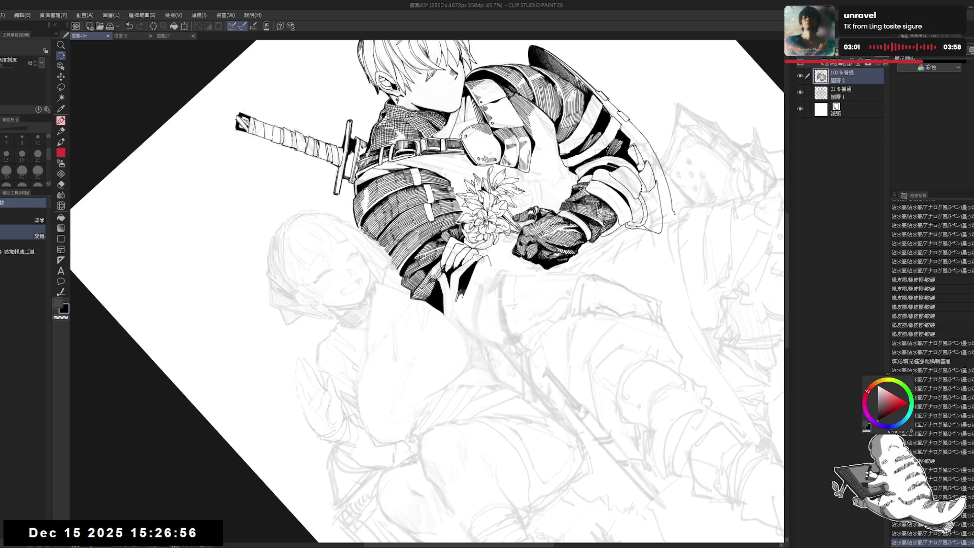
Reset the rotation, tilt the view about 30° and back, and erase another spot near the hand
{"action": "key", "text": "ctrl+at"}
{"action": "key", "text": "e"}
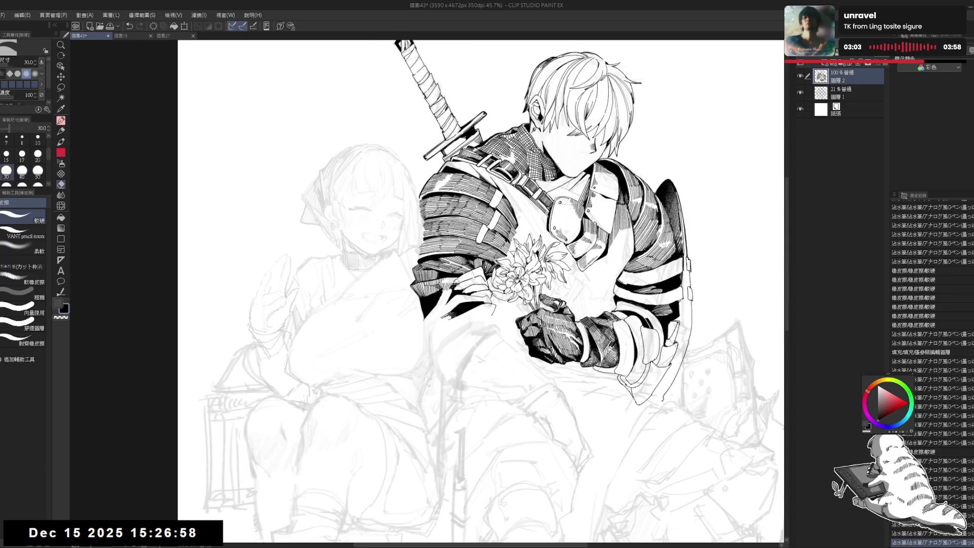
{"action": "key", "text": "p"}
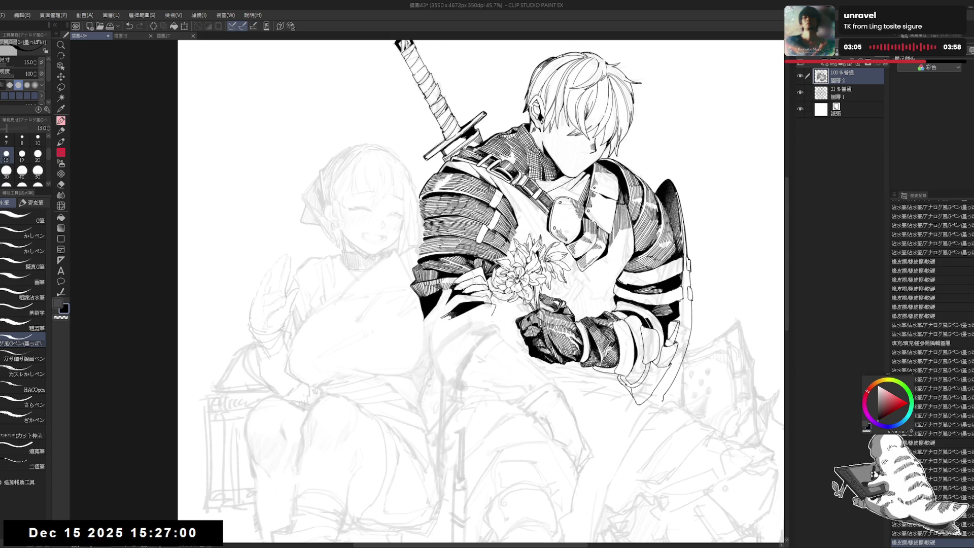
{"action": "key", "text": "r"}
{"action": "mouse_move", "coordinate": [451, 280]}
{"action": "left_mouse_down"}
{"action": "mouse_move", "coordinate": [460, 363]}
{"action": "mouse_move", "coordinate": [487, 345]}
{"action": "left_mouse_up"}
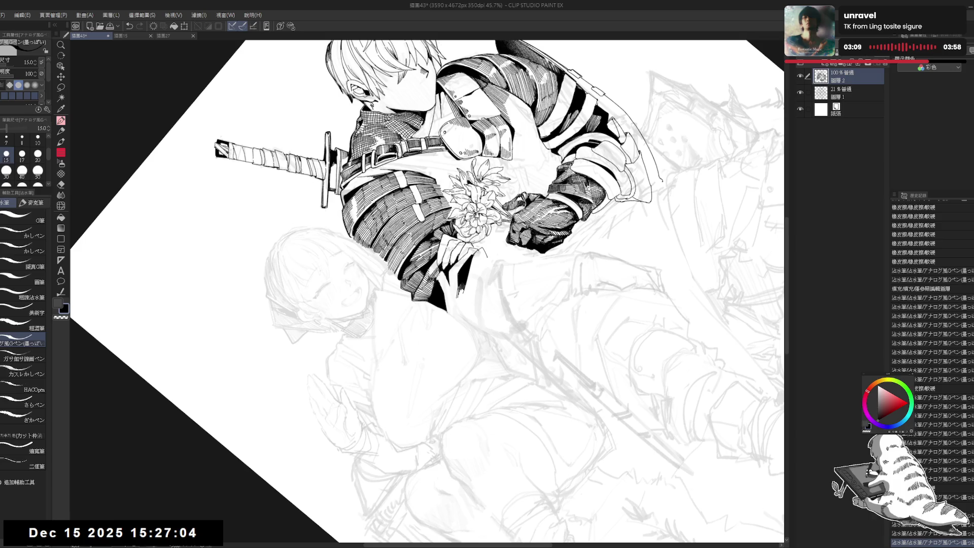
{"action": "key", "text": "ctrl+at"}
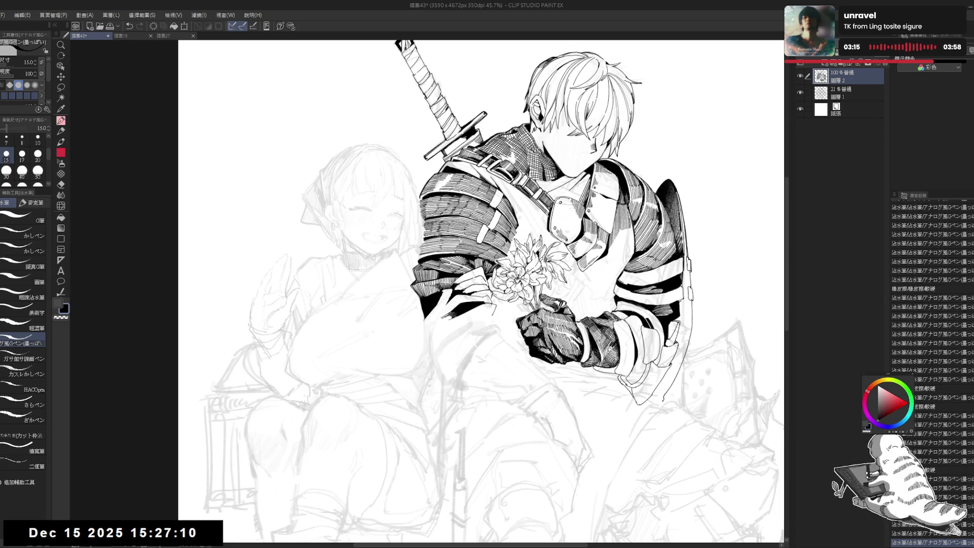
{"action": "key", "text": "minus"}
{"action": "left_click_drag", "start_coordinate": [454, 282], "coordinate": [447, 293]}
Fill a small enclosed area near the knight with black
{"action": "key", "text": "g"}
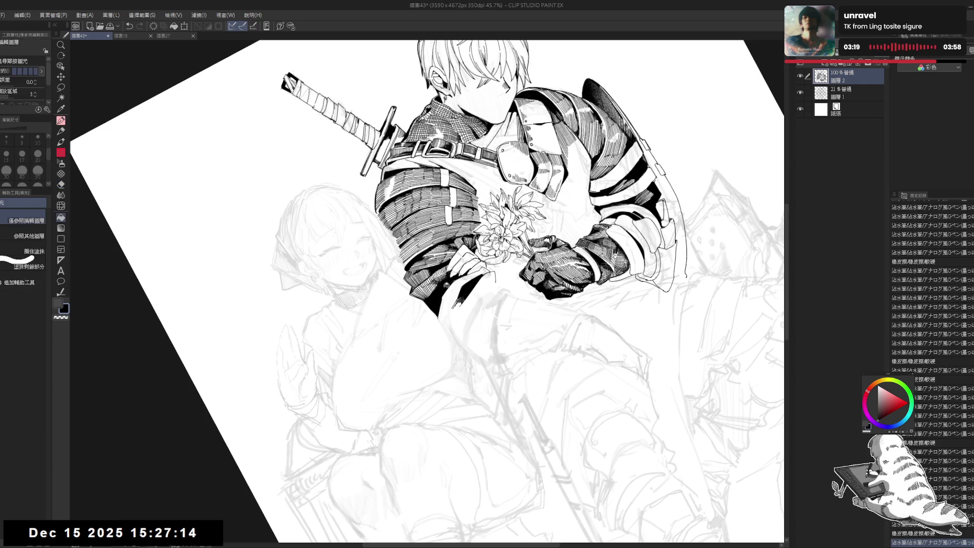
{"action": "key", "text": "ctrl+at"}
{"action": "left_click", "coordinate": [420, 396]}
{"action": "scroll", "coordinate": [405, 343], "scroll_direction": "down", "scroll_amount": 2}
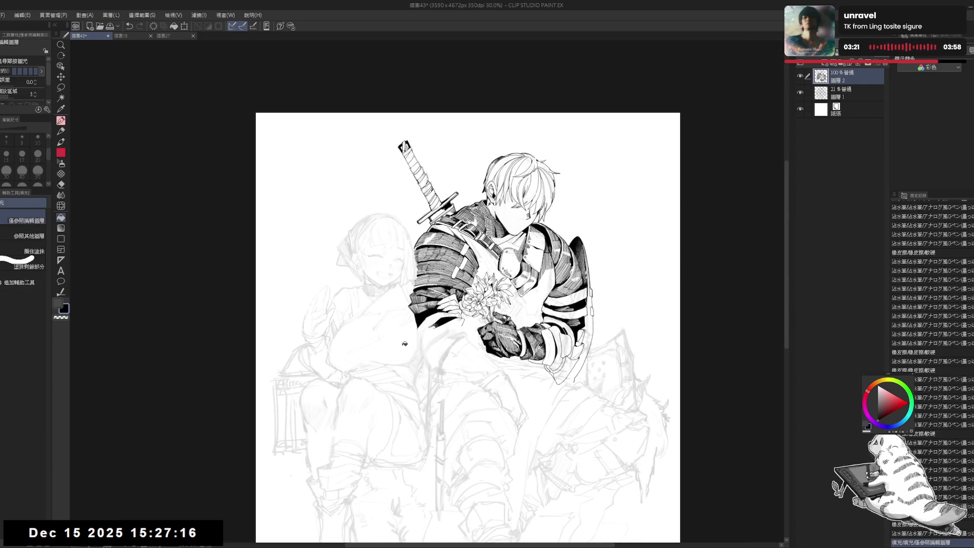
{"action": "scroll", "coordinate": [405, 343], "scroll_direction": "up", "scroll_amount": 1}
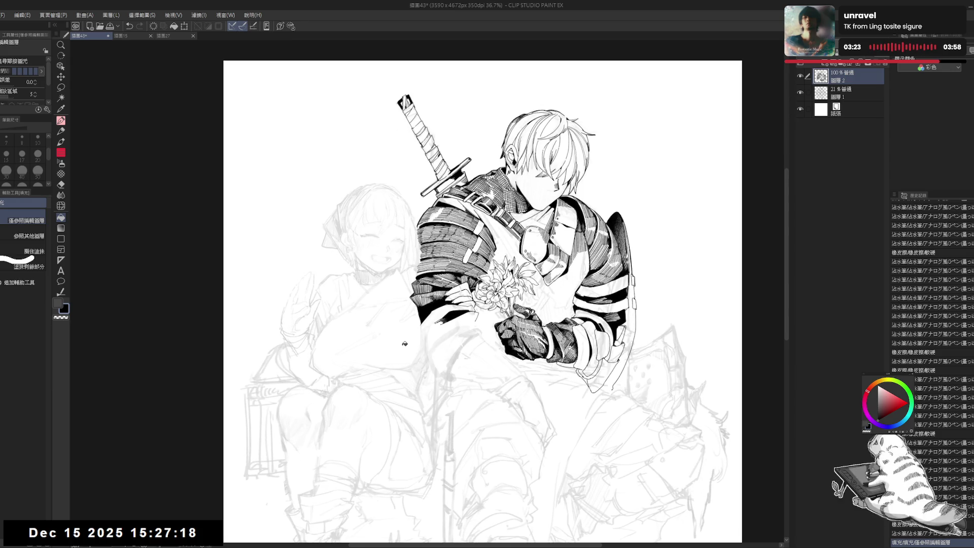
{"action": "left_click_drag", "start_coordinate": [488, 355], "coordinate": [466, 340]}
{"action": "left_click_drag", "start_coordinate": [400, 325], "coordinate": [387, 310]}
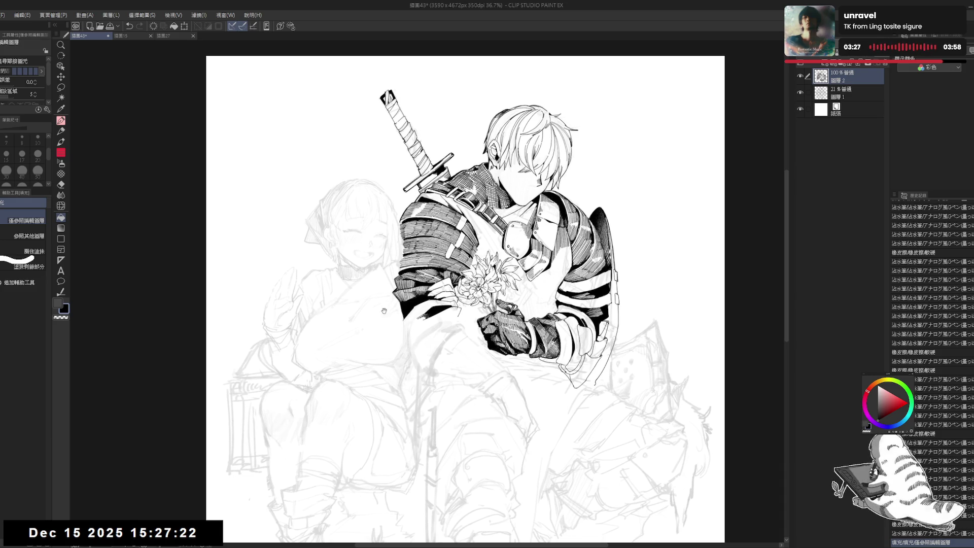
Erase a stray ink mark on the knight with a size-50 soft eraser
{"action": "key", "text": "e"}
{"action": "left_click_drag", "start_coordinate": [465, 380], "coordinate": [456, 378]}
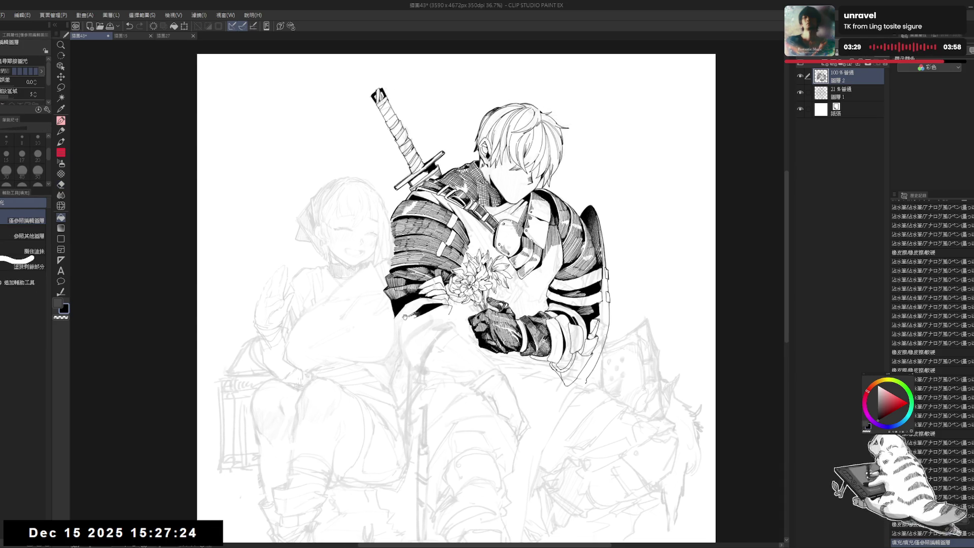
{"action": "key", "text": "bracketright"}
{"action": "key", "text": "bracketright"}
{"action": "left_click", "coordinate": [447, 315]}
{"action": "key", "text": "g"}
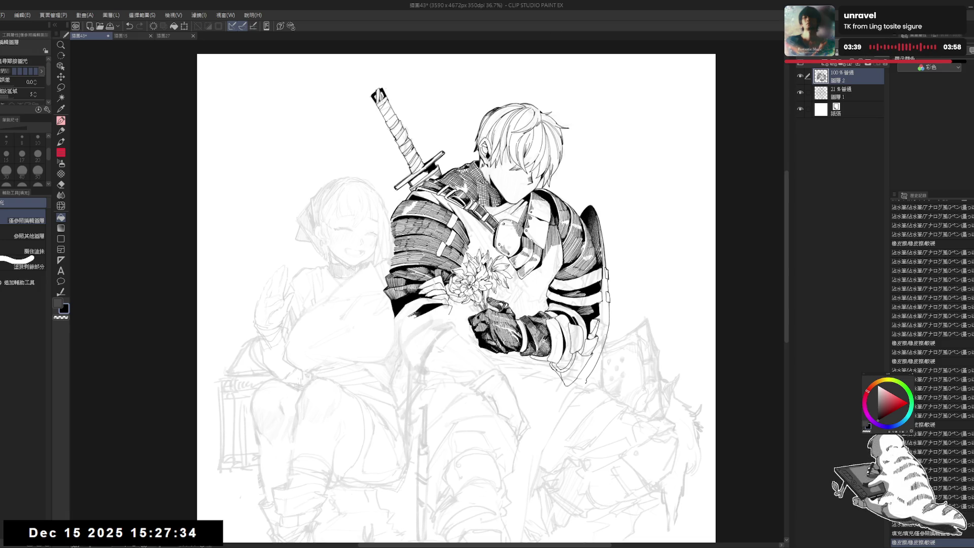
{"action": "left_click_drag", "start_coordinate": [439, 309], "coordinate": [434, 313]}
{"action": "key", "text": "e"}
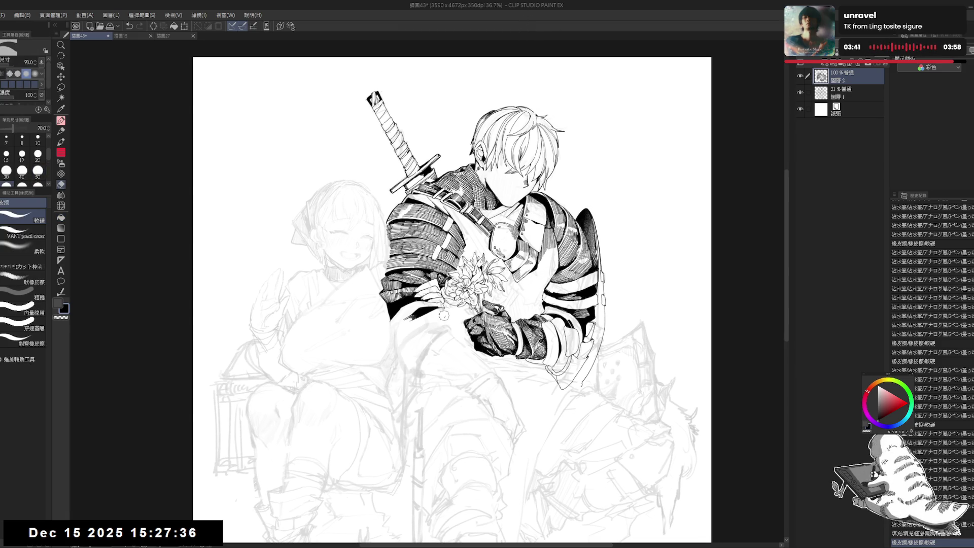
{"action": "left_click", "coordinate": [443, 308]}
{"action": "key", "text": "p"}
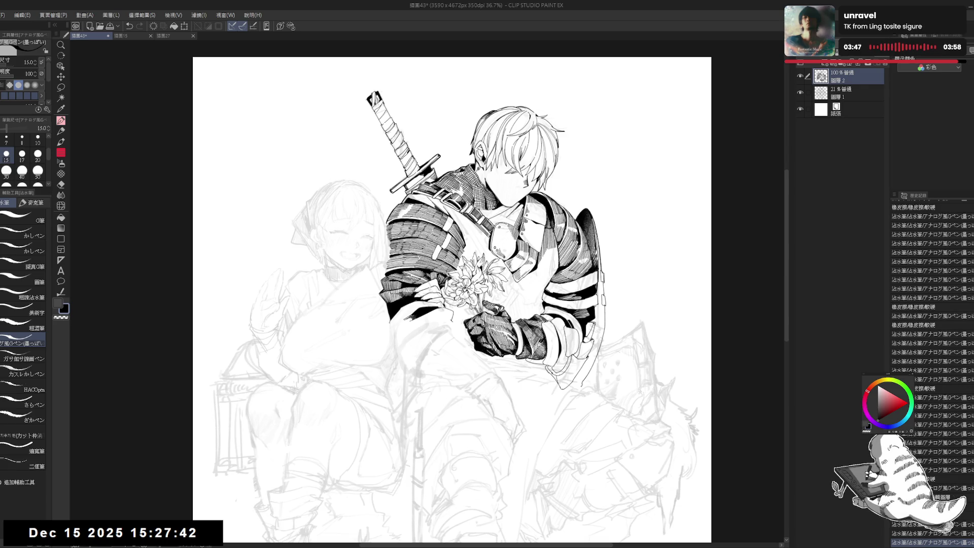
Erase part of the knight's arm linework and redraw a short G-pen line there
{"action": "key", "text": "ctrl+z"}
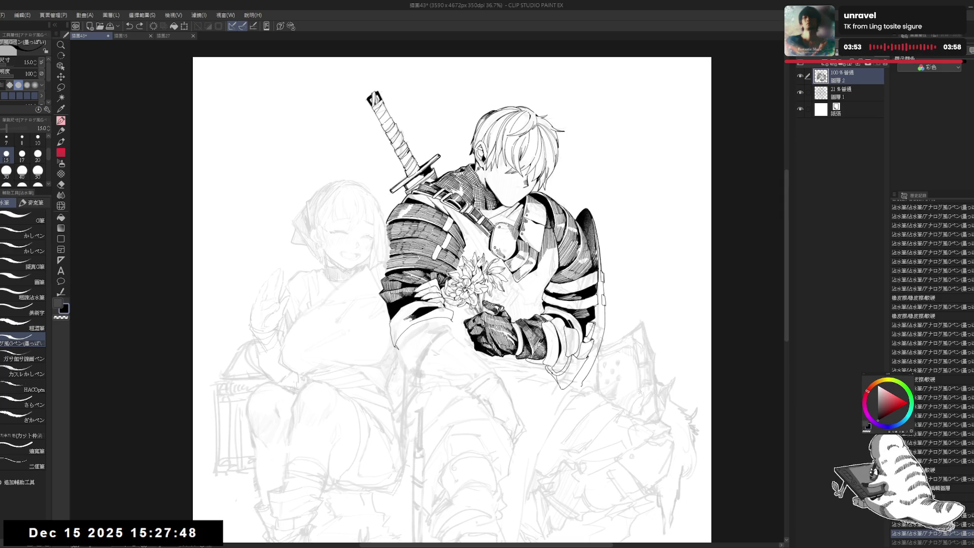
{"action": "key", "text": "ctrl+y"}
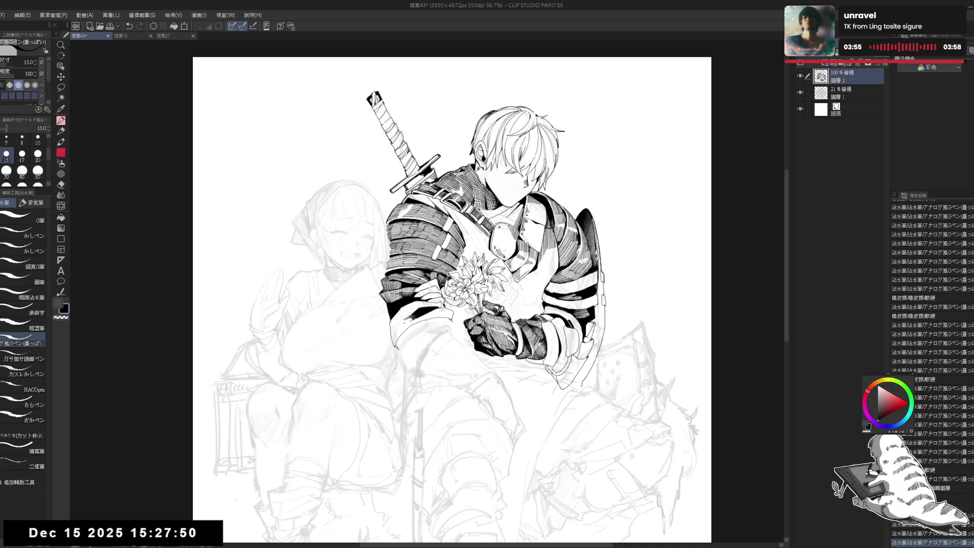
{"action": "key", "text": "e"}
{"action": "left_click_drag", "start_coordinate": [426, 428], "coordinate": [459, 426]}
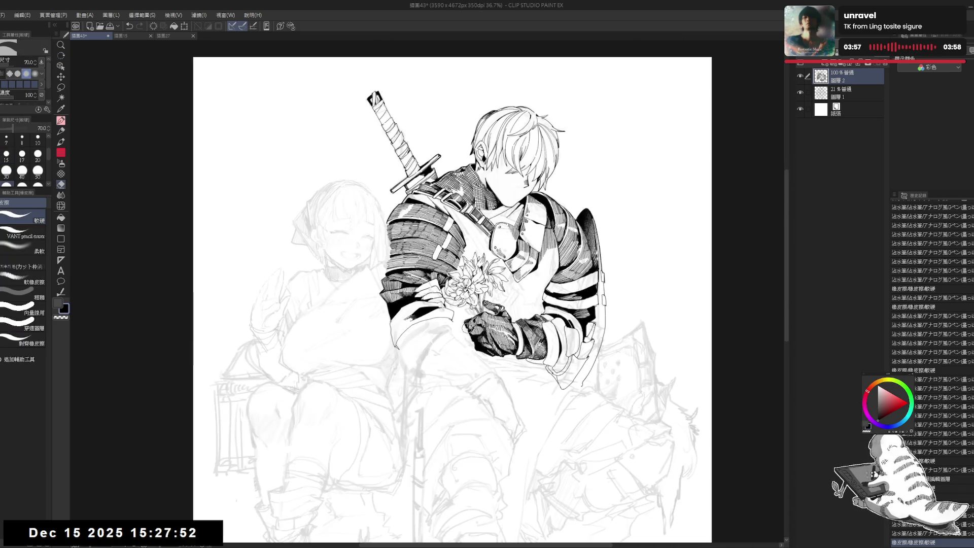
{"action": "left_click_drag", "start_coordinate": [452, 325], "coordinate": [445, 324]}
{"action": "key", "text": "p"}
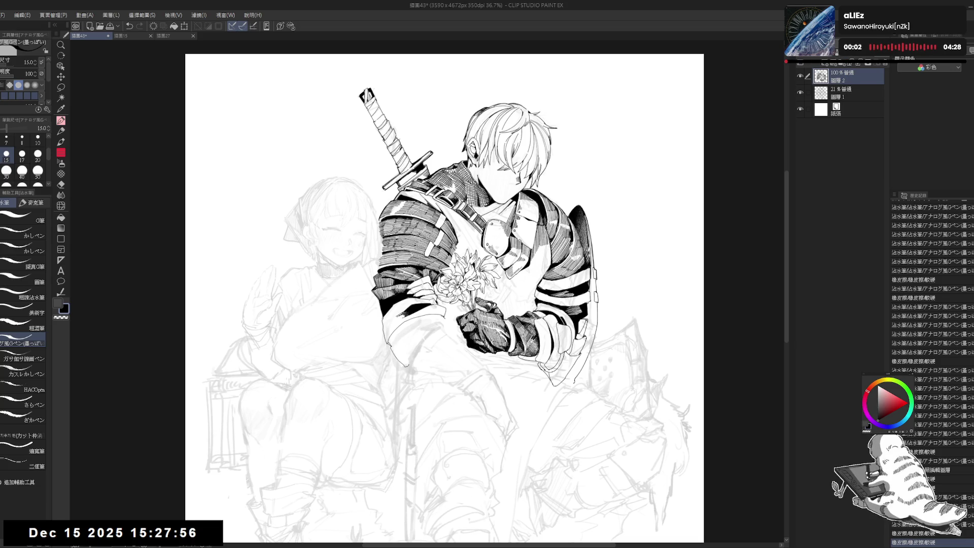
{"action": "left_click_drag", "start_coordinate": [413, 348], "coordinate": [437, 330]}
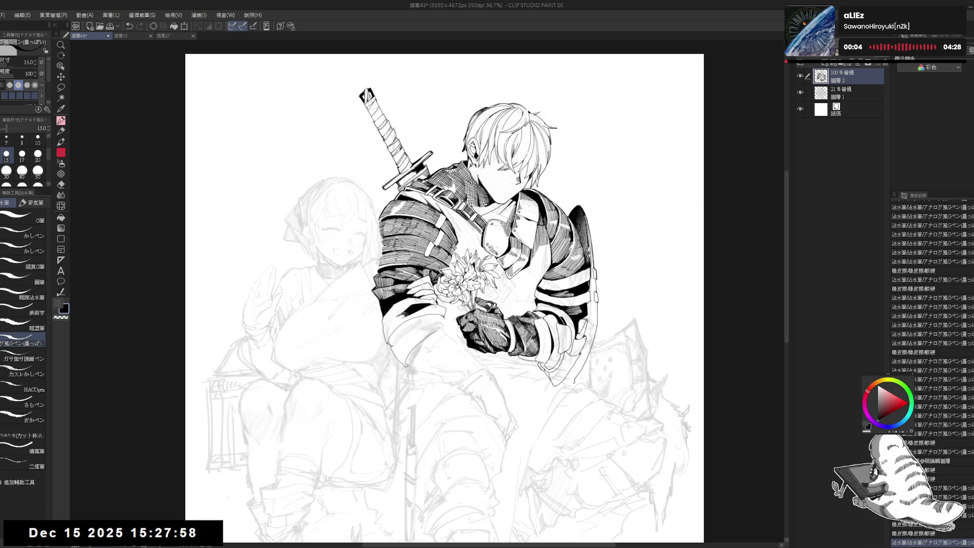
{"action": "key", "text": "ctrl+z"}
{"action": "left_click_drag", "start_coordinate": [399, 332], "coordinate": [427, 315]}
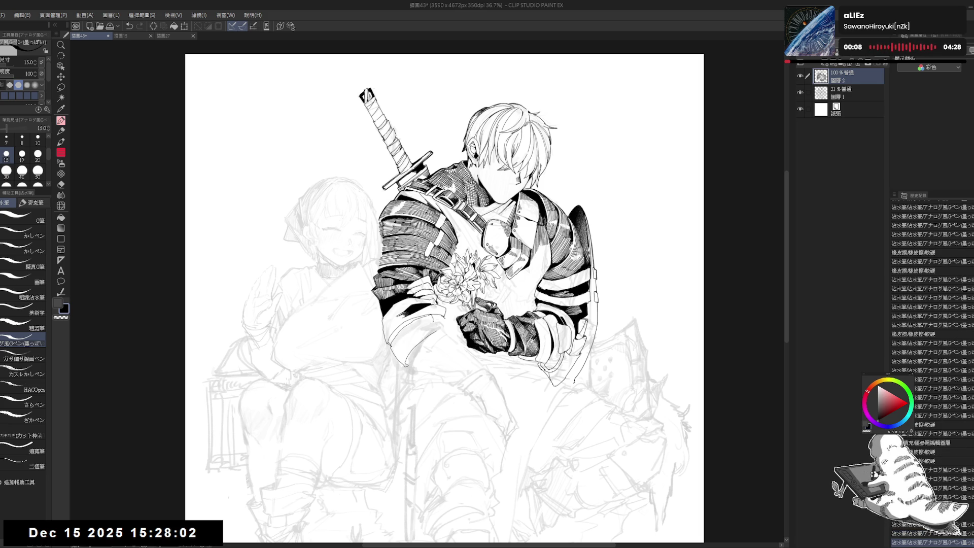
Save the knight drawing and create a new blank A4 canvas, 2480 x 3508 px at 300 dpi
{"action": "scroll", "coordinate": [412, 162], "scroll_direction": "down", "scroll_amount": 2}
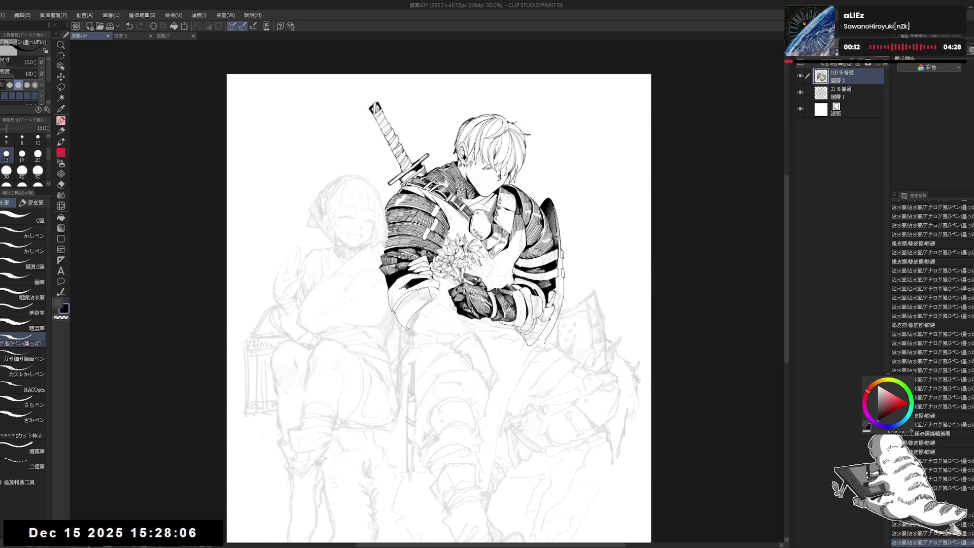
{"action": "left_click_drag", "start_coordinate": [419, 228], "coordinate": [504, 206]}
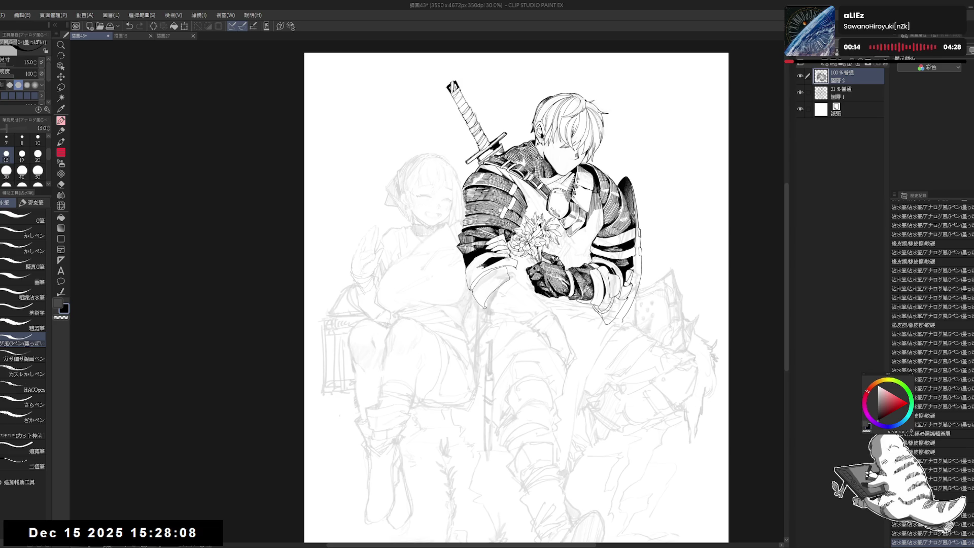
{"action": "left_click_drag", "start_coordinate": [512, 212], "coordinate": [462, 213]}
{"action": "key", "text": "ctrl+s"}
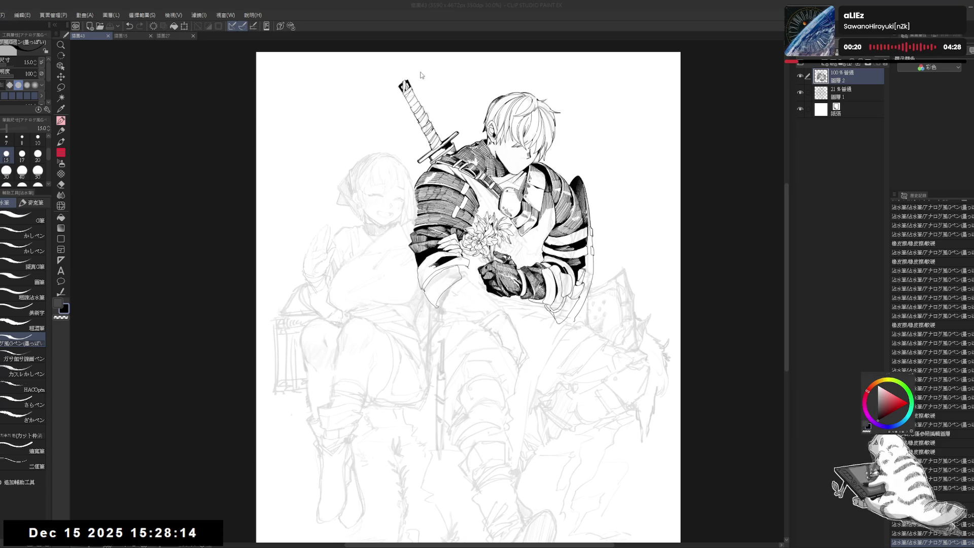
{"action": "key", "text": "Return"}
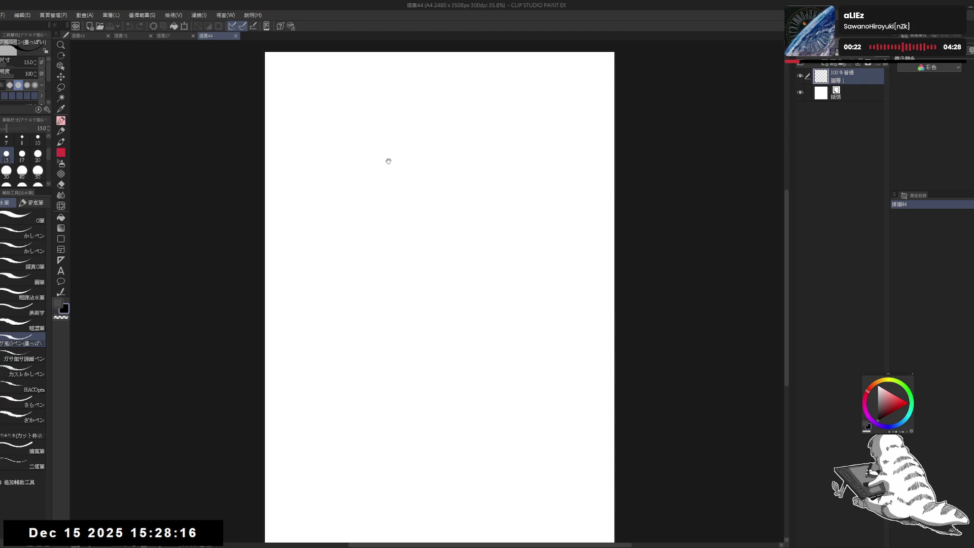
Pick the mechanical pencil and switch to the grey sub colour
{"action": "key", "text": "p"}
{"action": "left_click", "coordinate": [31, 249]}
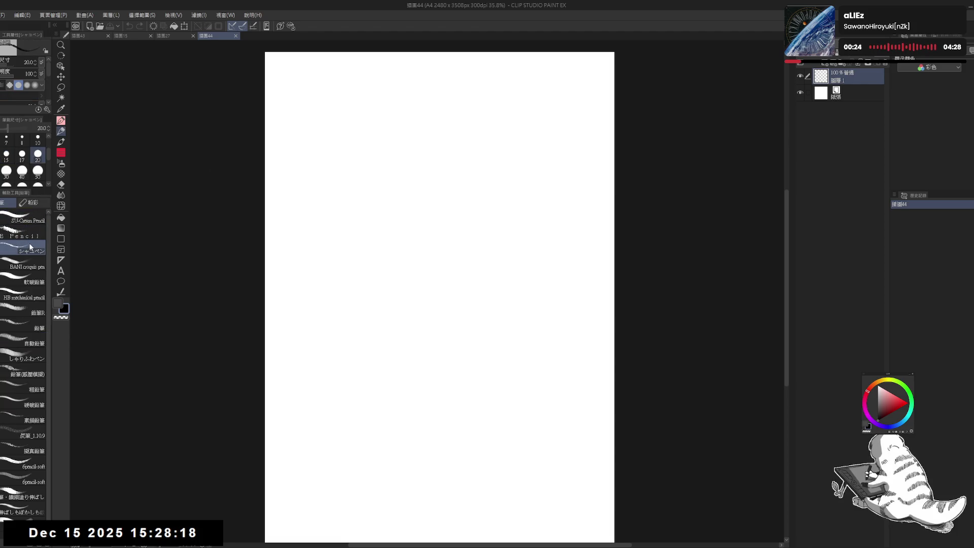
{"action": "key", "text": "x"}
{"action": "left_click_drag", "start_coordinate": [411, 175], "coordinate": [383, 176]}
Sketch the round head outline in grey pencil, trimming part of the left face line
{"action": "left_click_drag", "start_coordinate": [400, 137], "coordinate": [429, 130]}
{"action": "key", "text": "e"}
{"action": "key", "text": "p"}
{"action": "left_click_drag", "start_coordinate": [405, 134], "coordinate": [446, 138]}
{"action": "left_click_drag", "start_coordinate": [381, 167], "coordinate": [380, 205]}
{"action": "left_click_drag", "start_coordinate": [441, 136], "coordinate": [472, 168]}
{"action": "mouse_move", "coordinate": [462, 152]}
{"action": "left_mouse_down"}
{"action": "mouse_move", "coordinate": [474, 195]}
{"action": "mouse_move", "coordinate": [461, 226]}
{"action": "left_mouse_up"}
{"action": "left_click_drag", "start_coordinate": [377, 173], "coordinate": [388, 243]}
{"action": "mouse_move", "coordinate": [380, 202]}
{"action": "left_mouse_down"}
{"action": "mouse_move", "coordinate": [393, 261]}
{"action": "mouse_move", "coordinate": [403, 263]}
{"action": "left_mouse_up"}
{"action": "left_click_drag", "start_coordinate": [379, 167], "coordinate": [391, 238]}
{"action": "key", "text": "e"}
{"action": "mouse_move", "coordinate": [383, 185]}
{"action": "left_mouse_down"}
{"action": "mouse_move", "coordinate": [373, 187]}
{"action": "mouse_move", "coordinate": [378, 167]}
{"action": "left_mouse_up"}
{"action": "key", "text": "p"}
Draw the jaw and chin line, neck lines and a faint face centre line
{"action": "left_click_drag", "start_coordinate": [384, 212], "coordinate": [405, 223]}
{"action": "mouse_move", "coordinate": [401, 223]}
{"action": "left_mouse_down"}
{"action": "mouse_move", "coordinate": [447, 223]}
{"action": "mouse_move", "coordinate": [484, 209]}
{"action": "left_mouse_up"}
{"action": "left_click_drag", "start_coordinate": [411, 249], "coordinate": [420, 304]}
{"action": "left_click_drag", "start_coordinate": [417, 152], "coordinate": [415, 175]}
{"action": "left_click_drag", "start_coordinate": [411, 247], "coordinate": [418, 289]}
{"action": "left_click_drag", "start_coordinate": [416, 167], "coordinate": [414, 178]}
{"action": "mouse_move", "coordinate": [378, 208]}
{"action": "left_mouse_down"}
{"action": "mouse_move", "coordinate": [383, 246]}
{"action": "mouse_move", "coordinate": [369, 195]}
{"action": "left_mouse_up"}
{"action": "key", "text": "e"}
{"action": "key", "text": "p"}
{"action": "scroll", "coordinate": [385, 223], "scroll_direction": "up", "scroll_amount": 3}
{"action": "key", "text": "e"}
{"action": "mouse_move", "coordinate": [370, 197]}
{"action": "left_mouse_down"}
{"action": "mouse_move", "coordinate": [365, 191]}
{"action": "mouse_move", "coordinate": [386, 254]}
{"action": "left_mouse_up"}
{"action": "key", "text": "p"}
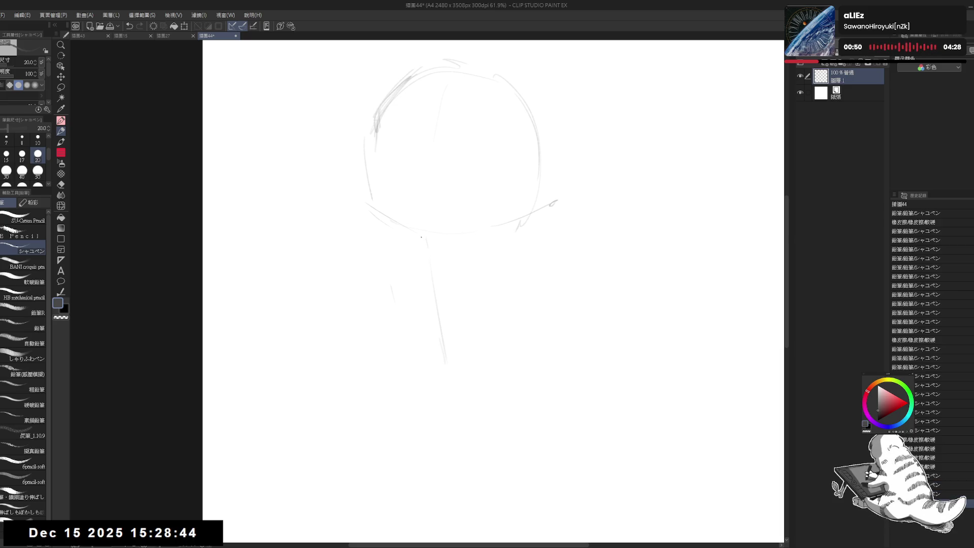
Draw a dark nose stroke and hatch shading beneath it, erasing faint strokes below
{"action": "mouse_move", "coordinate": [419, 231]}
{"action": "left_mouse_down"}
{"action": "mouse_move", "coordinate": [428, 244]}
{"action": "mouse_move", "coordinate": [416, 230]}
{"action": "left_mouse_up"}
{"action": "mouse_move", "coordinate": [418, 238]}
{"action": "left_mouse_down"}
{"action": "mouse_move", "coordinate": [417, 261]}
{"action": "mouse_move", "coordinate": [424, 248]}
{"action": "left_mouse_up"}
{"action": "key", "text": "e"}
{"action": "key", "text": "p"}
{"action": "key", "text": "e"}
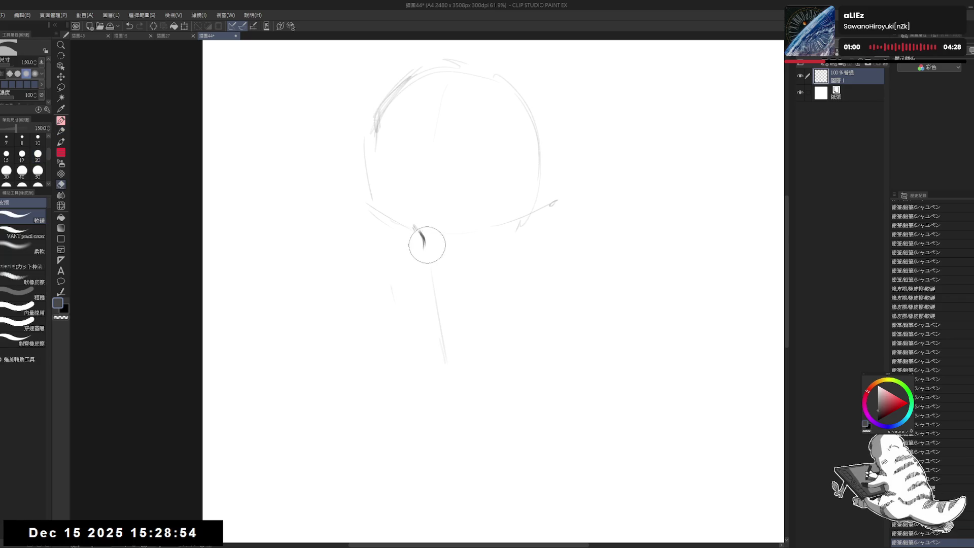
{"action": "key", "text": "p"}
{"action": "left_click_drag", "start_coordinate": [424, 244], "coordinate": [419, 265]}
{"action": "left_click_drag", "start_coordinate": [425, 248], "coordinate": [419, 266]}
{"action": "mouse_move", "coordinate": [425, 248]}
{"action": "left_mouse_down"}
{"action": "mouse_move", "coordinate": [420, 266]}
{"action": "mouse_move", "coordinate": [430, 261]}
{"action": "left_mouse_up"}
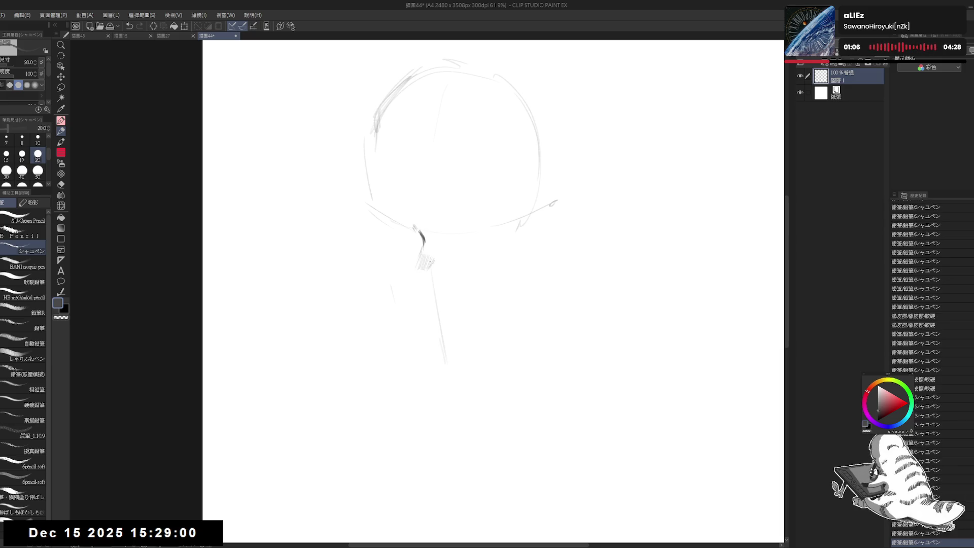
{"action": "key", "text": "e"}
{"action": "mouse_move", "coordinate": [393, 292]}
{"action": "left_mouse_down"}
{"action": "mouse_move", "coordinate": [421, 263]}
{"action": "mouse_move", "coordinate": [415, 271]}
{"action": "left_mouse_up"}
{"action": "key", "text": "p"}
Darken and densify the nose hatching, then add a stroke in black
{"action": "mouse_move", "coordinate": [417, 260]}
{"action": "left_mouse_down"}
{"action": "mouse_move", "coordinate": [419, 278]}
{"action": "mouse_move", "coordinate": [409, 271]}
{"action": "mouse_move", "coordinate": [426, 282]}
{"action": "mouse_move", "coordinate": [415, 275]}
{"action": "left_mouse_up"}
{"action": "key", "text": "e"}
{"action": "key", "text": "p"}
{"action": "left_click_drag", "start_coordinate": [418, 260], "coordinate": [417, 278]}
{"action": "left_click_drag", "start_coordinate": [424, 260], "coordinate": [416, 273]}
{"action": "left_click_drag", "start_coordinate": [418, 260], "coordinate": [416, 276]}
{"action": "mouse_move", "coordinate": [423, 261]}
{"action": "left_mouse_down"}
{"action": "mouse_move", "coordinate": [432, 278]}
{"action": "mouse_move", "coordinate": [416, 275]}
{"action": "mouse_move", "coordinate": [428, 249]}
{"action": "left_mouse_up"}
{"action": "key", "text": "e"}
{"action": "key", "text": "p"}
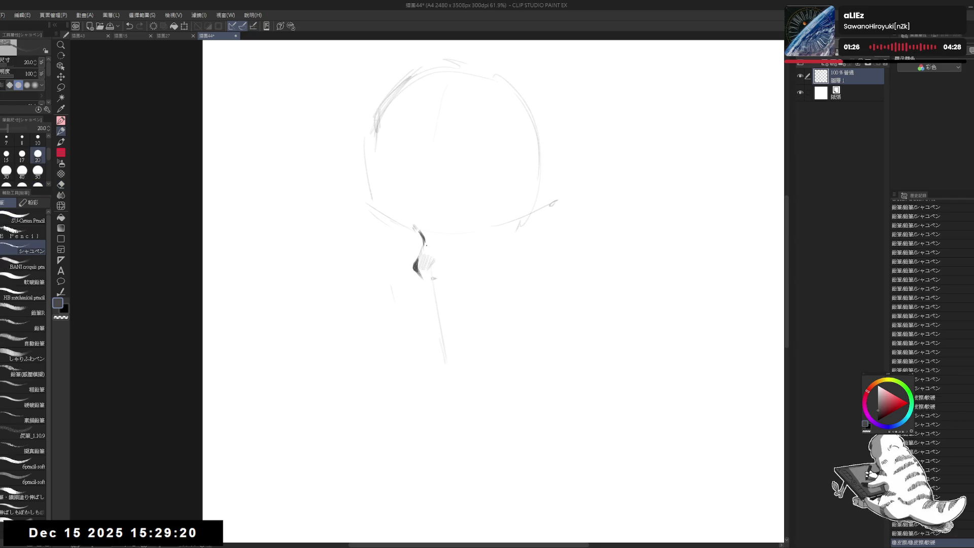
{"action": "key", "text": "x"}
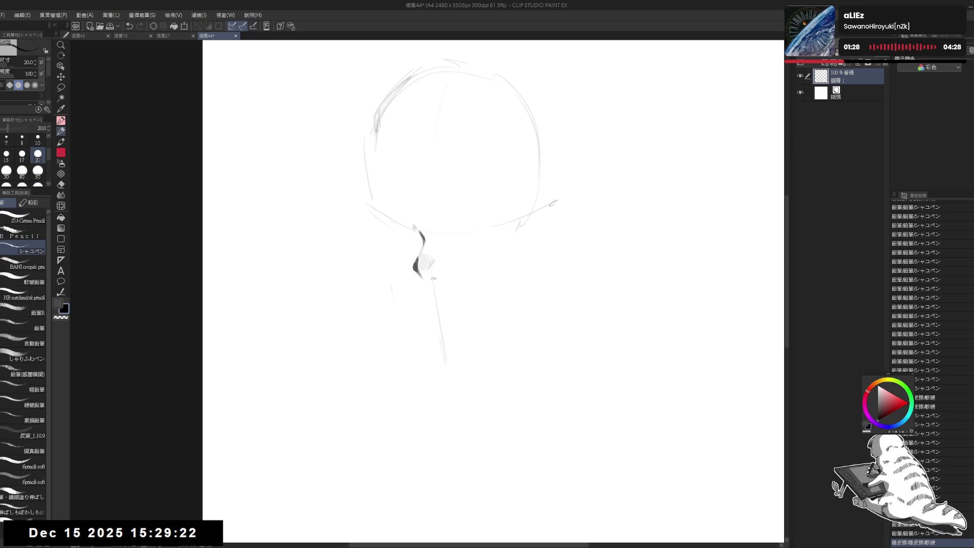
{"action": "left_click_drag", "start_coordinate": [418, 259], "coordinate": [416, 275]}
Sketch the left closed-eye curve in grey with small touch-ups at its corner
{"action": "key", "text": "x"}
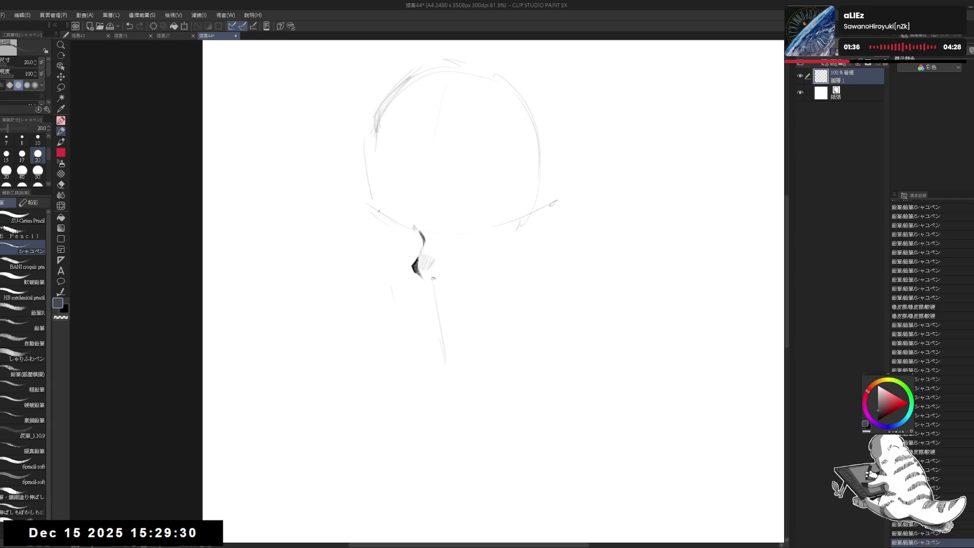
{"action": "left_click_drag", "start_coordinate": [379, 211], "coordinate": [396, 209]}
{"action": "left_click_drag", "start_coordinate": [396, 209], "coordinate": [404, 219]}
{"action": "left_click", "coordinate": [394, 214]}
{"action": "left_click", "coordinate": [375, 210]}
{"action": "left_click", "coordinate": [377, 210]}
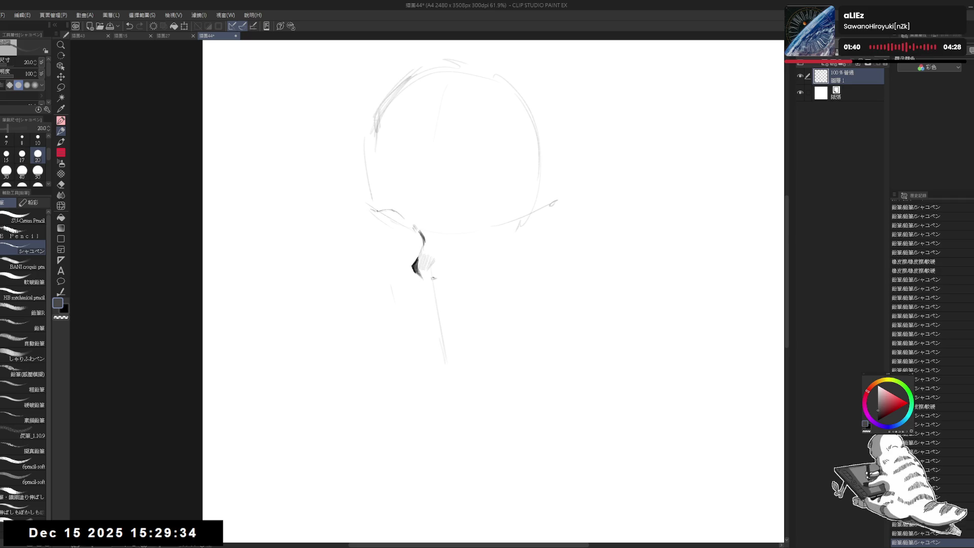
{"action": "key", "text": "e"}
{"action": "key", "text": "p"}
{"action": "left_click_drag", "start_coordinate": [378, 211], "coordinate": [407, 223]}
{"action": "left_click", "coordinate": [381, 214]}
{"action": "left_click_drag", "start_coordinate": [404, 221], "coordinate": [407, 224]}
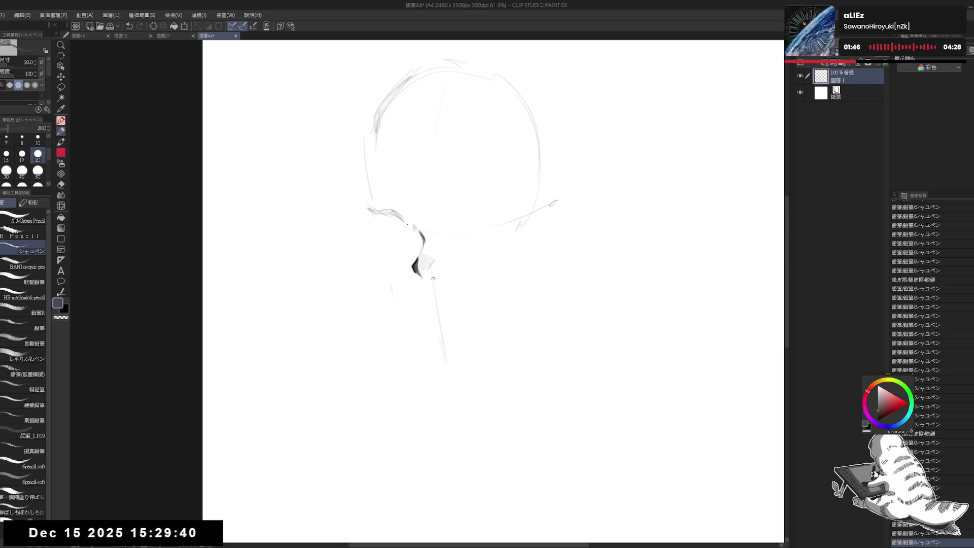
Draw the right eye's curve and upper lid with small strokes around it
{"action": "left_click_drag", "start_coordinate": [475, 219], "coordinate": [487, 214]}
{"action": "mouse_move", "coordinate": [476, 217]}
{"action": "left_mouse_down"}
{"action": "mouse_move", "coordinate": [530, 213]}
{"action": "mouse_move", "coordinate": [515, 240]}
{"action": "mouse_move", "coordinate": [472, 225]}
{"action": "mouse_move", "coordinate": [468, 235]}
{"action": "left_mouse_up"}
{"action": "key", "text": "e"}
{"action": "key", "text": "p"}
{"action": "key", "text": "e"}
{"action": "key", "text": "p"}
{"action": "left_click_drag", "start_coordinate": [528, 231], "coordinate": [518, 239]}
{"action": "left_click_drag", "start_coordinate": [522, 234], "coordinate": [511, 243]}
{"action": "left_click_drag", "start_coordinate": [472, 219], "coordinate": [512, 212]}
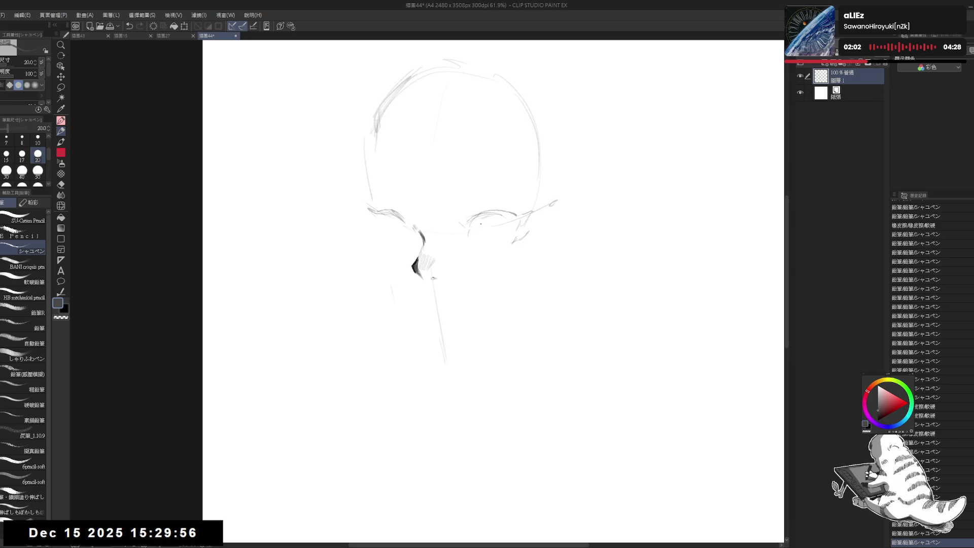
Erase stray lines around the right eye and refine its lash line
{"action": "key", "text": "e"}
{"action": "mouse_move", "coordinate": [488, 224]}
{"action": "left_mouse_down"}
{"action": "mouse_move", "coordinate": [507, 220]}
{"action": "mouse_move", "coordinate": [487, 212]}
{"action": "mouse_move", "coordinate": [517, 208]}
{"action": "mouse_move", "coordinate": [499, 211]}
{"action": "left_mouse_up"}
{"action": "key", "text": "p"}
{"action": "key", "text": "e"}
{"action": "key", "text": "p"}
{"action": "key", "text": "e"}
{"action": "key", "text": "p"}
{"action": "left_click_drag", "start_coordinate": [480, 215], "coordinate": [515, 208]}
{"action": "left_click_drag", "start_coordinate": [505, 211], "coordinate": [522, 210]}
{"action": "left_click_drag", "start_coordinate": [508, 214], "coordinate": [523, 210]}
Tilt the canvas view and redraw the nose stroke lighter and slightly longer
{"action": "mouse_move", "coordinate": [430, 286]}
{"action": "left_mouse_down"}
{"action": "mouse_move", "coordinate": [404, 441]}
{"action": "mouse_move", "coordinate": [432, 188]}
{"action": "left_mouse_up"}
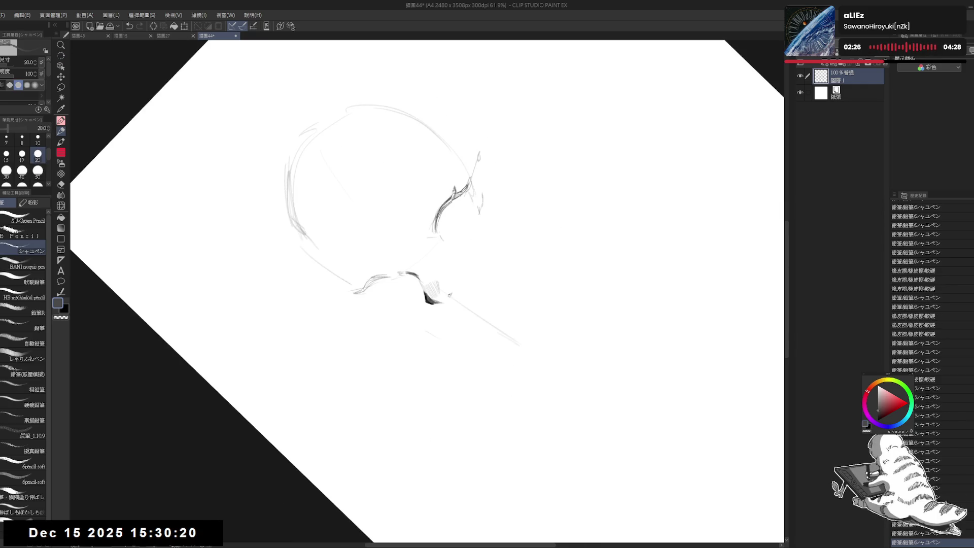
{"action": "mouse_move", "coordinate": [426, 406]}
{"action": "left_mouse_down"}
{"action": "mouse_move", "coordinate": [334, 324]}
{"action": "mouse_move", "coordinate": [325, 223]}
{"action": "mouse_move", "coordinate": [375, 162]}
{"action": "mouse_move", "coordinate": [406, 152]}
{"action": "left_mouse_up"}
{"action": "mouse_move", "coordinate": [489, 284]}
{"action": "left_mouse_down"}
{"action": "mouse_move", "coordinate": [504, 301]}
{"action": "mouse_move", "coordinate": [500, 289]}
{"action": "left_mouse_up"}
{"action": "left_click_drag", "start_coordinate": [487, 282], "coordinate": [502, 291]}
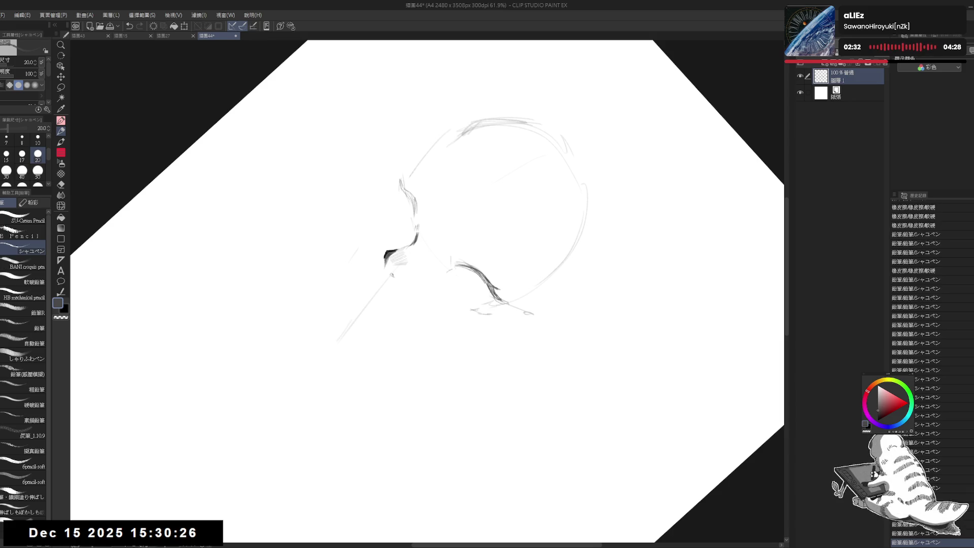
{"action": "mouse_move", "coordinate": [558, 355]}
{"action": "left_mouse_down"}
{"action": "mouse_move", "coordinate": [426, 385]}
{"action": "mouse_move", "coordinate": [305, 355]}
{"action": "left_mouse_up"}
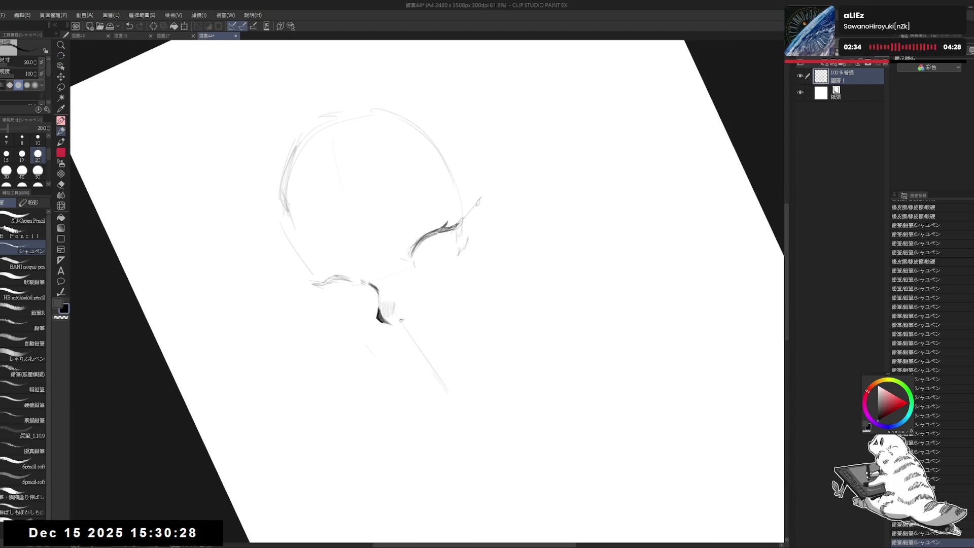